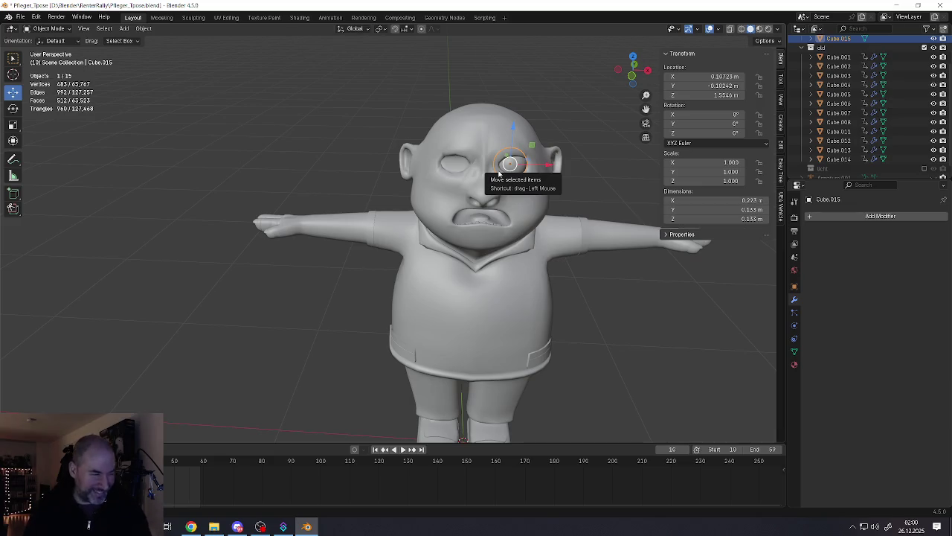
Step: Add the body to the selection and enter Edit Mode on both meshes
middle_click_drag(498, 173, 424, 190)
scroll(424, 190, "up", 3)
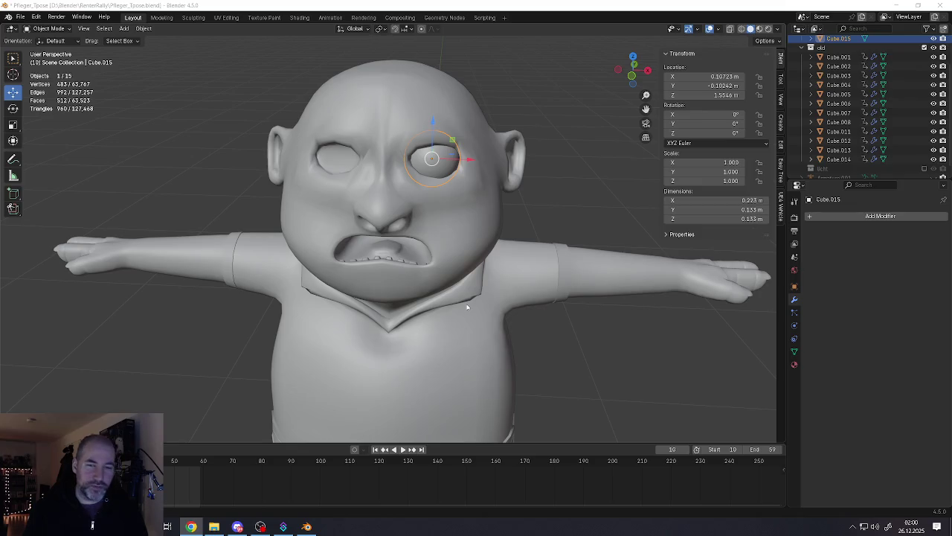
left_click(478, 256, "shift")
key("Tab")
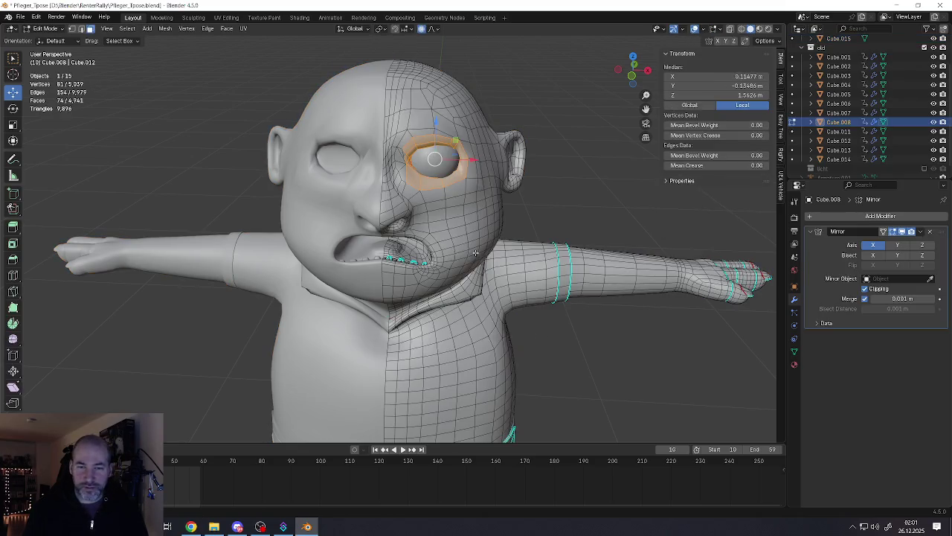
scroll(462, 249, "up", 2)
mouse_move(461, 249)
middle_mouse_down()
mouse_move(479, 205)
mouse_move(505, 223)
mouse_move(424, 198)
mouse_move(414, 276)
mouse_move(430, 263)
mouse_move(402, 223)
middle_mouse_up()
scroll(469, 223, "up", 3)
left_click(476, 215)
Step: Select the edge loop running along the tongue's rim at the mouth corner
scroll(487, 212, "up", 3)
scroll(487, 212, "up", 3)
scroll(476, 212, "down", 2)
scroll(476, 212, "down", 3)
scroll(415, 276, "down", 2)
scroll(430, 264, "up", 3)
left_click(349, 159, "alt+shift")
mouse_move(350, 158)
middle_mouse_down()
mouse_move(372, 194)
mouse_move(414, 132)
mouse_move(409, 171)
middle_mouse_up()
left_click(379, 167, "alt+shift")
left_click(415, 102, "alt+shift")
Step: Cut a new edge loop on the rim, then scale it inward and shift it
key("ctrl+r")
left_click(409, 171)
left_click(406, 168)
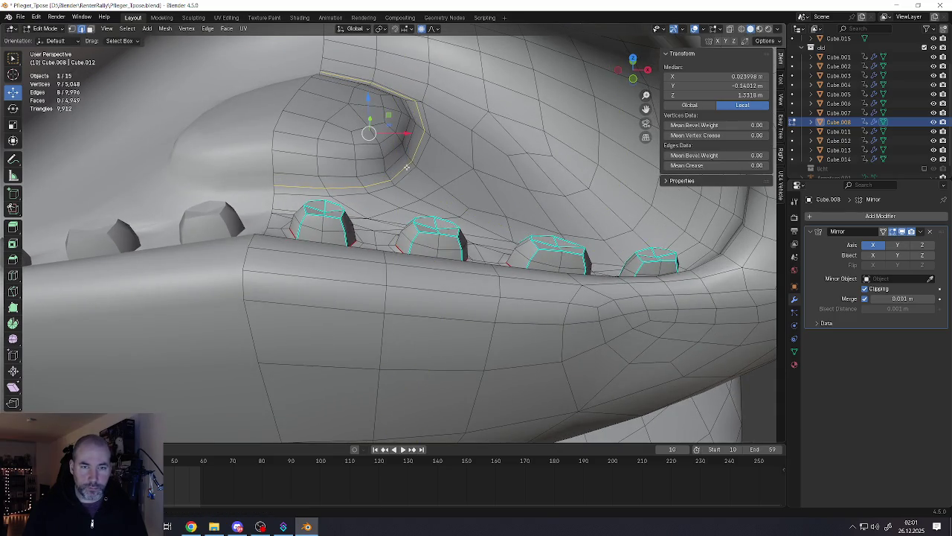
key("s")
left_click(444, 138)
key("g")
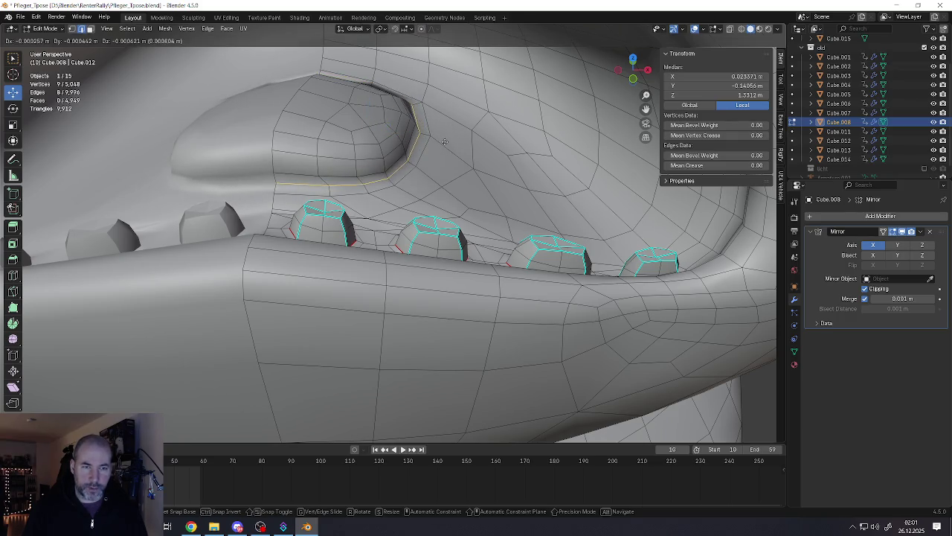
left_click(444, 149)
Step: Nudge the selected rim edge slightly into a new position
mouse_move(444, 149)
middle_mouse_down()
mouse_move(439, 82)
mouse_move(468, 177)
mouse_move(343, 169)
mouse_move(389, 228)
middle_mouse_up()
scroll(439, 73, "up", 5)
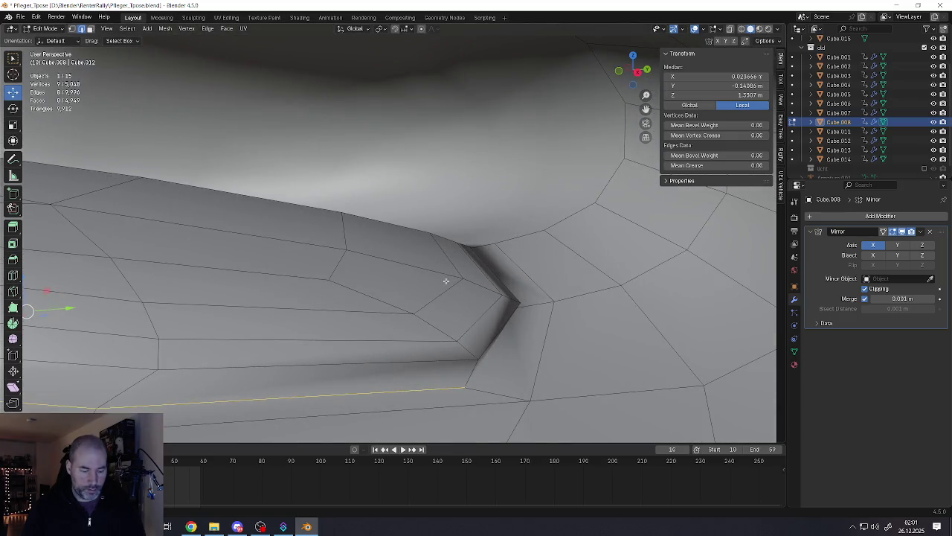
key("g")
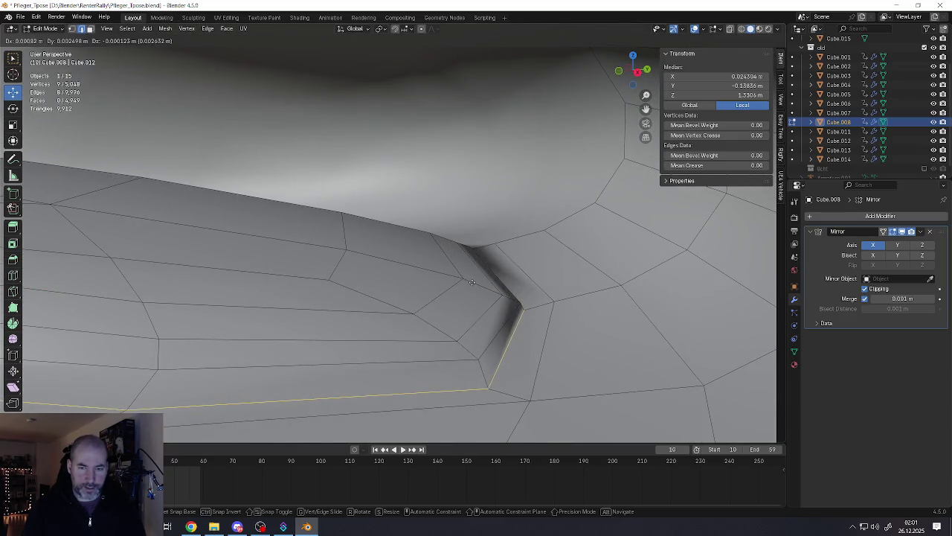
left_click(474, 284)
Step: Mark the selected rim edge as sharp
mouse_move(474, 284)
middle_mouse_down()
mouse_move(446, 261)
mouse_move(457, 283)
mouse_move(475, 275)
mouse_move(416, 293)
middle_mouse_up()
key("ctrl+e")
left_click(436, 283)
scroll(476, 275, "down", 5)
scroll(417, 294, "up", 4)
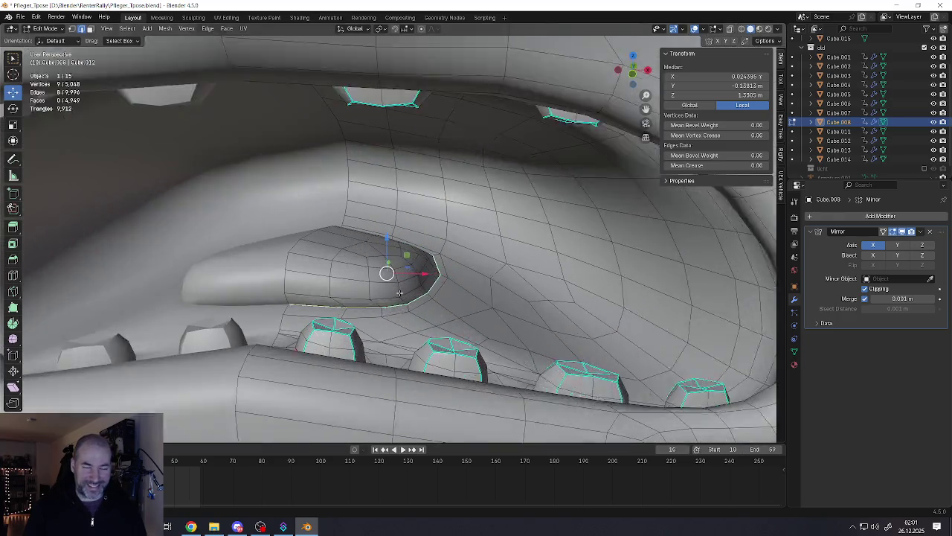
scroll(399, 299, "up", 3)
key("ctrl+e")
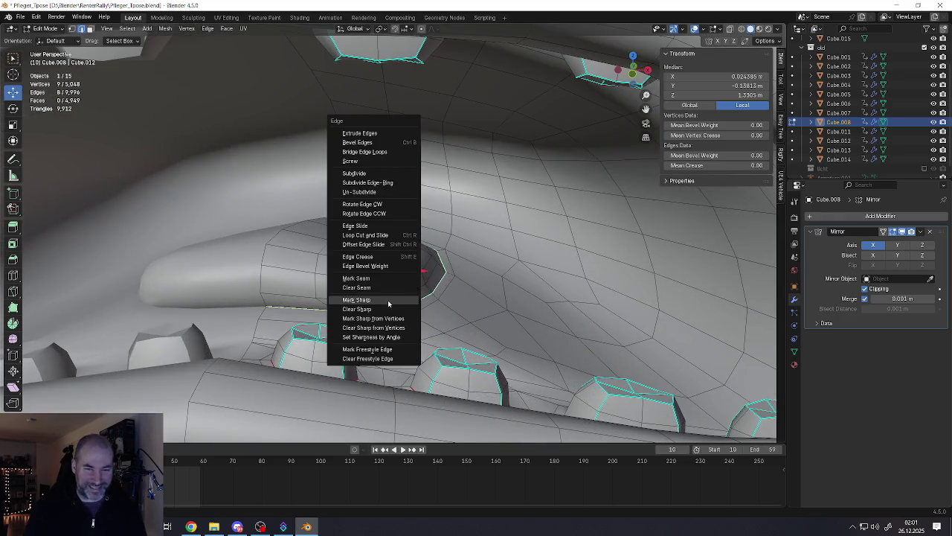
Step: Mark the selected tongue rim loop as a seam
left_click(375, 280)
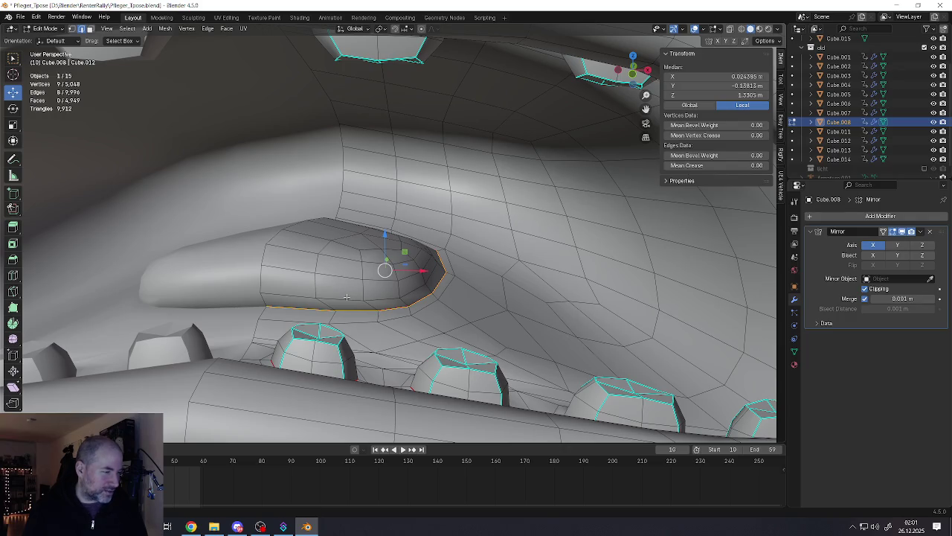
scroll(360, 291, "down", 3)
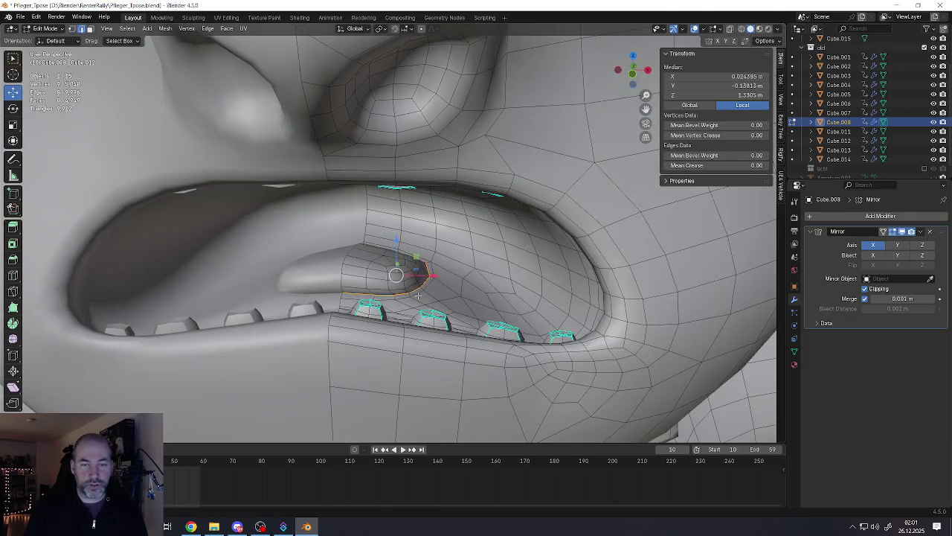
scroll(360, 292, "down", 2)
middle_click_drag(461, 239, 431, 230)
scroll(428, 230, "up", 3)
scroll(420, 223, "up", 3)
Step: Select the tongue's centre ridge loop, minus one end vertex, and lower it along Z
left_click(416, 206)
left_click(417, 196, "alt")
middle_click_drag(417, 196, 375, 195)
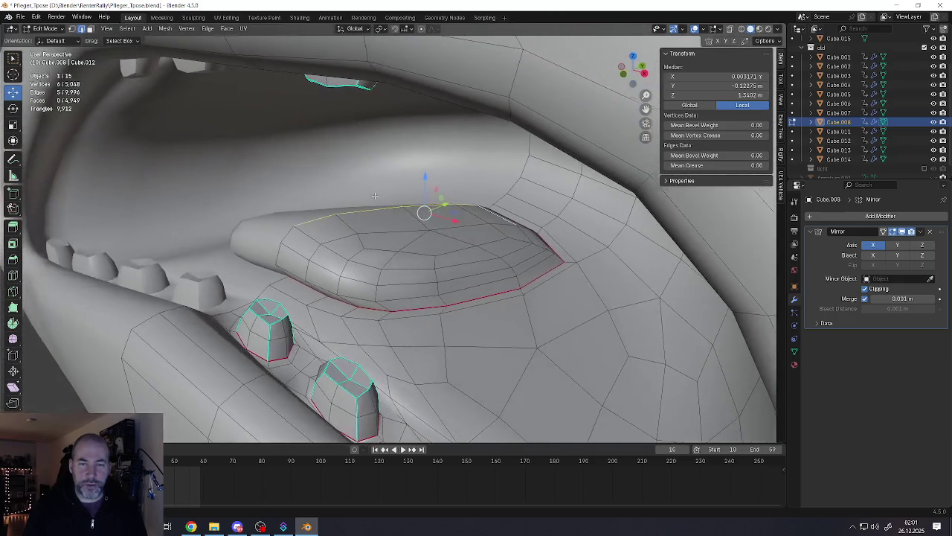
left_click(497, 217, "shift")
middle_click_drag(497, 217, 414, 212)
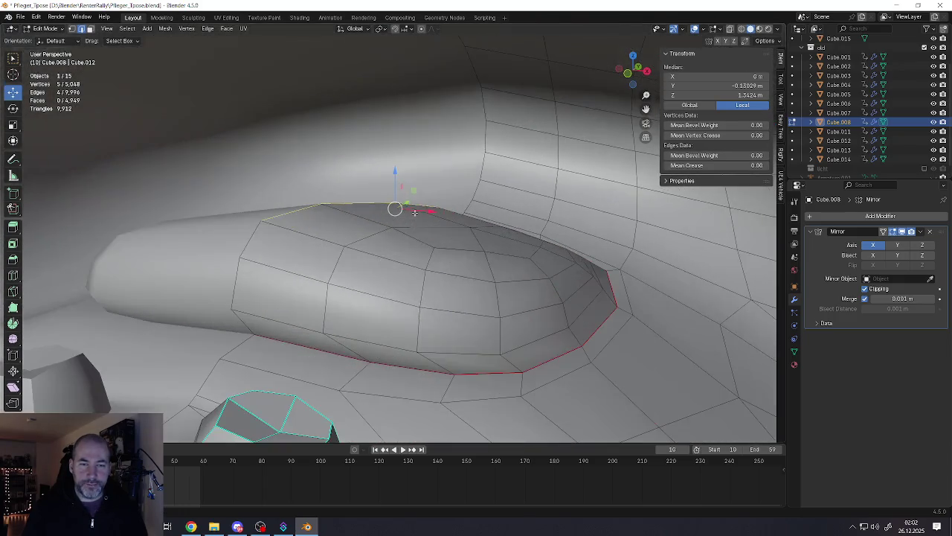
key("g")
key("z")
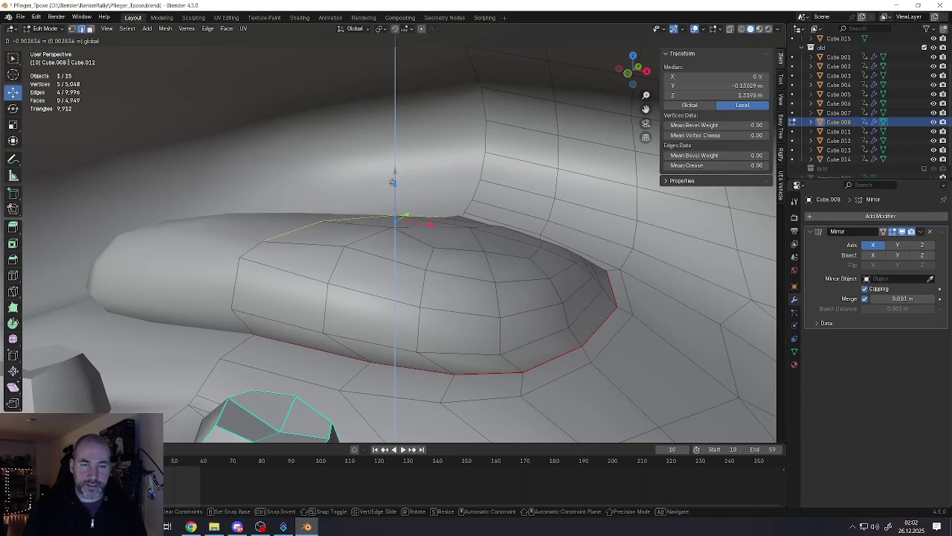
left_click(410, 197)
middle_click_drag(410, 197, 398, 203)
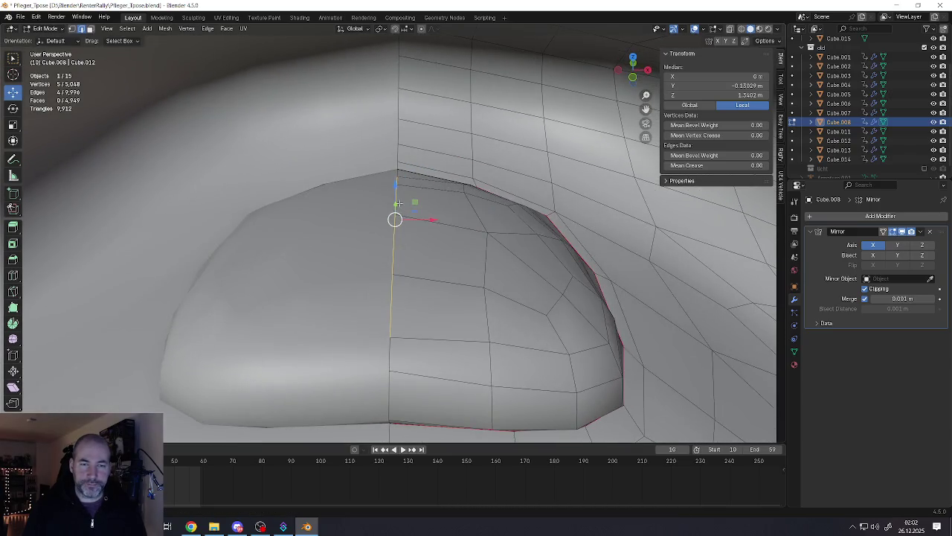
Step: Select two vertices on the tongue bump and preview a loop cut without applying it
left_click(396, 175)
scroll(396, 175, "down", 4)
left_click(388, 271, "shift")
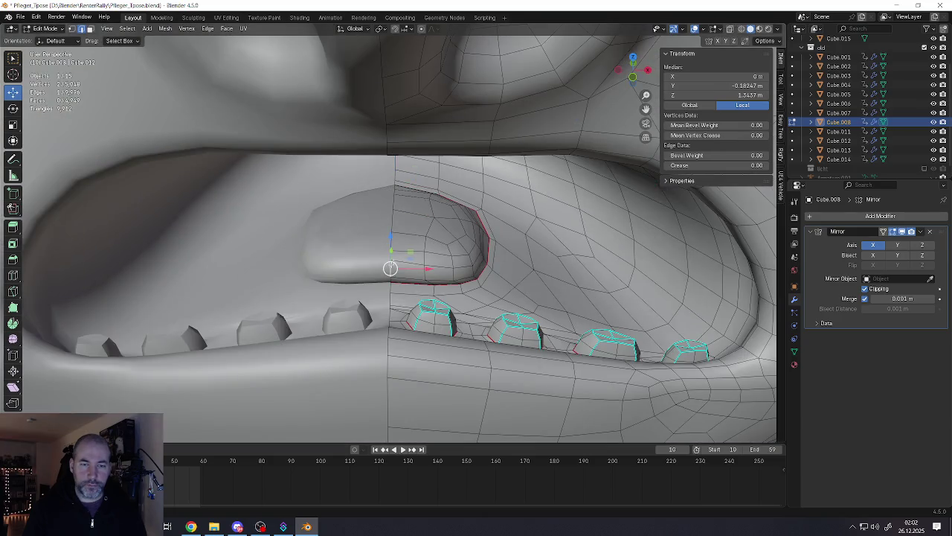
middle_click_drag(389, 271, 402, 238)
key("ctrl+r")
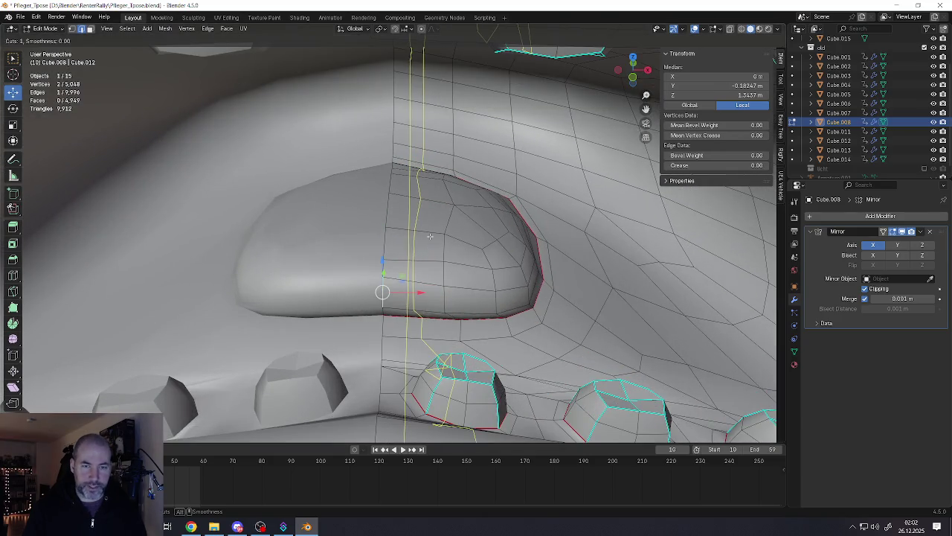
key("Escape")
Step: Select an edge on the tongue's lower rim
middle_click_drag(415, 234, 412, 292)
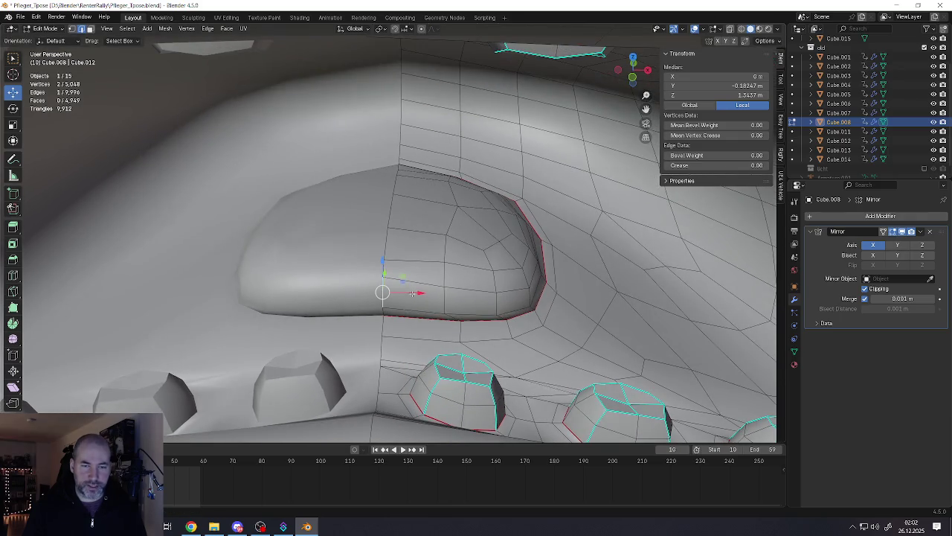
scroll(394, 327, "down", 3)
scroll(391, 298, "up", 2)
scroll(399, 357, "up", 1)
scroll(405, 319, "up", 1)
left_click(407, 252)
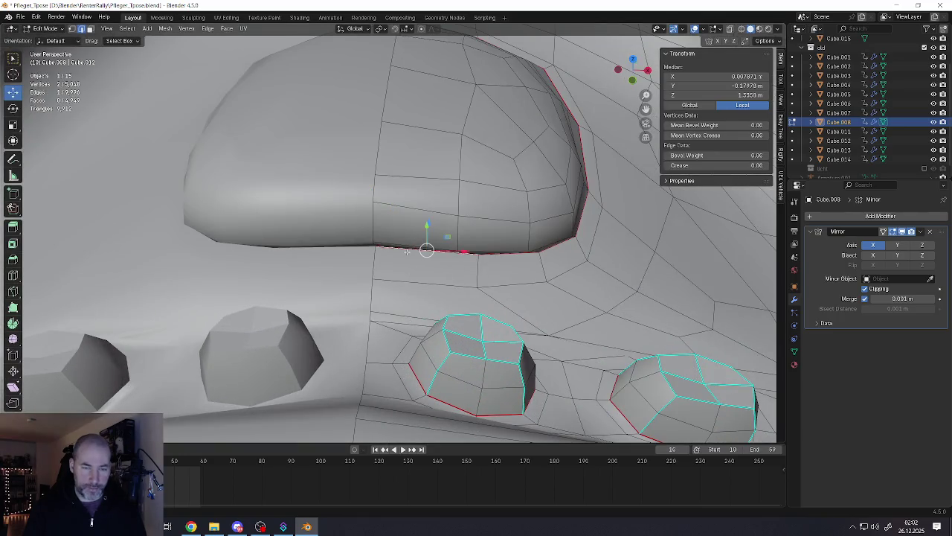
key("ctrl+e")
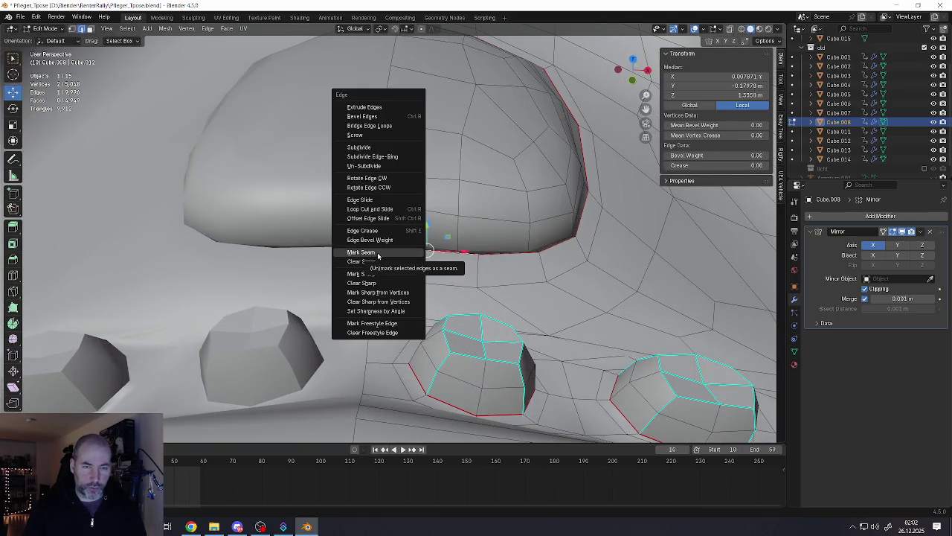
Step: Subdivide the lower rim edge and shift the new middle vertex along X
left_click(360, 148)
middle_click_drag(410, 254, 428, 252)
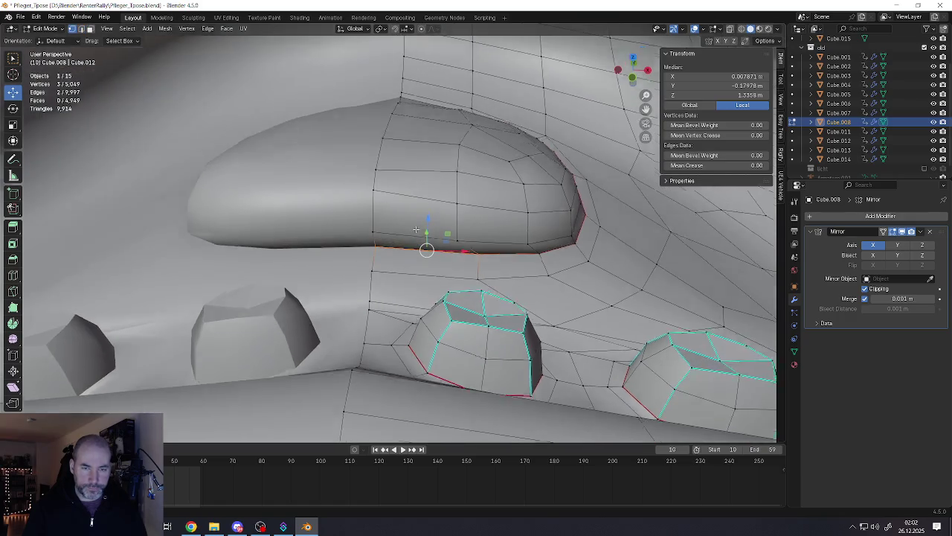
left_click(416, 251)
key("g")
key("x")
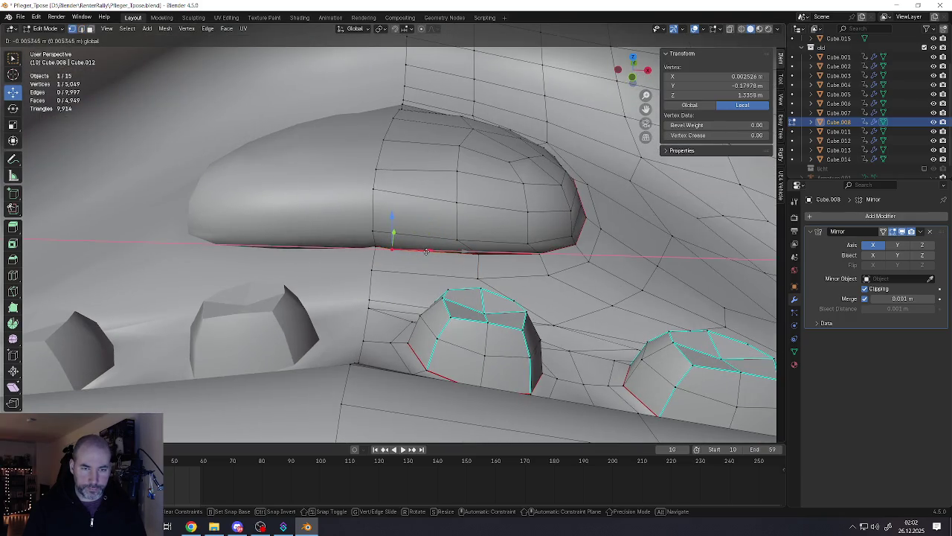
left_click(419, 251)
Step: Move the tongue's corner vertex and top vertex together into place
middle_click_drag(419, 251, 533, 203)
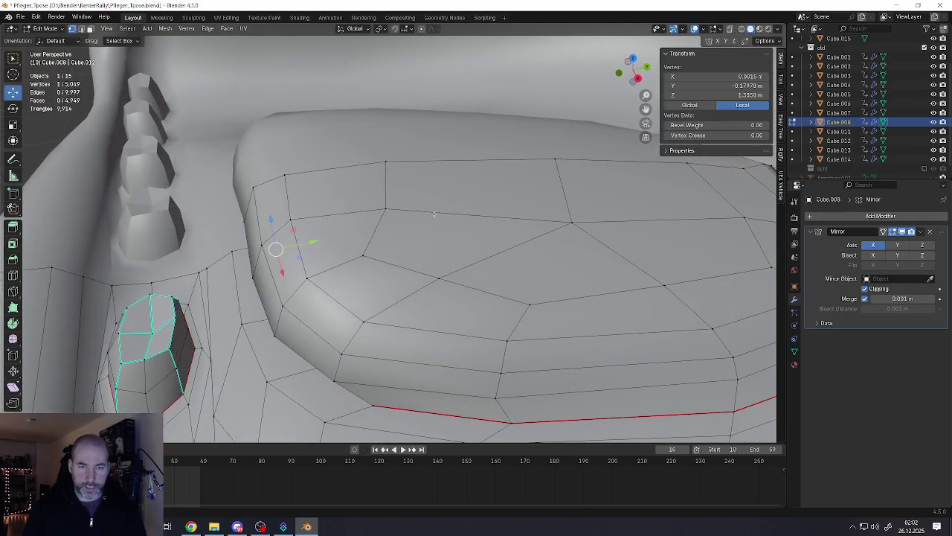
scroll(533, 202, "up", 5)
scroll(533, 202, "down", 3)
scroll(484, 210, "down", 4)
mouse_move(454, 213)
middle_mouse_down()
mouse_move(464, 215)
mouse_move(442, 212)
middle_mouse_up()
scroll(436, 214, "up", 1)
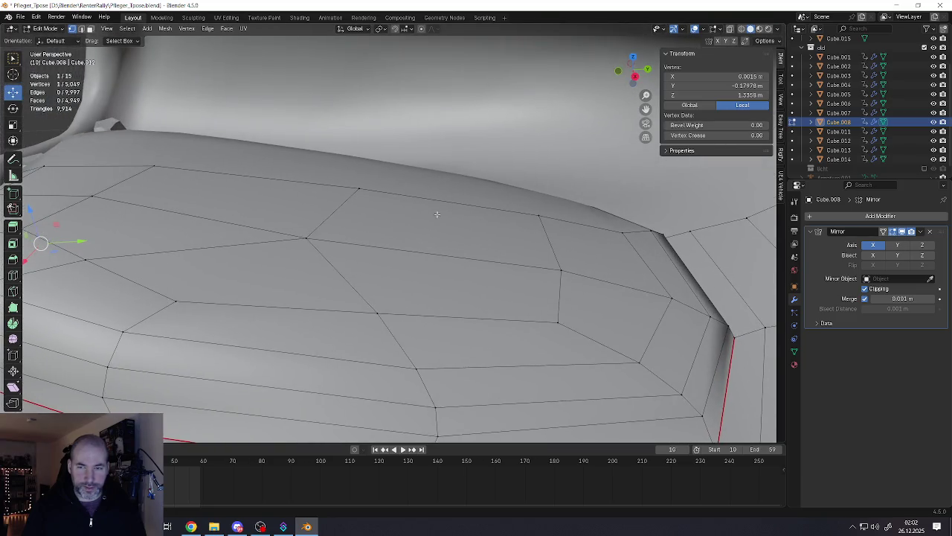
scroll(362, 232, "up", 5)
scroll(365, 227, "down", 3)
scroll(369, 216, "down", 2)
mouse_move(369, 216)
middle_mouse_down()
mouse_move(436, 245)
mouse_move(422, 296)
middle_mouse_up()
scroll(378, 213, "up", 2)
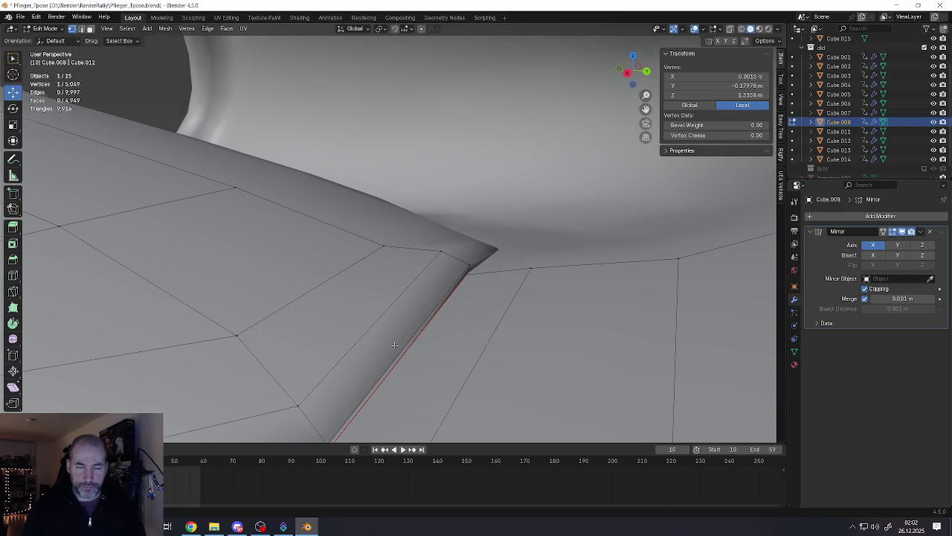
middle_click_drag(394, 344, 453, 275)
left_click(411, 315)
left_click(521, 187, "shift")
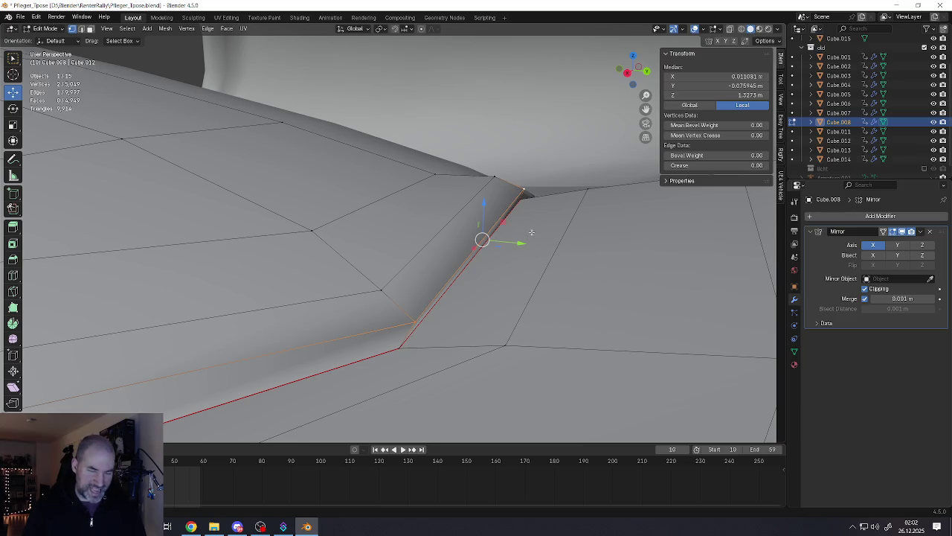
key("g")
left_click(509, 237)
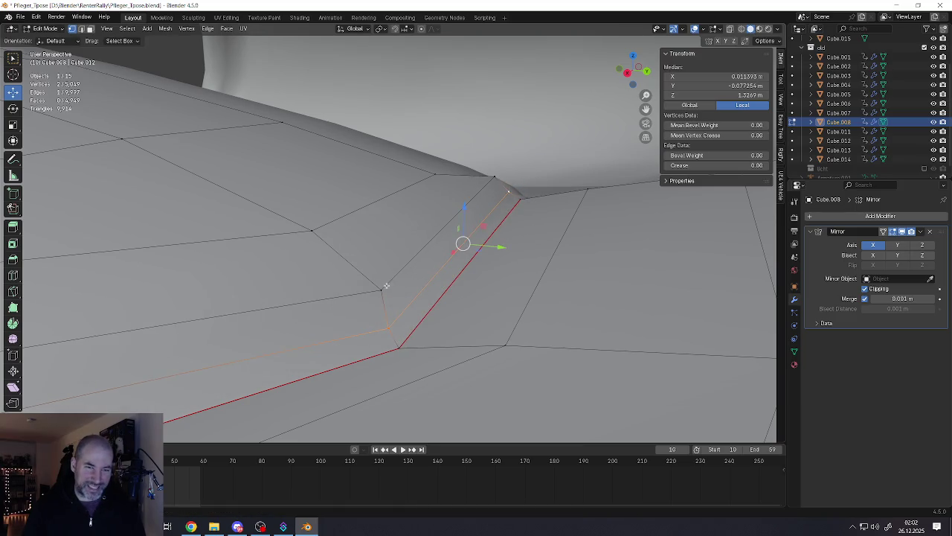
Step: Move the top corner and lower-left vertices leftward, then select the nearby edge
left_click(494, 177)
left_click(381, 290, "shift")
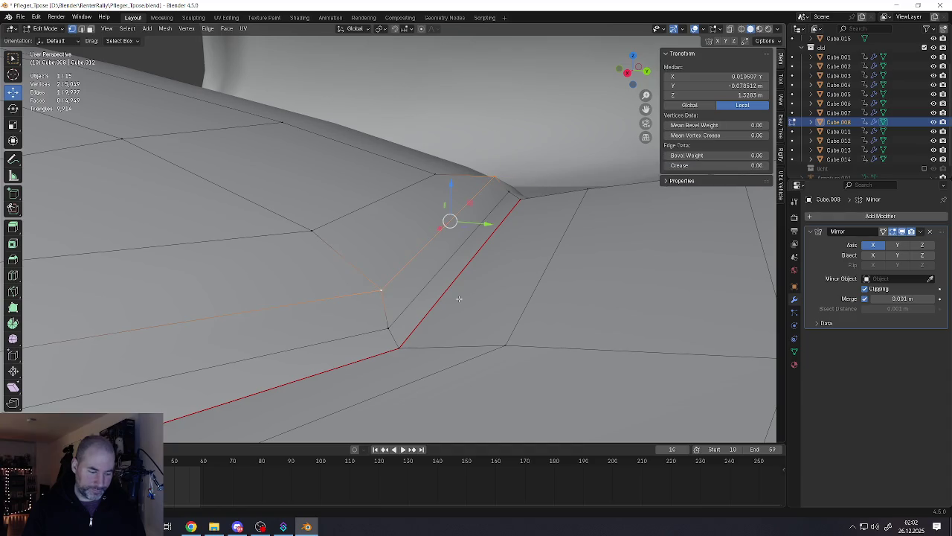
key("g")
left_click(435, 298)
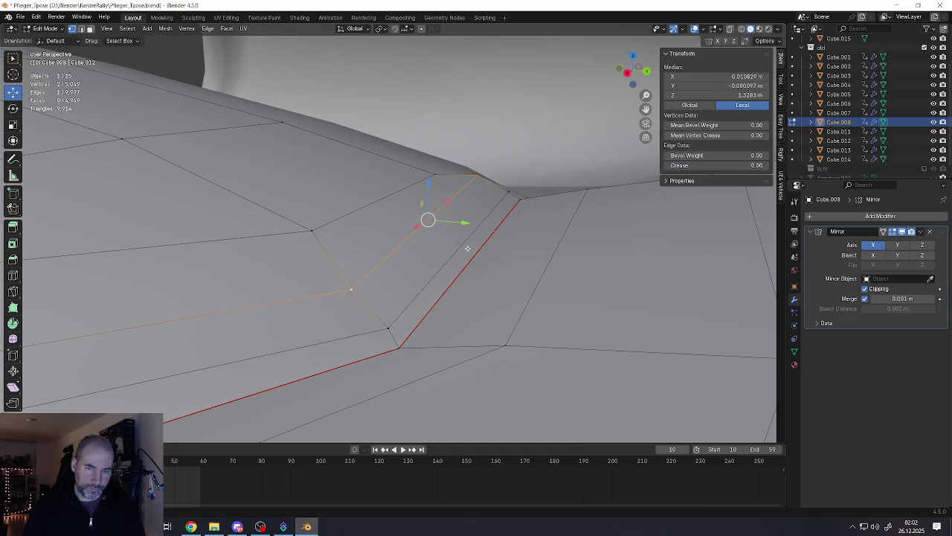
key("2")
left_click(479, 260)
key("ctrl+e")
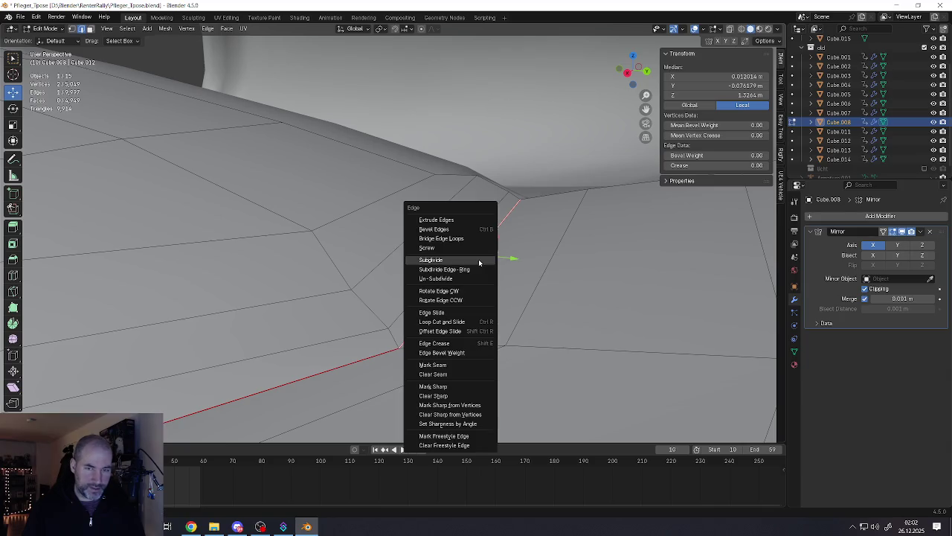
Step: Subdivide the boundary edge and slide the new vertex along it
left_click(479, 262)
key("1")
left_click(476, 255)
middle_click_drag(476, 255, 390, 236)
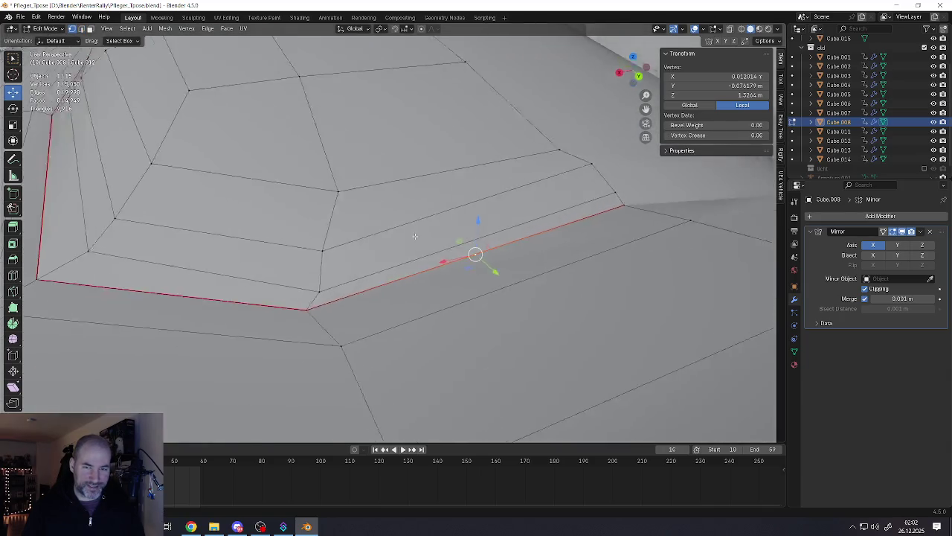
key("g")
key("g")
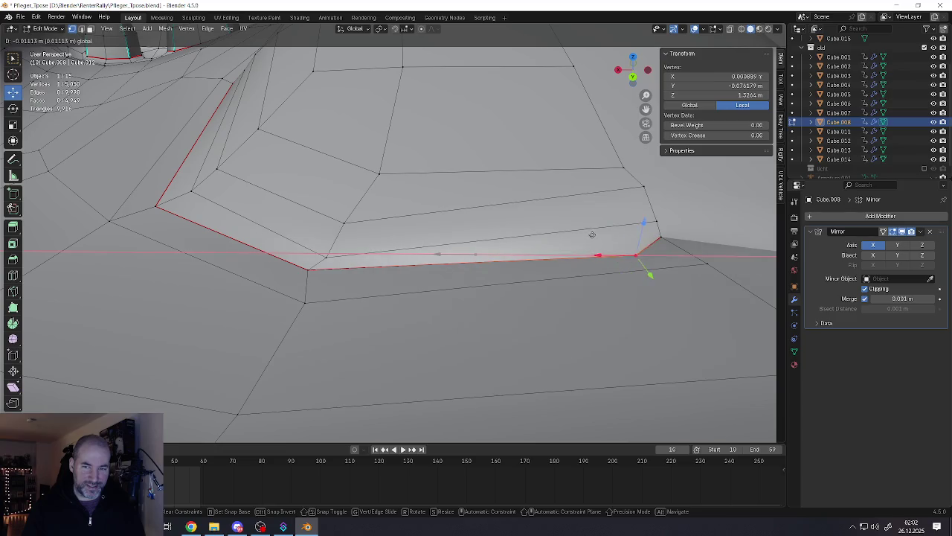
left_click(593, 232)
Step: Try placing the vertex on the mirror centre with G X, then undo the move
key("g")
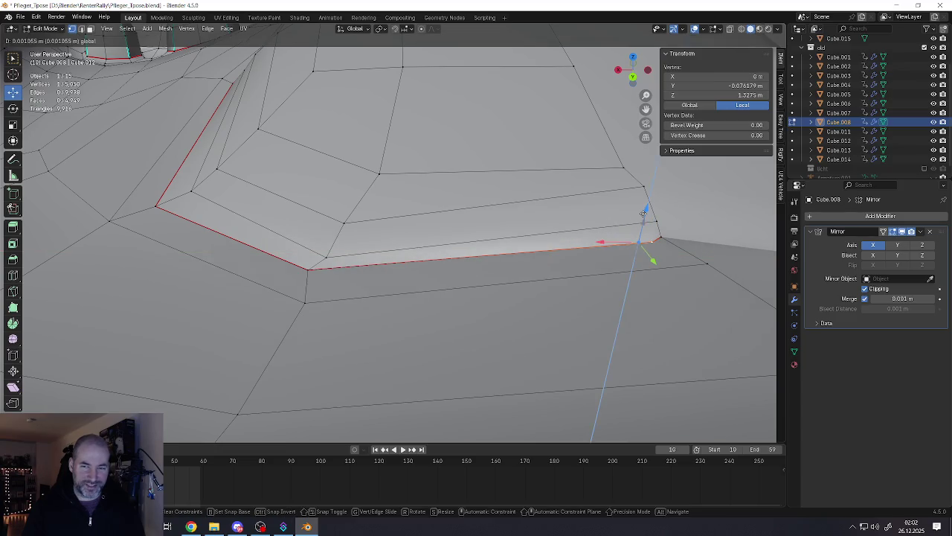
left_click(618, 243)
key("g")
key("x")
left_click(602, 244)
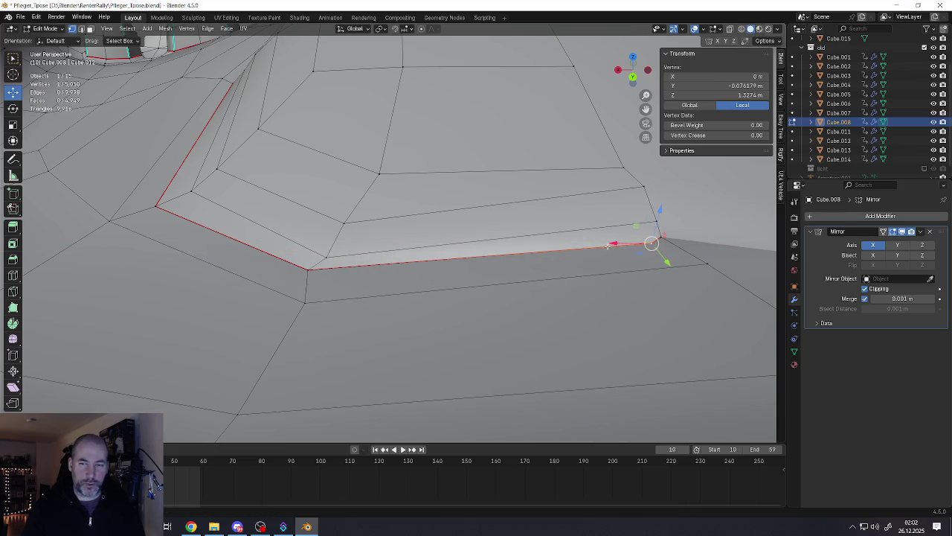
key("g")
key("Escape")
mouse_move(632, 231)
middle_mouse_down()
mouse_move(610, 236)
mouse_move(623, 247)
middle_mouse_up()
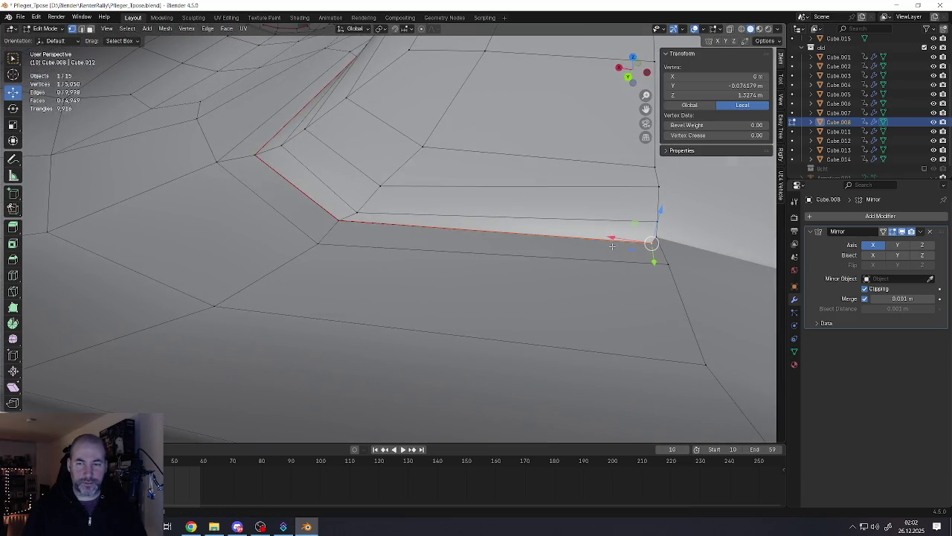
key("ctrl+z")
key("g")
key("Escape")
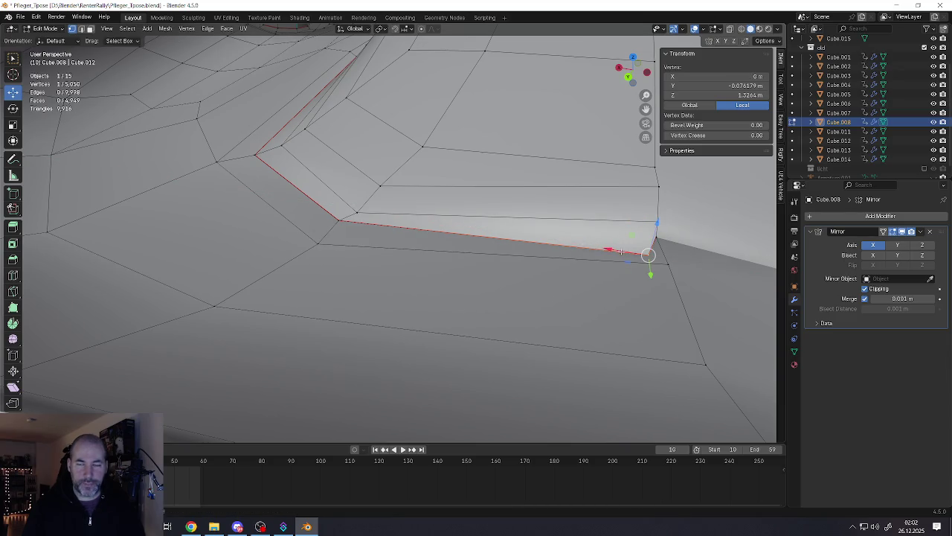
Step: Pull the vertex down so the lower boundary edge dips
left_click(569, 240, "alt")
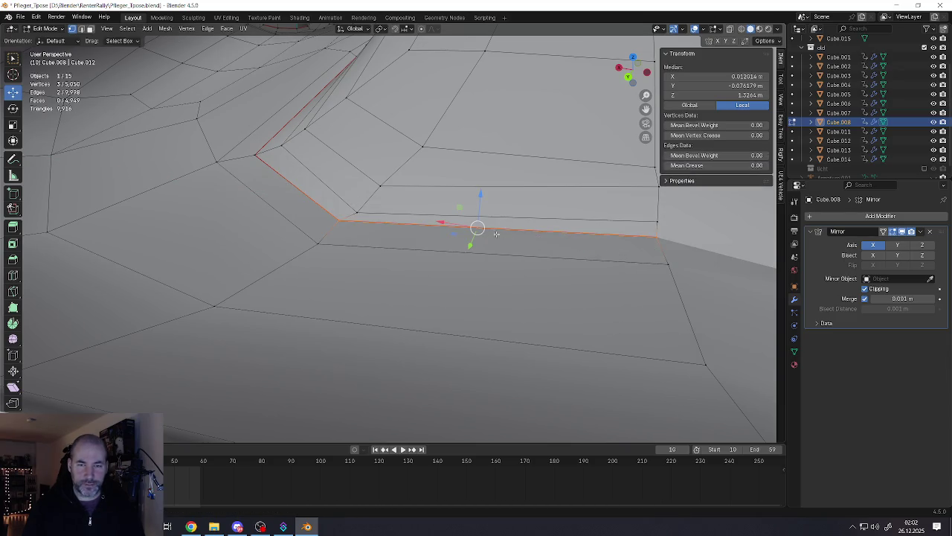
left_click_drag(563, 233, 603, 248)
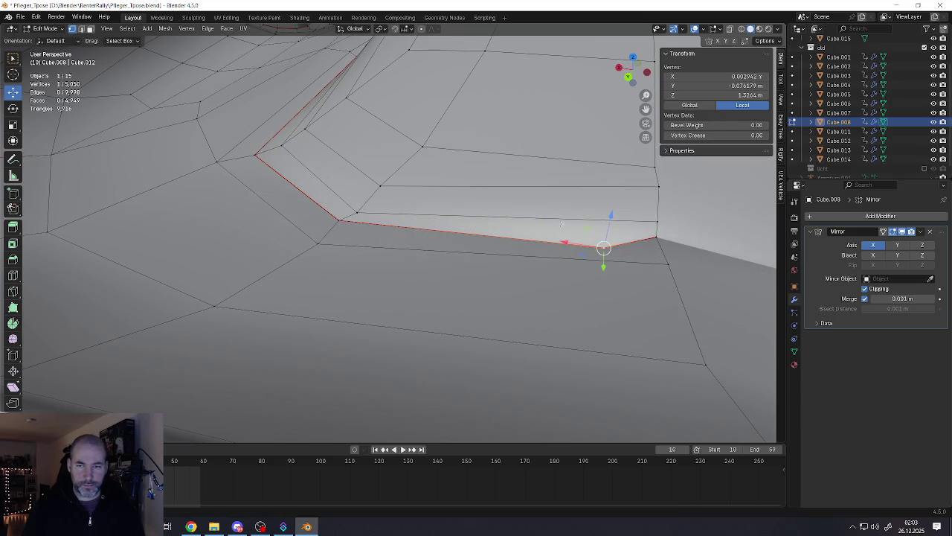
mouse_move(606, 217)
middle_mouse_down()
mouse_move(500, 229)
mouse_move(464, 247)
mouse_move(484, 260)
middle_mouse_up()
scroll(483, 260, "up", 3)
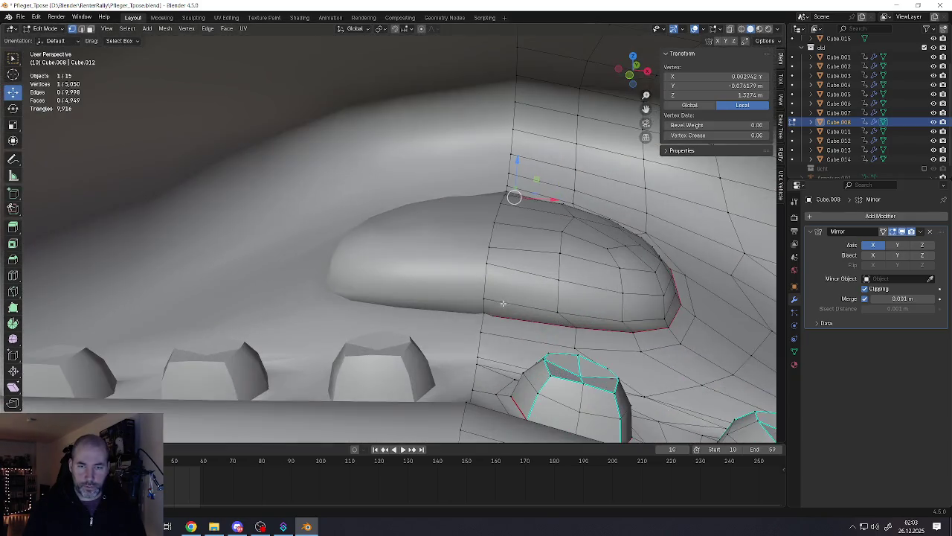
Step: Add a vertical loop cut beside the lip's centre seam, leaving it unmoved
key("ctrl+r")
left_click(489, 322)
mouse_move(489, 321)
middle_mouse_down()
mouse_move(506, 260)
mouse_move(520, 247)
middle_mouse_up()
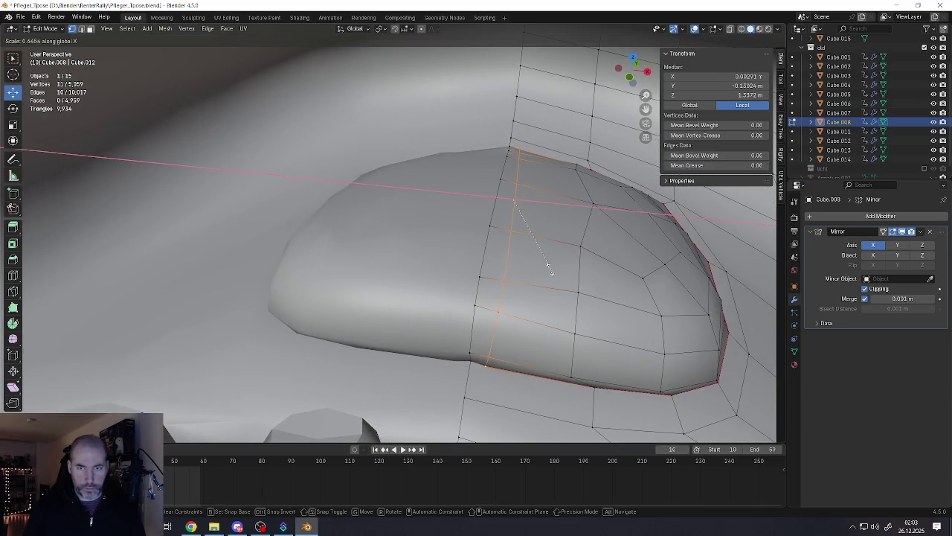
key("g")
key("x")
key("Escape")
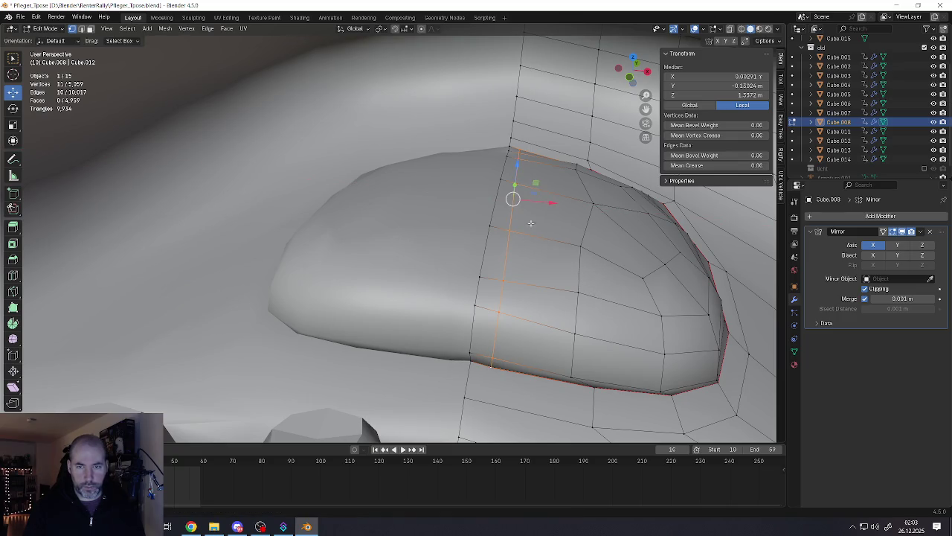
key("g")
key("x")
key("Escape")
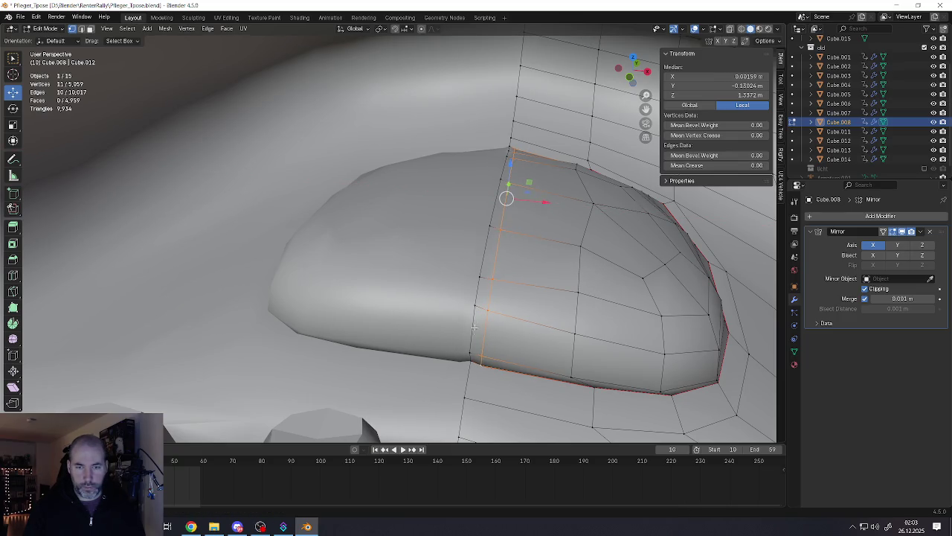
Step: Lower the vertical vertex column slightly and mark its seam edges sharp
left_click(470, 360)
left_click(509, 149, "ctrl")
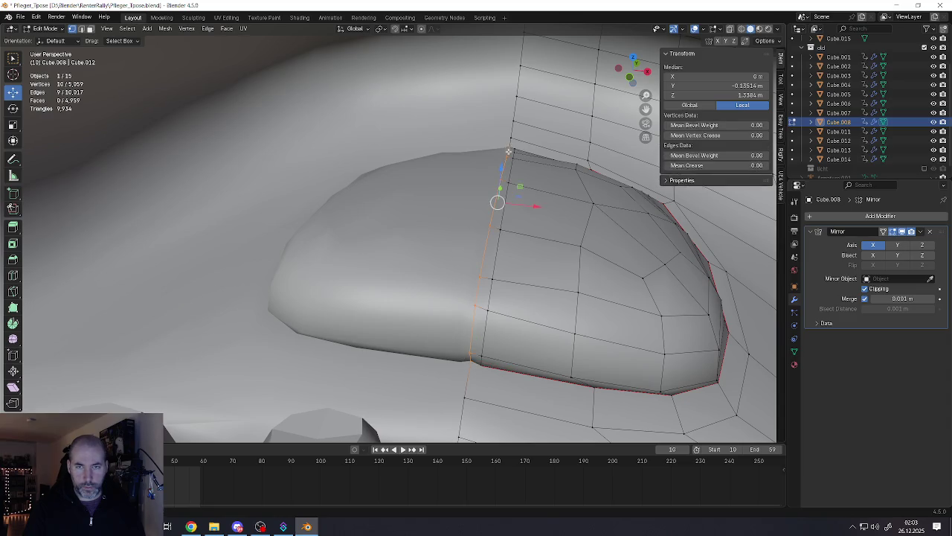
middle_click_drag(509, 150, 498, 176)
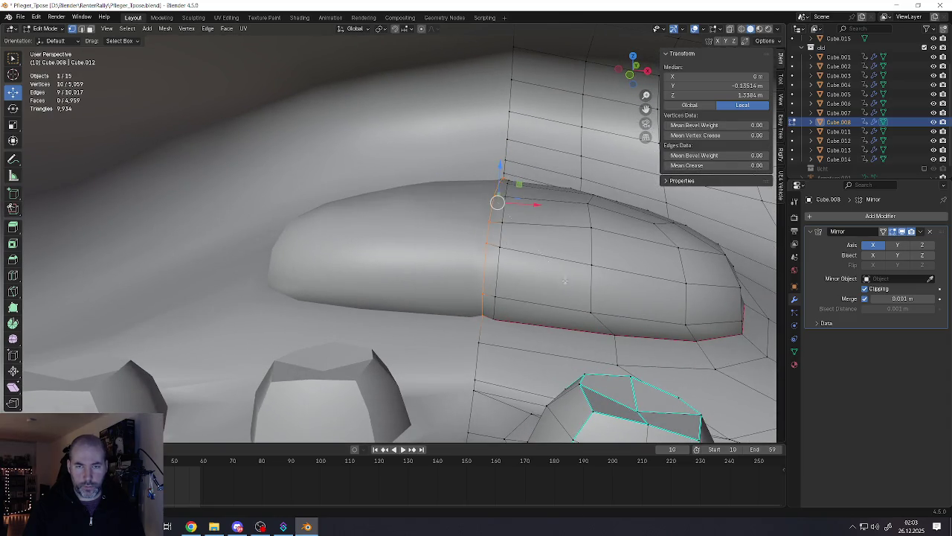
left_click_drag(502, 170, 492, 206)
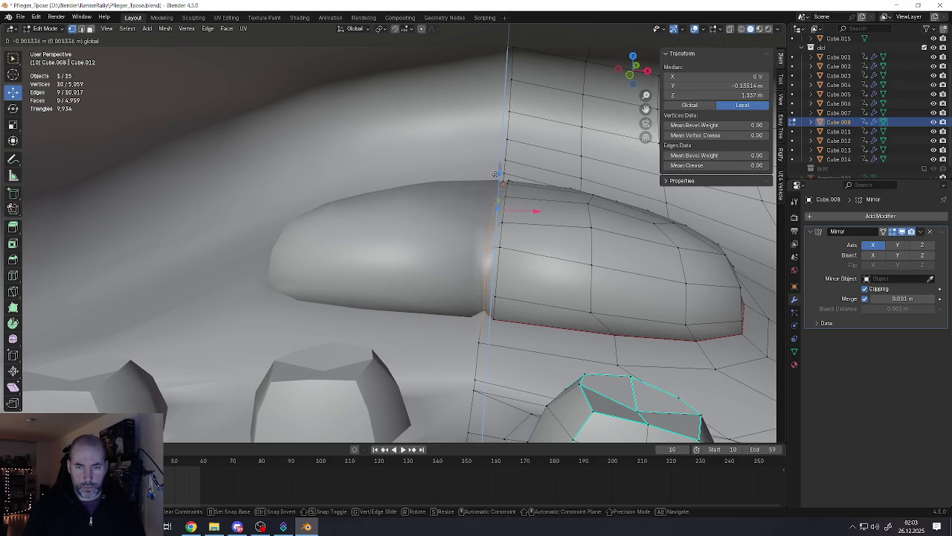
key("ctrl+e")
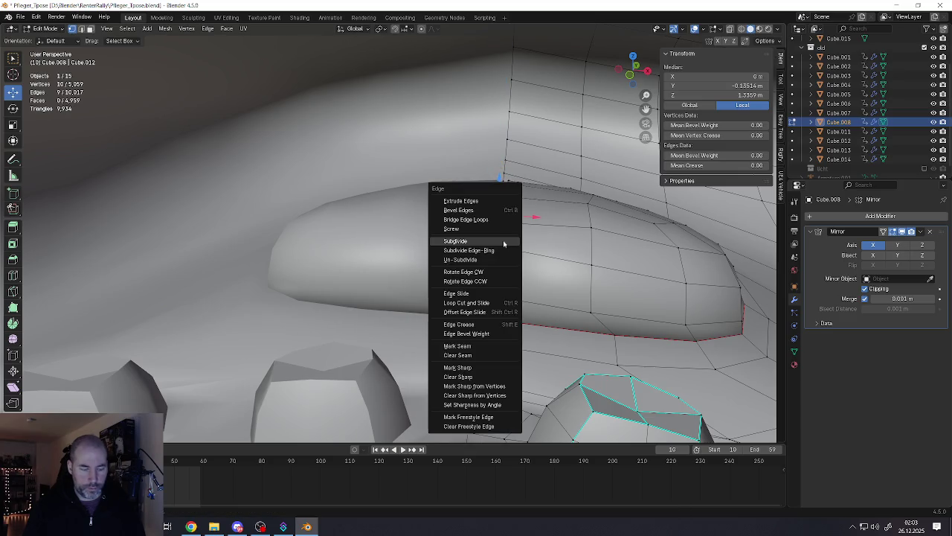
left_click(467, 368)
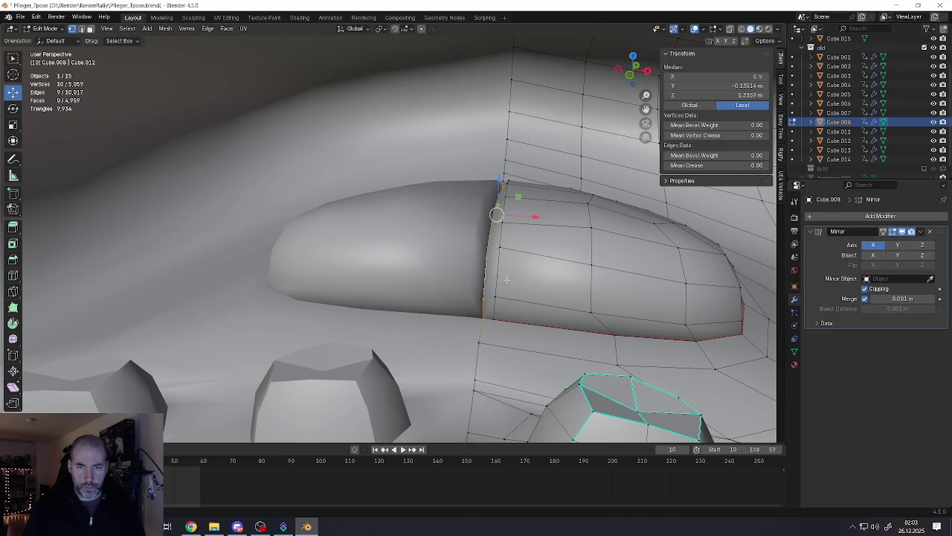
Step: Nudge the cap's seam loop along the X axis
middle_click_drag(500, 275, 499, 249)
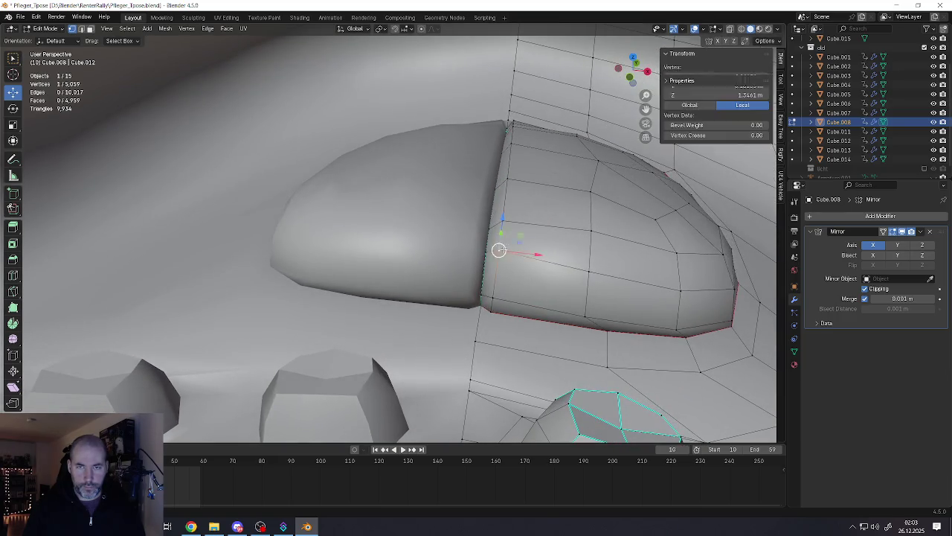
left_click(502, 250, "alt")
left_click(504, 248, "alt")
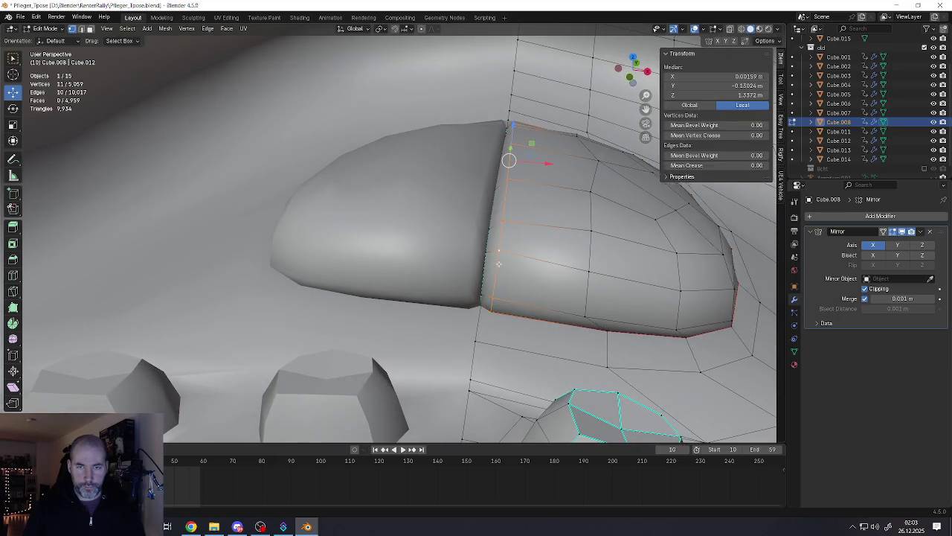
key("g")
key("x")
left_click(539, 163)
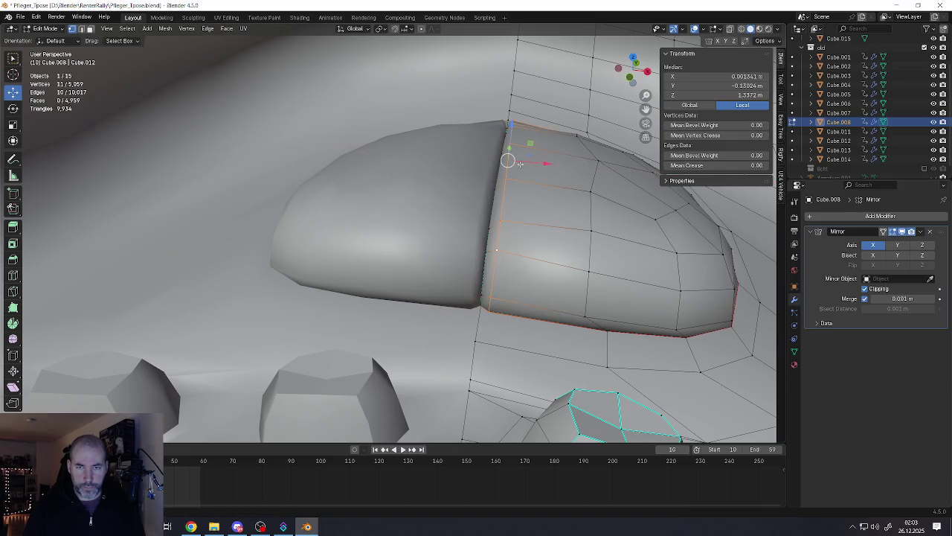
Step: Select the vertex chain along the cap seam from the lower end to the top
middle_click_drag(537, 165, 512, 170)
left_click(489, 211)
mouse_move(488, 211)
middle_mouse_down()
mouse_move(271, 194)
mouse_move(495, 227)
mouse_move(438, 209)
mouse_move(491, 231)
mouse_move(396, 240)
mouse_move(450, 266)
middle_mouse_up()
left_click(510, 240)
left_click(529, 273)
left_click(545, 151, "ctrl")
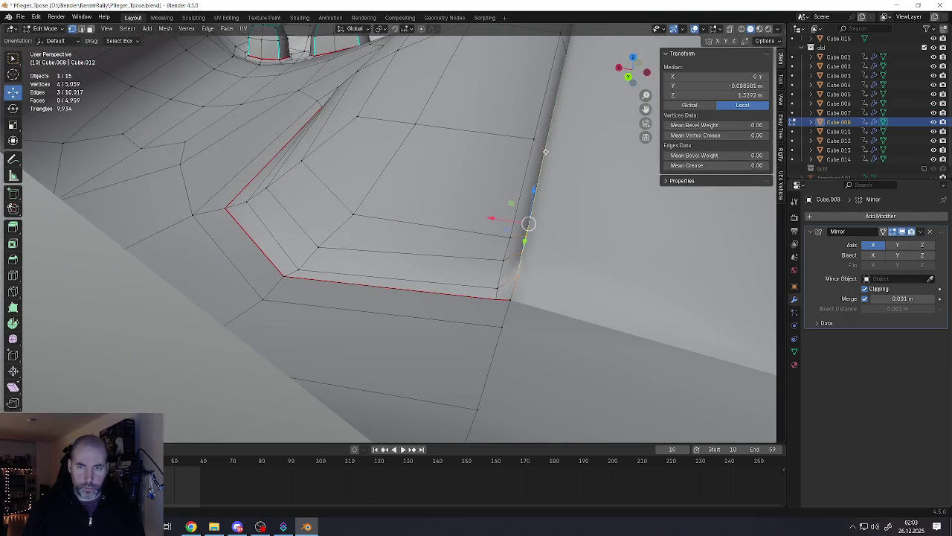
Step: Clear sharp from the seam edge chain and smooth the adjacent face strip
key("ctrl+e")
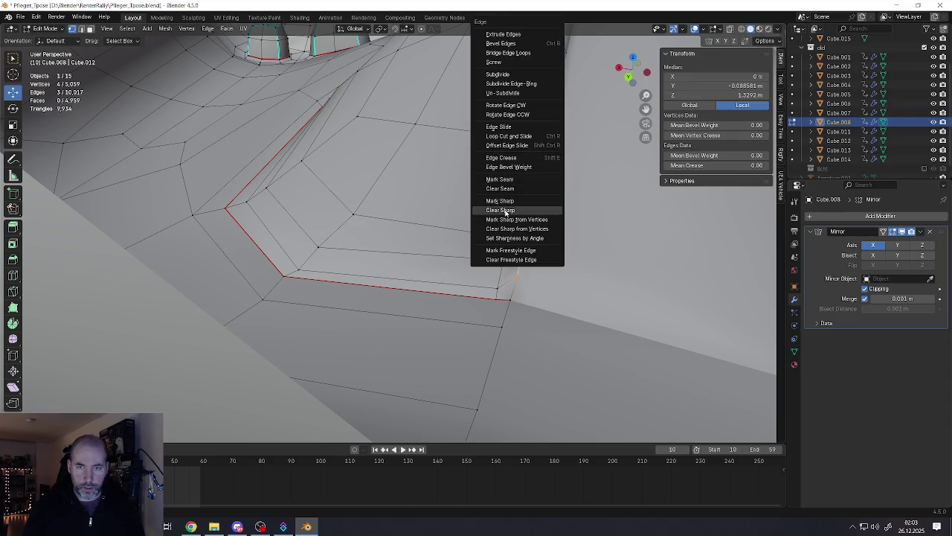
left_click(501, 209)
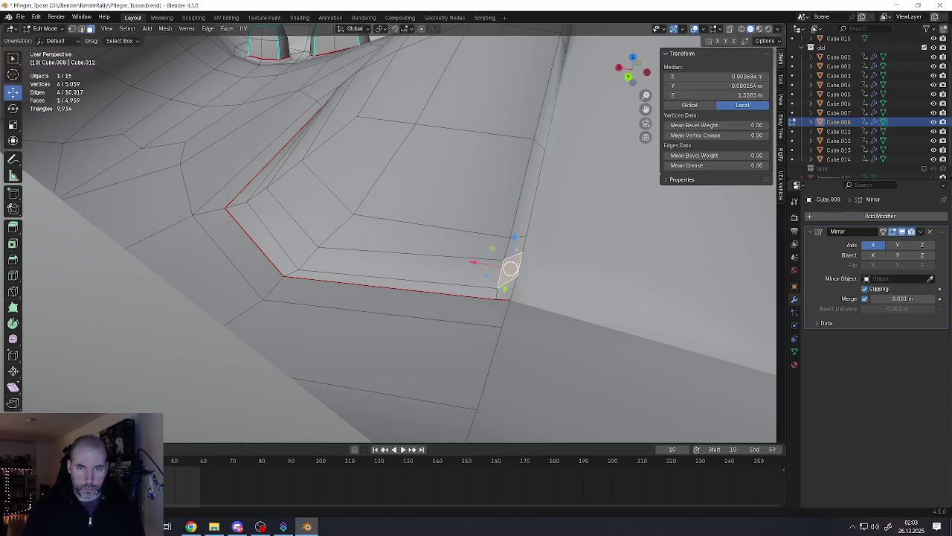
left_click(533, 183, "alt+shift")
middle_click_drag(503, 179, 476, 223)
left_click(466, 245, "alt+shift")
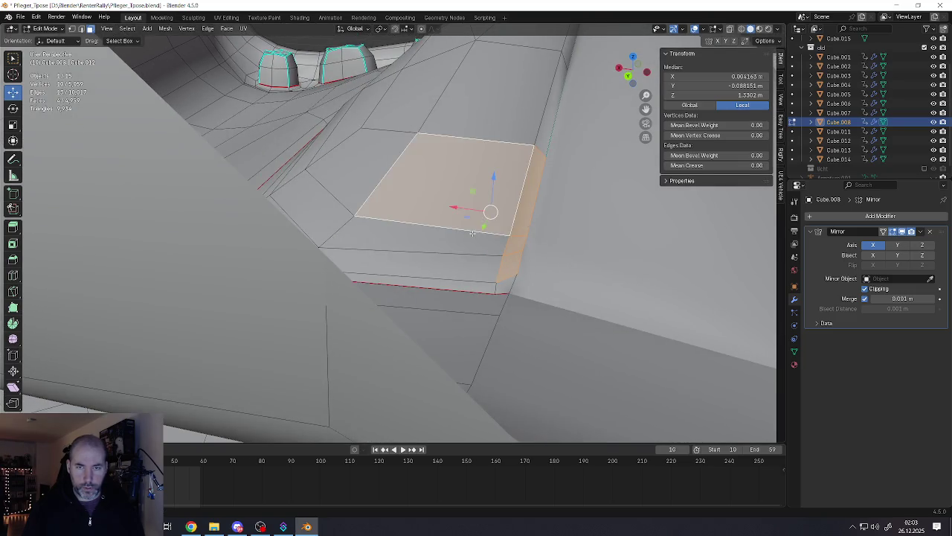
left_click(468, 287, "shift")
left_click(505, 285, "shift")
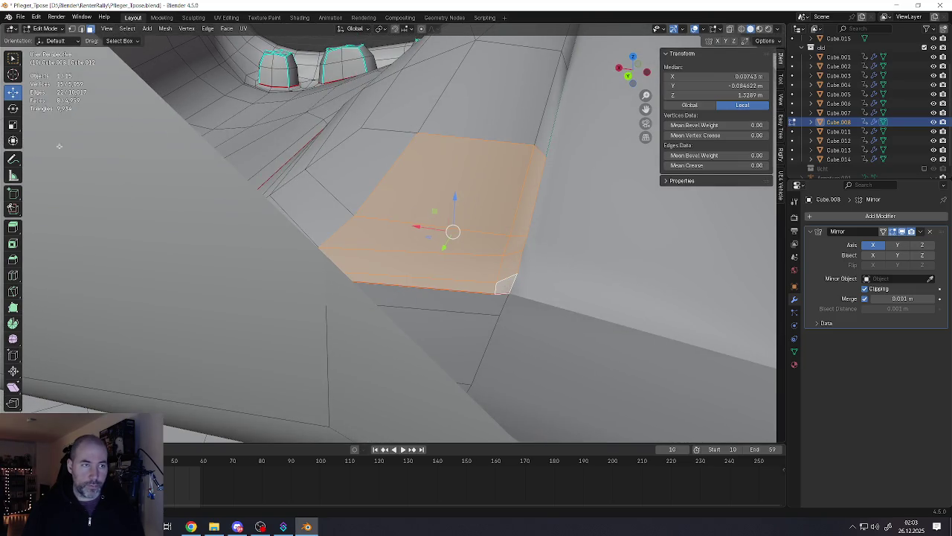
key("shift+space")
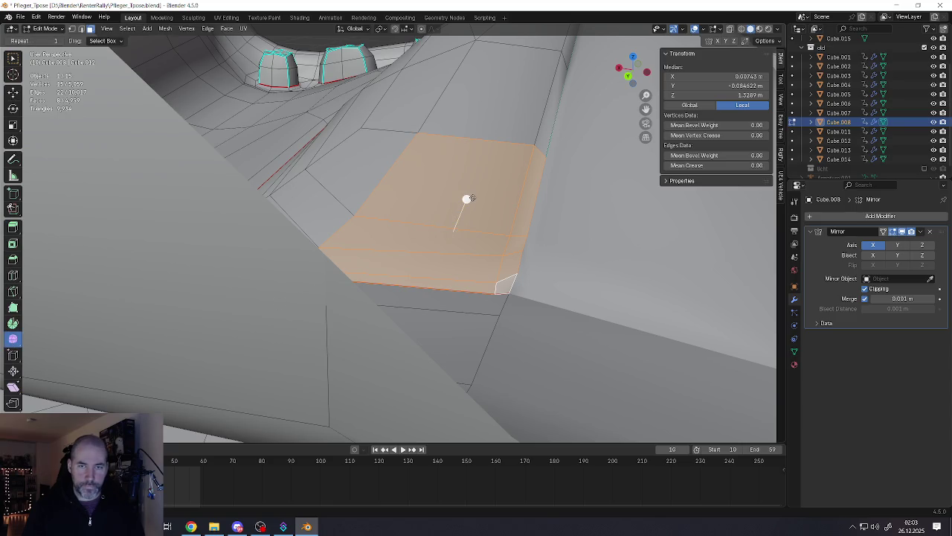
left_click_drag(467, 198, 623, 184)
mouse_move(624, 184)
middle_mouse_down()
mouse_move(560, 156)
mouse_move(490, 156)
middle_mouse_up()
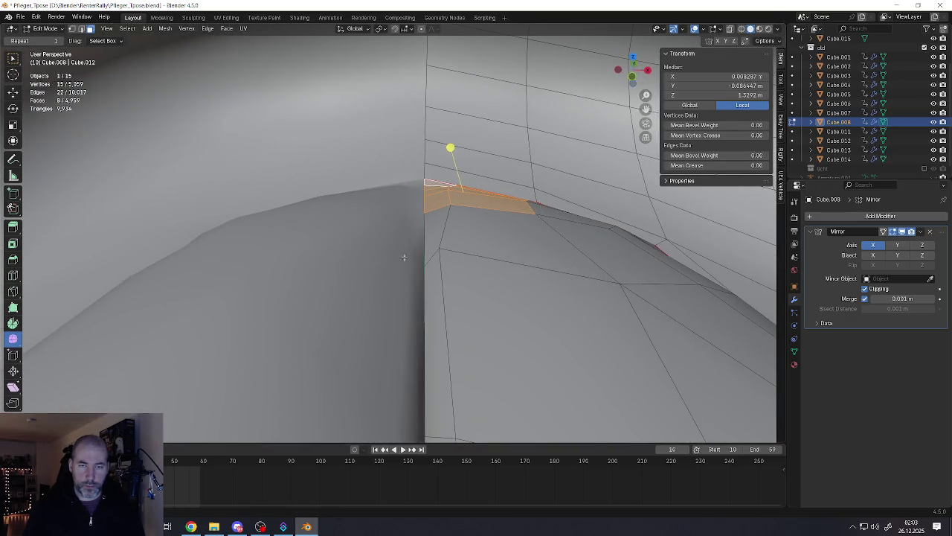
Step: Move a pair of faces near the top of the tooth
left_click(443, 251)
left_click(532, 242)
key("g")
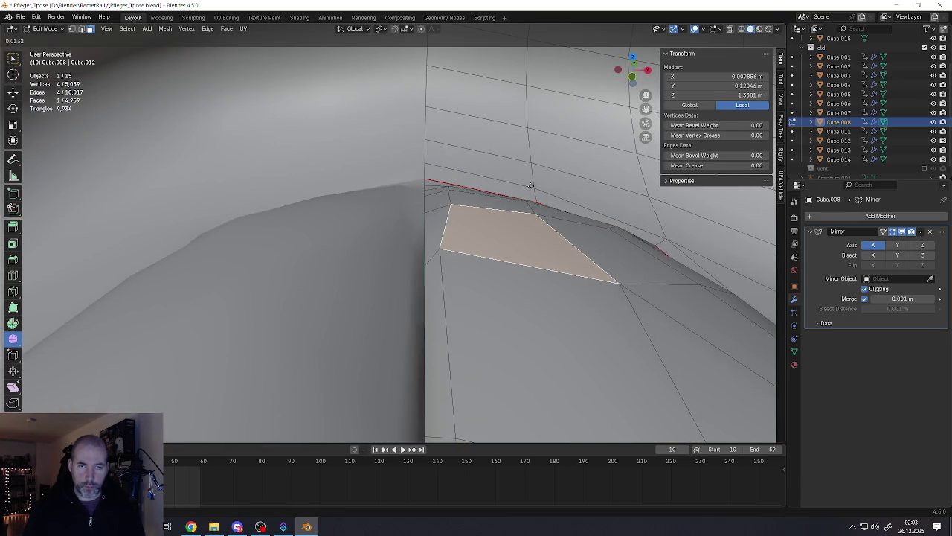
left_click(619, 190)
scroll(431, 227, "down", 3)
scroll(432, 227, "down", 2)
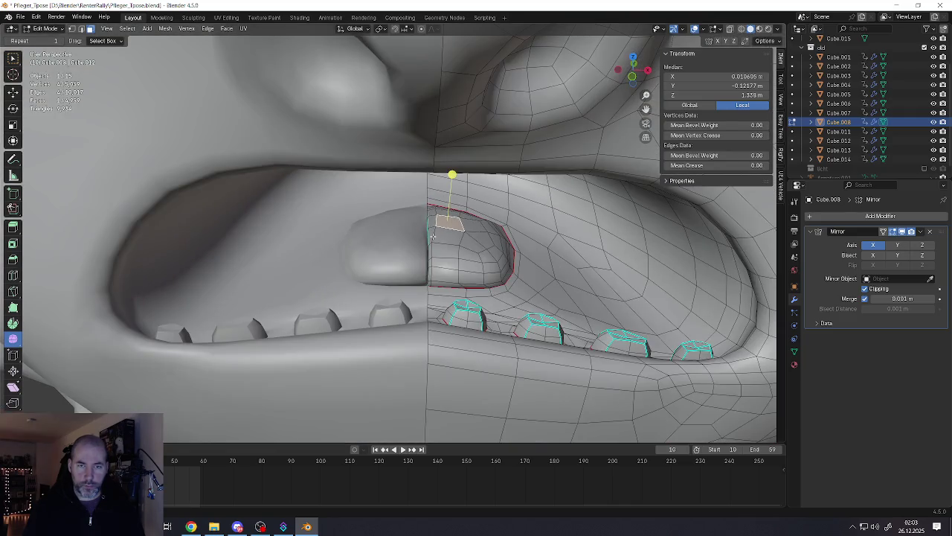
scroll(439, 250, "up", 3)
Step: Nudge the stacked faces on the front tooth slightly
left_click(440, 250)
left_click(450, 316, "shift")
left_click(444, 273, "shift")
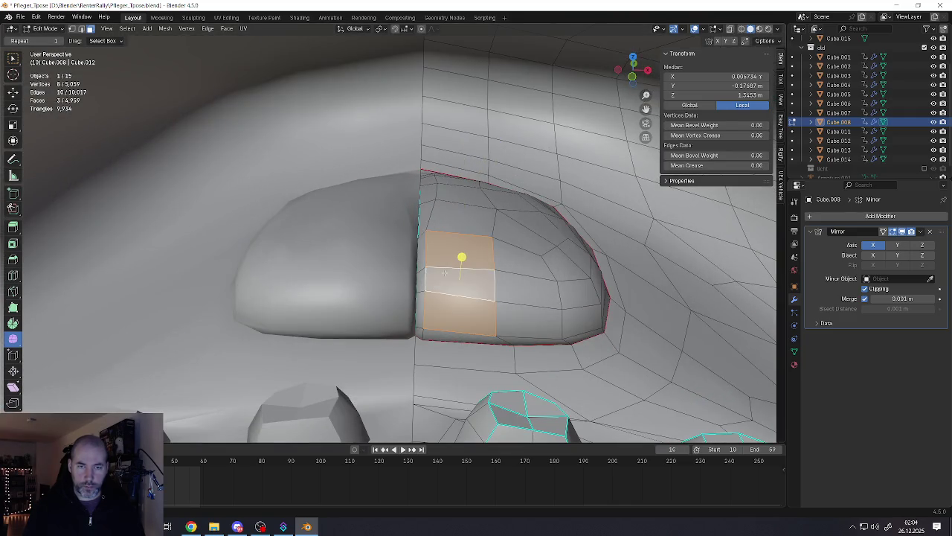
left_click_drag(466, 255, 443, 305)
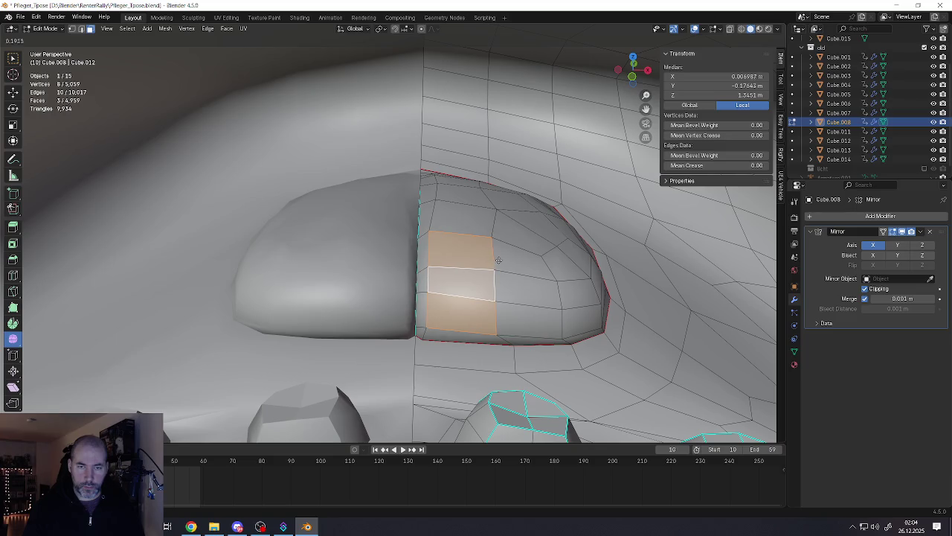
Step: Slide an edge near the tooth base and bevel it into a strip of faces
key("2")
left_click(414, 331)
key("ctrl+e")
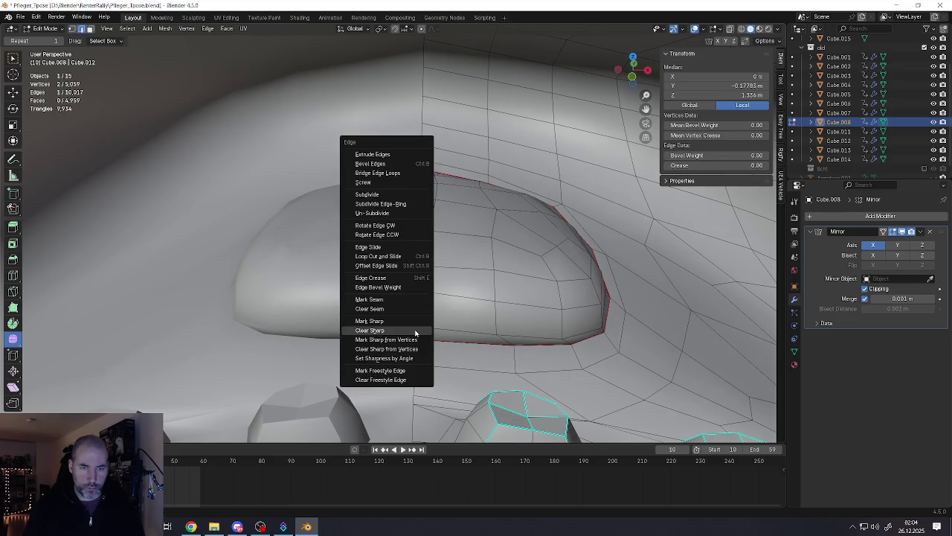
left_click(389, 331)
key("g")
key("g")
left_click(418, 331)
key("ctrl+b")
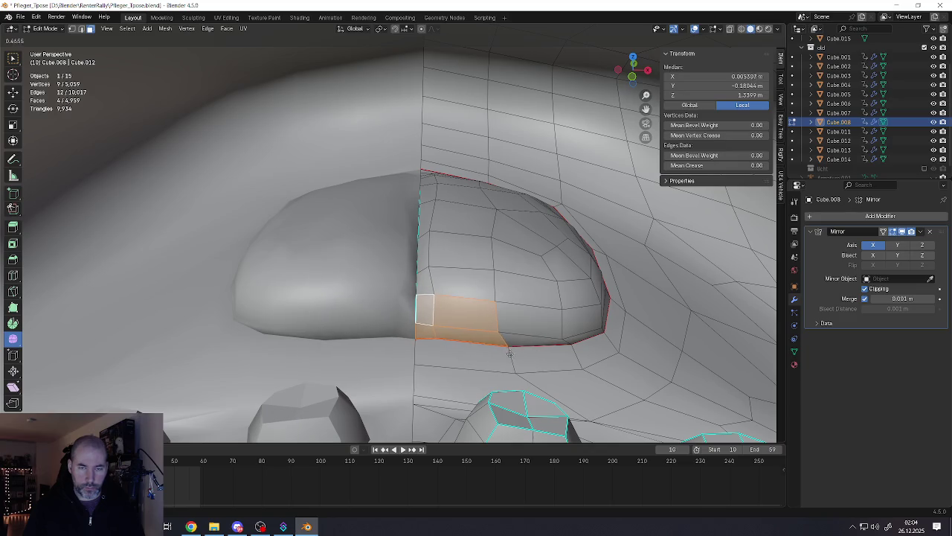
left_click(486, 348)
scroll(431, 342, "down", 5)
scroll(446, 312, "down", 4)
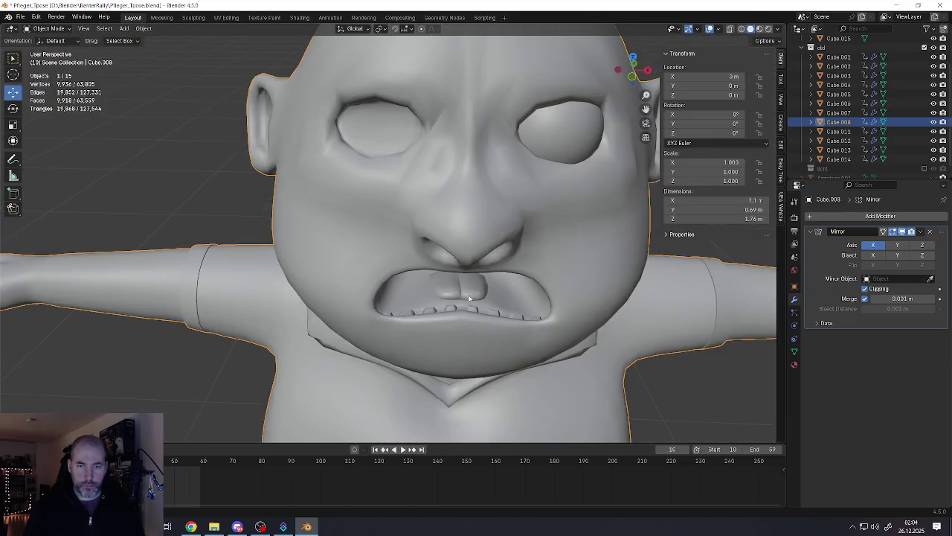
Step: Return to Object Mode, zoom out, and save Pfleger_Tpose.blend
key("Tab")
scroll(468, 285, "down", 2)
scroll(468, 285, "down", 3)
scroll(479, 298, "down", 1)
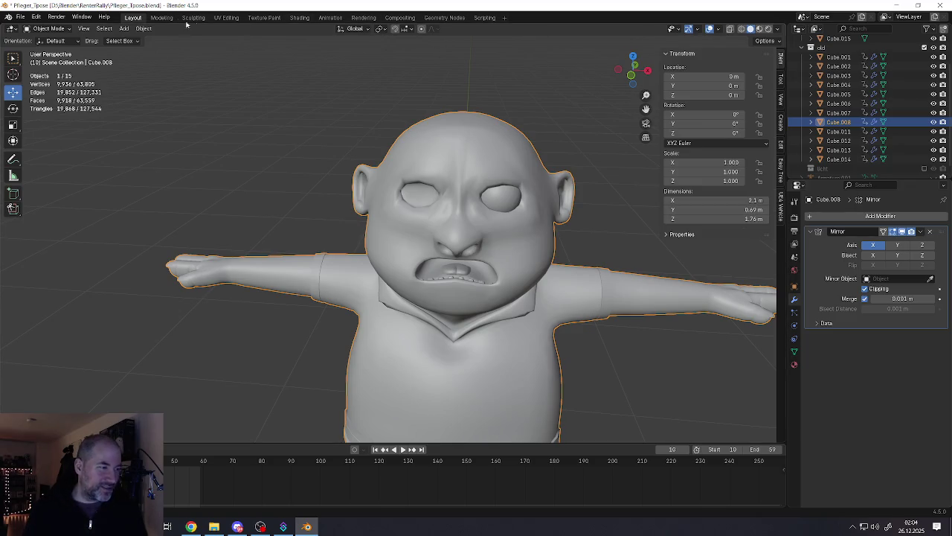
left_click(20, 16)
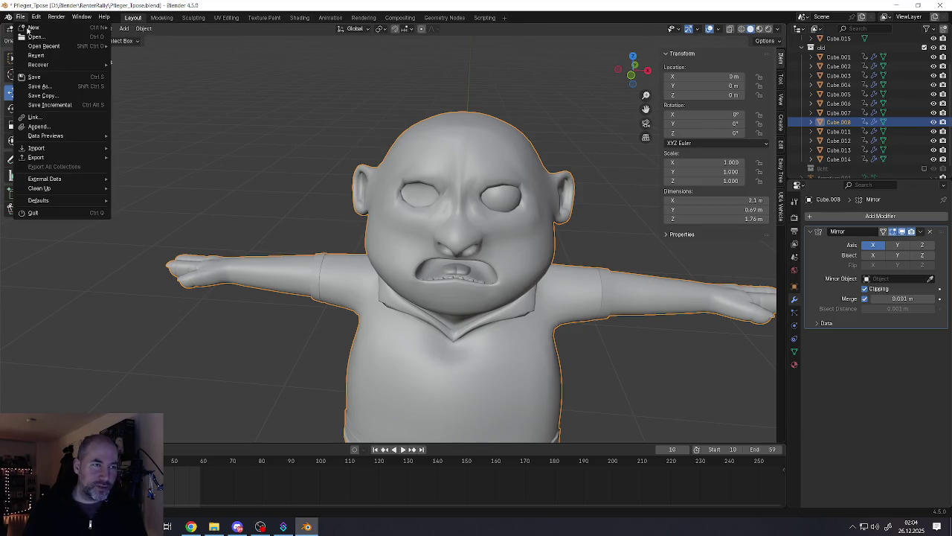
left_click(30, 76)
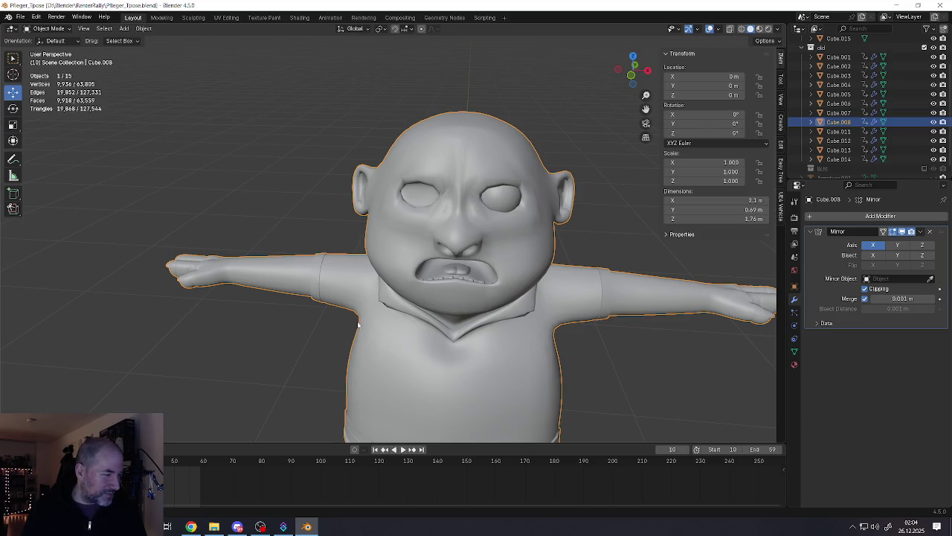
Step: In Edit Mode, select the strip of upper-lip faces inside the mouth
mouse_move(354, 309)
middle_mouse_down()
mouse_move(491, 233)
mouse_move(456, 203)
middle_mouse_up()
scroll(491, 233, "up", 4)
scroll(477, 217, "up", 4)
key("Tab")
left_click(428, 236)
middle_click_drag(402, 226, 380, 254)
left_click(381, 255)
left_click(384, 261, "alt")
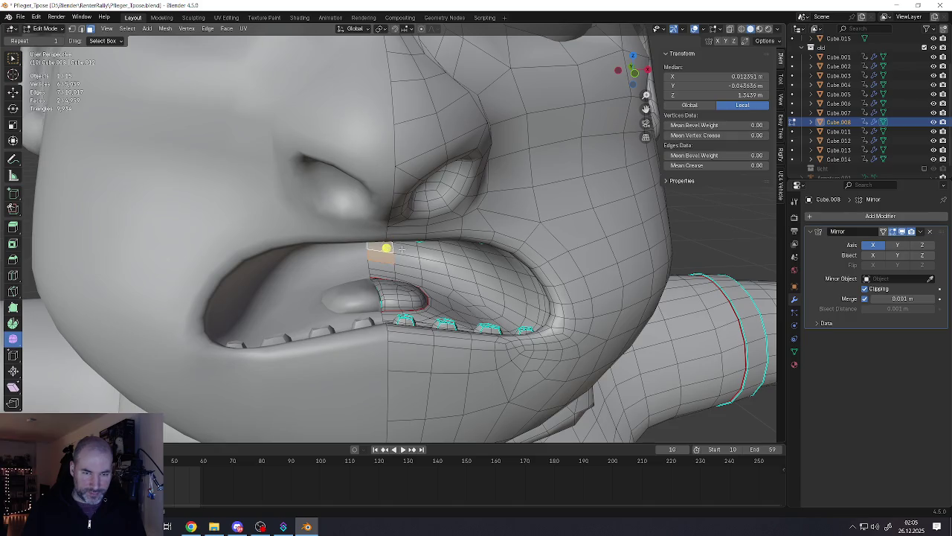
scroll(386, 272, "up", 4)
mouse_move(391, 253)
middle_mouse_down()
mouse_move(416, 238)
mouse_move(401, 248)
middle_mouse_up()
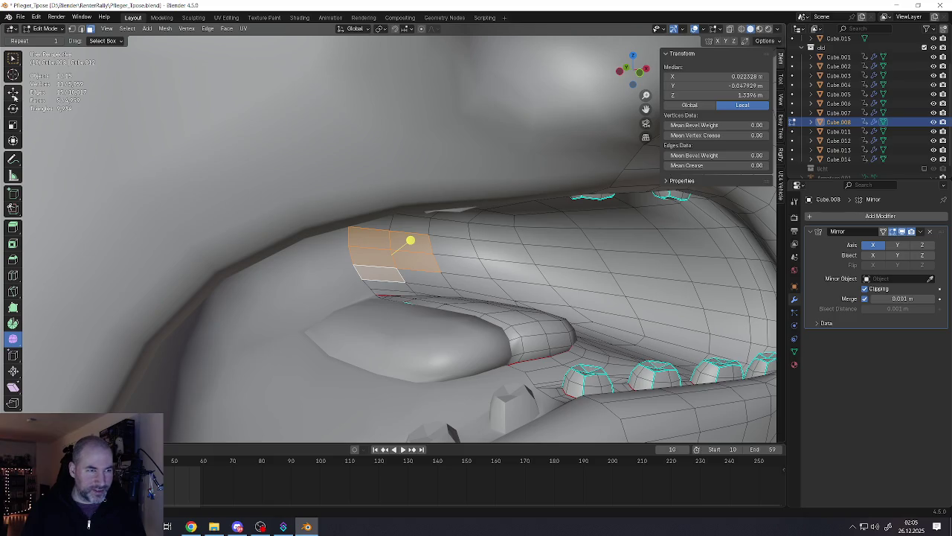
Step: Raise the upper-lip faces along Z with proportional editing, then scale them smaller
left_click(12, 92)
mouse_move(387, 245)
middle_mouse_down()
mouse_move(416, 257)
mouse_move(385, 228)
mouse_move(378, 255)
middle_mouse_up()
key("g")
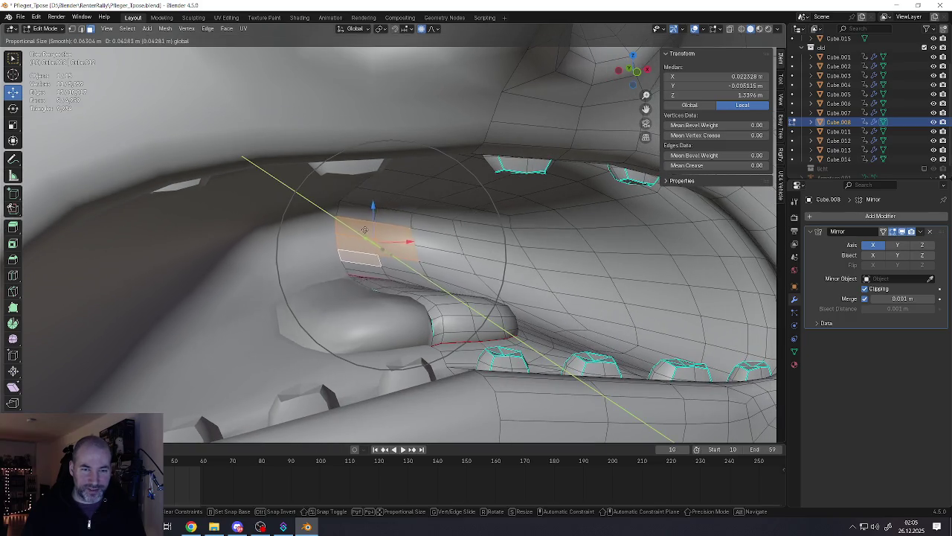
key("z")
left_click(364, 268)
key("s")
left_click(396, 293)
Step: Make a small positional tweak to the mouth vertices
scroll(372, 276, "down", 3)
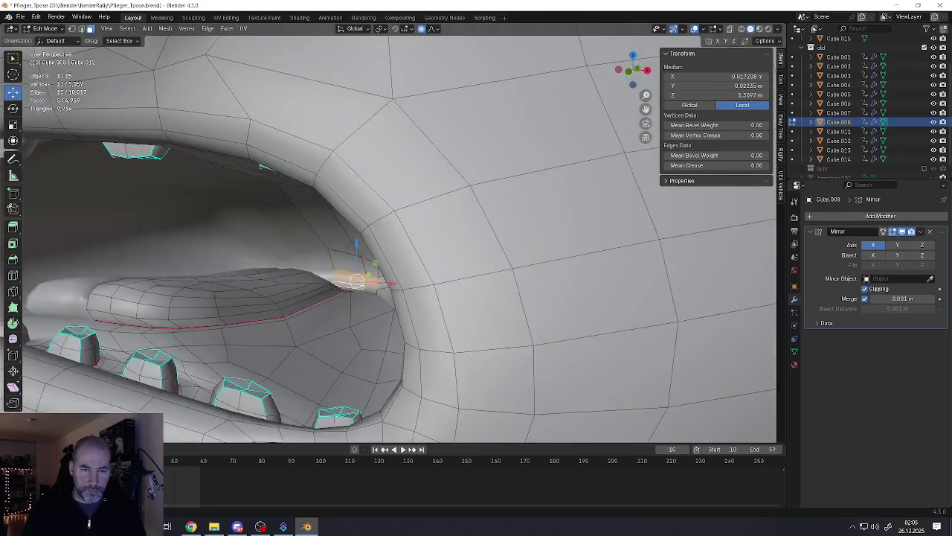
middle_click_drag(372, 276, 357, 244)
scroll(368, 284, "down", 5)
key("g")
left_click(368, 283)
mouse_move(367, 284)
middle_mouse_down()
mouse_move(324, 284)
mouse_move(347, 294)
mouse_move(365, 272)
mouse_move(364, 309)
middle_mouse_up()
scroll(347, 293, "down", 3)
Step: Mark the mouth-corner edge loop as a seam
key("Tab")
scroll(353, 294, "up", 3)
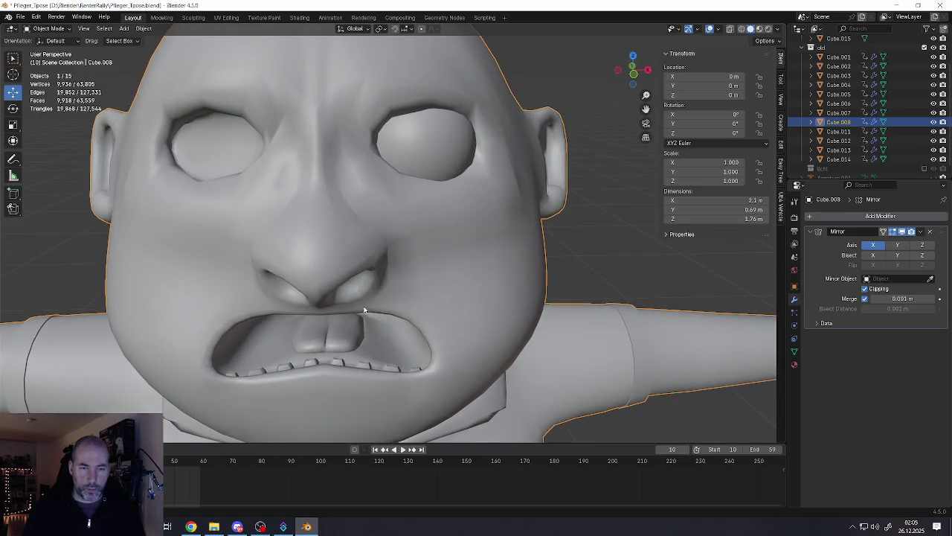
mouse_move(394, 363)
middle_mouse_down()
mouse_move(446, 322)
mouse_move(483, 317)
mouse_move(564, 248)
mouse_move(587, 204)
mouse_move(581, 192)
mouse_move(417, 193)
mouse_move(523, 363)
mouse_move(567, 336)
middle_mouse_up()
key("Tab")
scroll(484, 317, "up", 5)
left_click(592, 206, "alt")
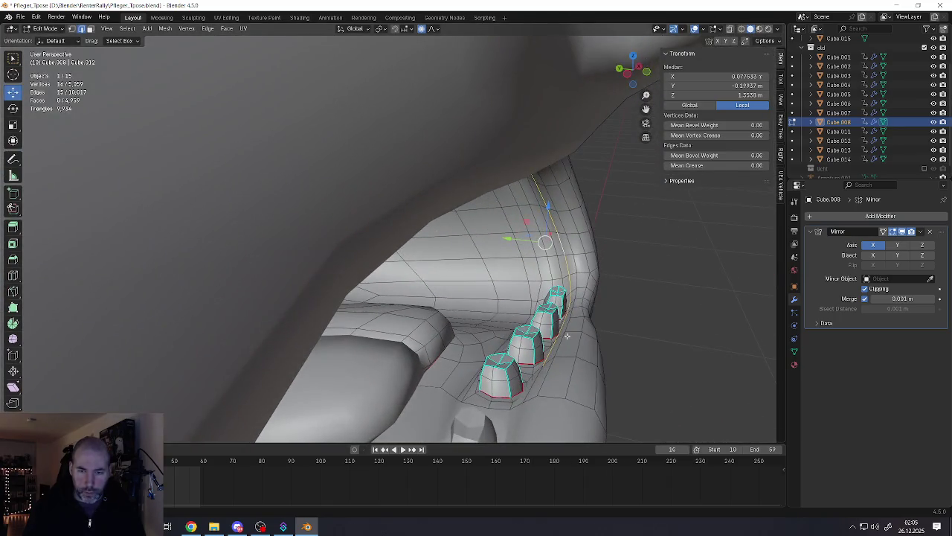
key("ctrl+e")
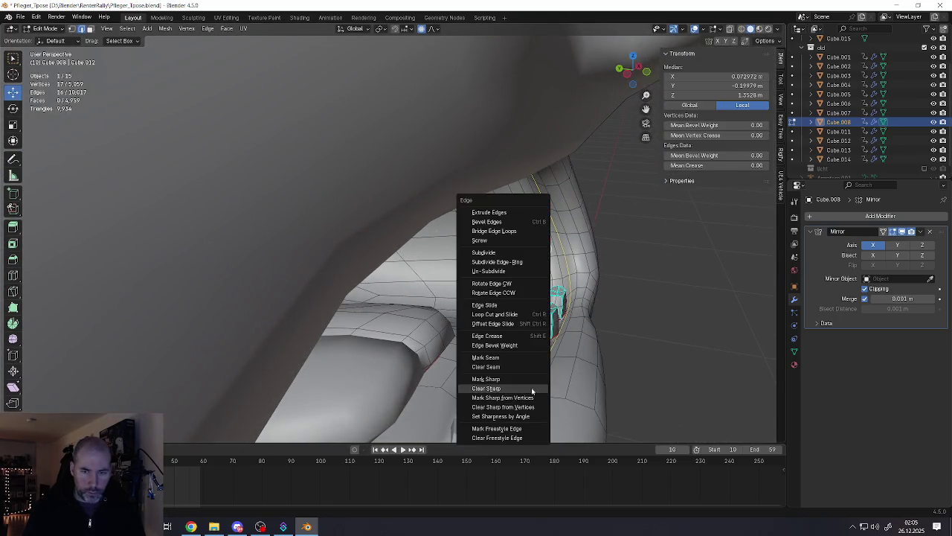
left_click(487, 358)
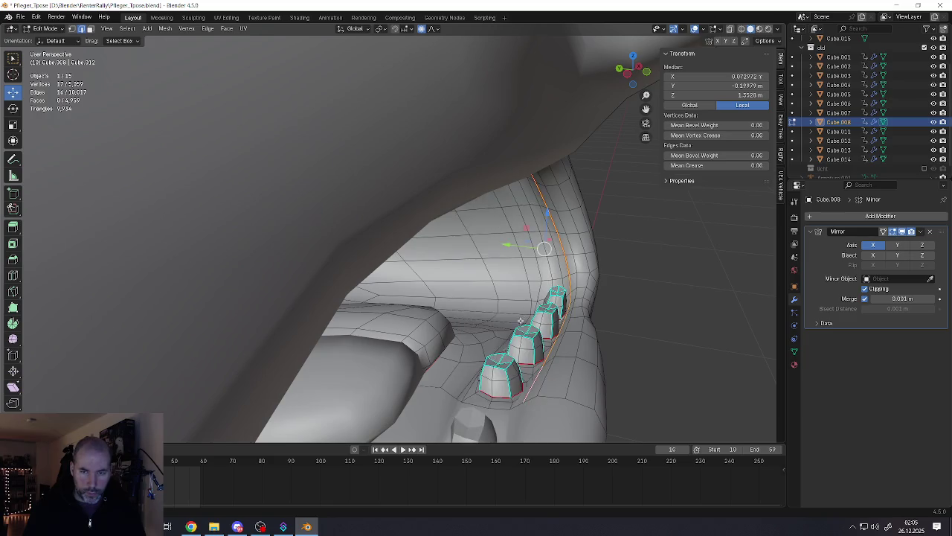
scroll(542, 306, "down", 5)
scroll(542, 305, "up", 5)
Step: Select the seam-bounded mouth region with L, then pick a cheek vertex
middle_click_drag(542, 305, 489, 305)
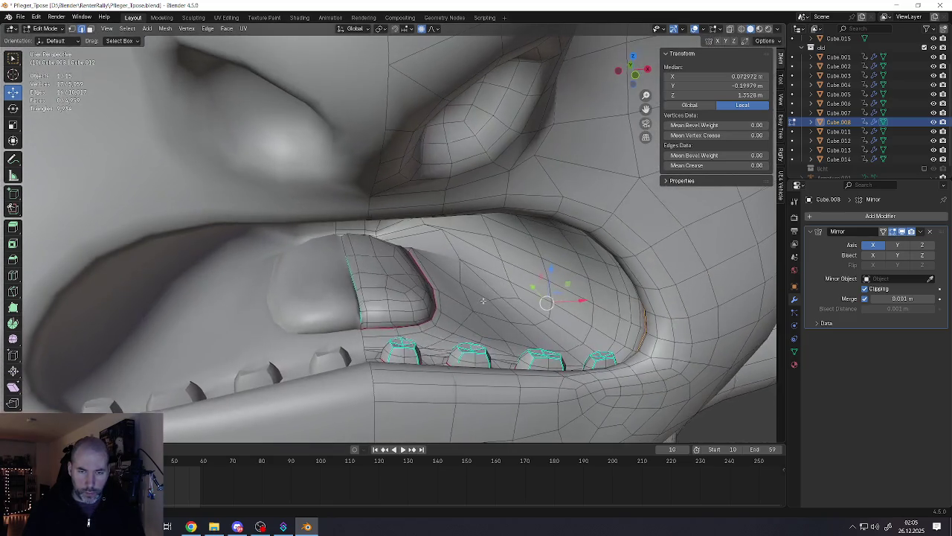
left_click(490, 305)
key("l")
mouse_move(490, 305)
middle_mouse_down()
mouse_move(491, 280)
mouse_move(449, 260)
mouse_move(463, 234)
mouse_move(420, 268)
mouse_move(316, 257)
mouse_move(322, 269)
middle_mouse_up()
scroll(491, 280, "down", 3)
key("Tab")
scroll(483, 287, "down", 3)
scroll(483, 298, "down", 4)
key("Tab")
left_click(309, 251)
scroll(320, 262, "up", 3)
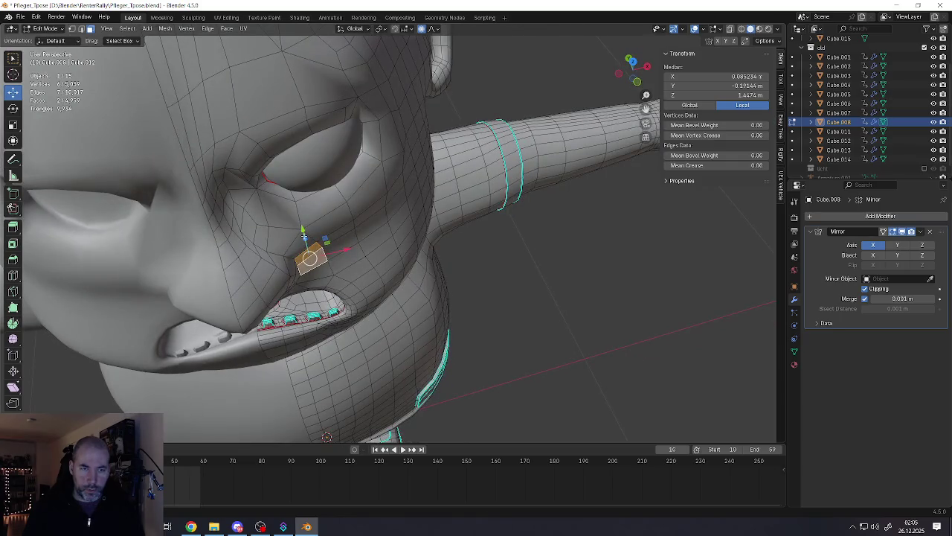
Step: Move the cheek vertex beside the nose along Y with proportional falloff
middle_click_drag(303, 237, 334, 233)
left_click_drag(286, 246, 306, 244)
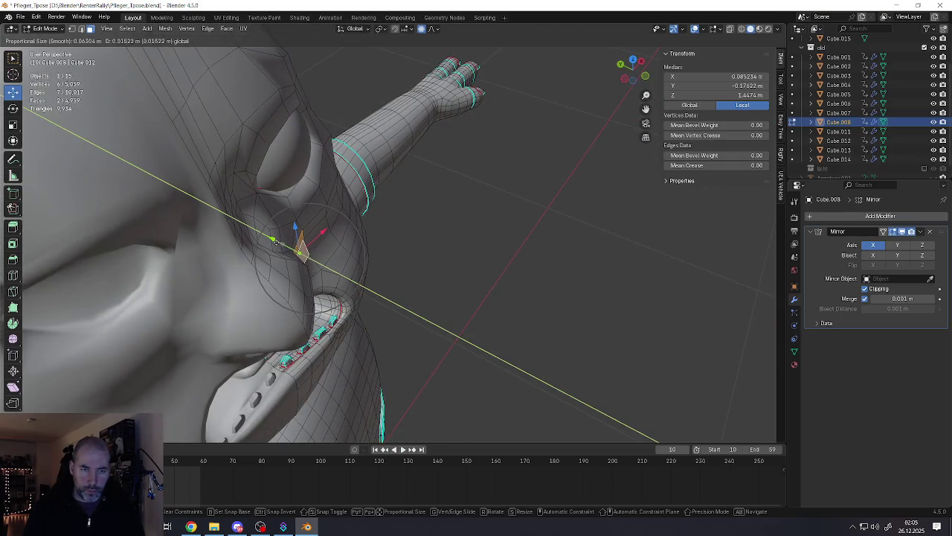
middle_click_drag(306, 244, 189, 221)
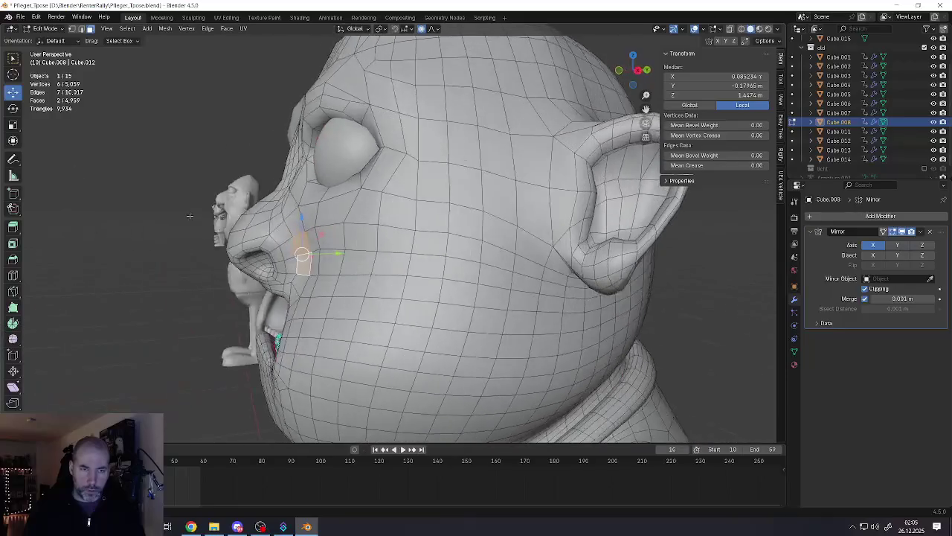
key("g")
key("y")
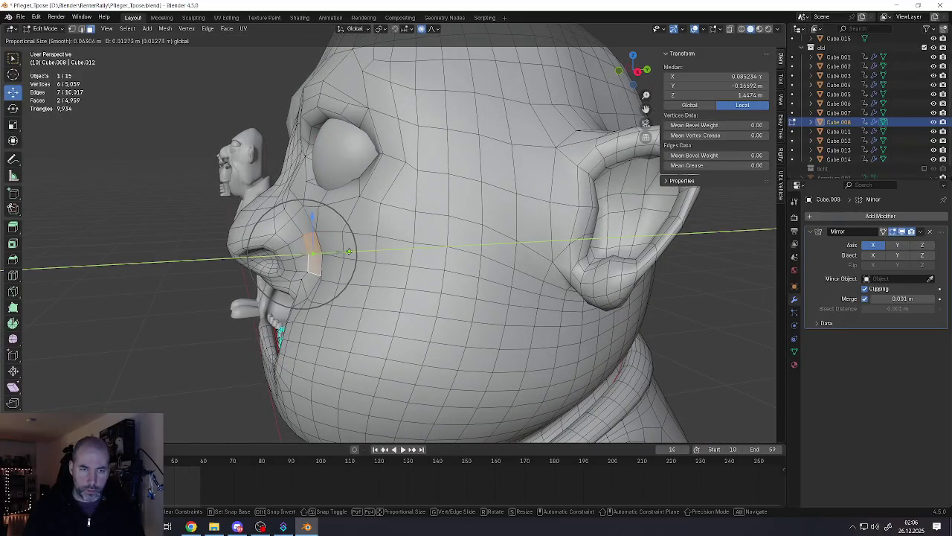
key("Return")
Step: Zoom out and check the reshaped cheek in Object Mode
scroll(402, 238, "down", 5)
middle_click_drag(335, 267, 364, 289)
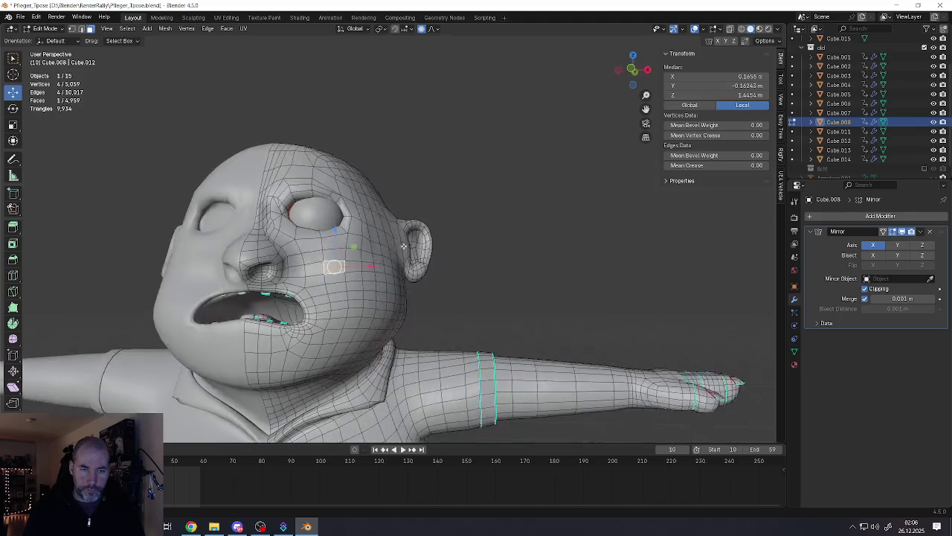
scroll(364, 289, "down", 1)
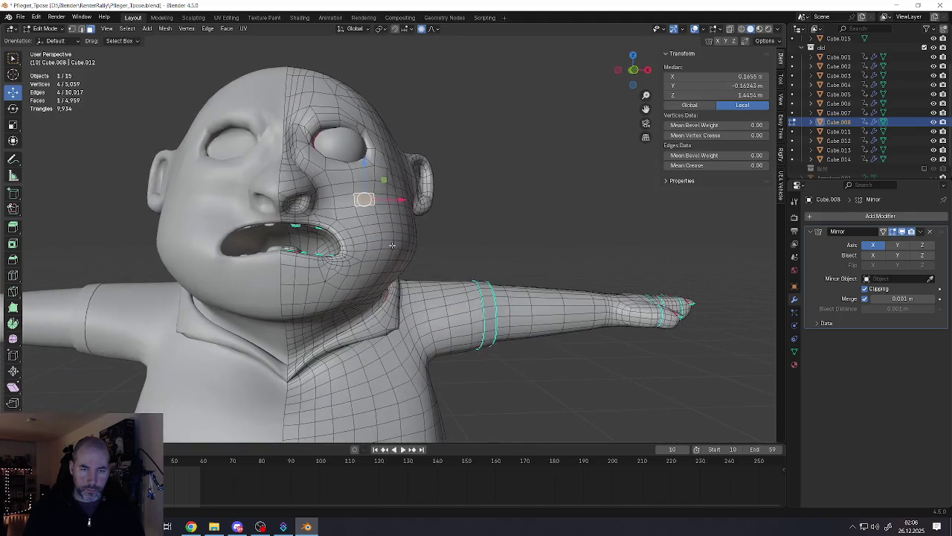
scroll(392, 245, "down", 1)
scroll(389, 252, "down", 1)
scroll(407, 258, "down", 1)
key("Tab")
scroll(409, 253, "down", 3)
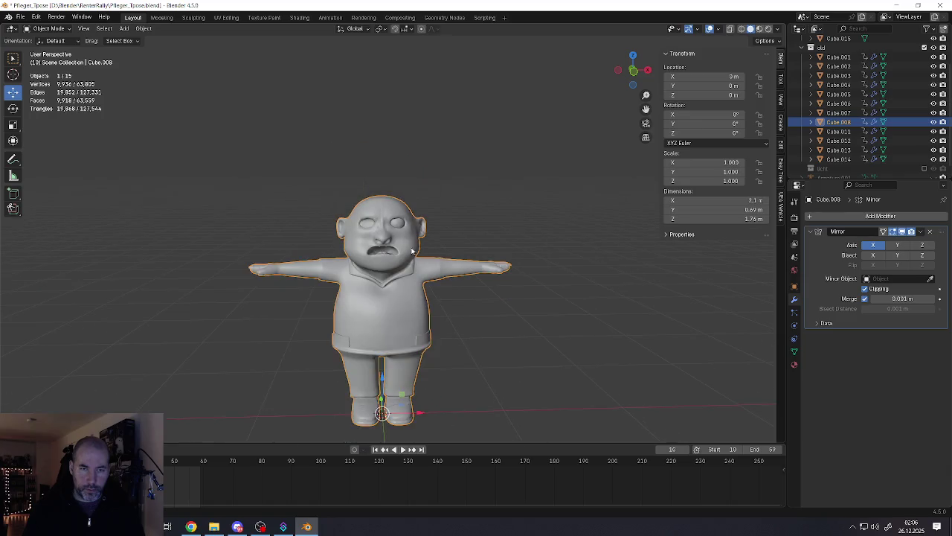
scroll(412, 258, "up", 2)
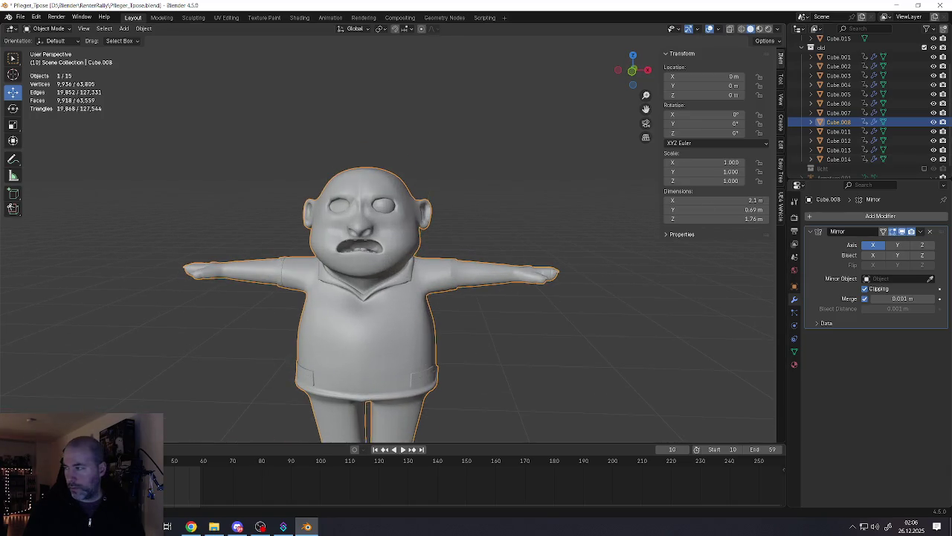
Step: Re-enter Edit Mode and select a brow face above the eye
key("alt+Tab")
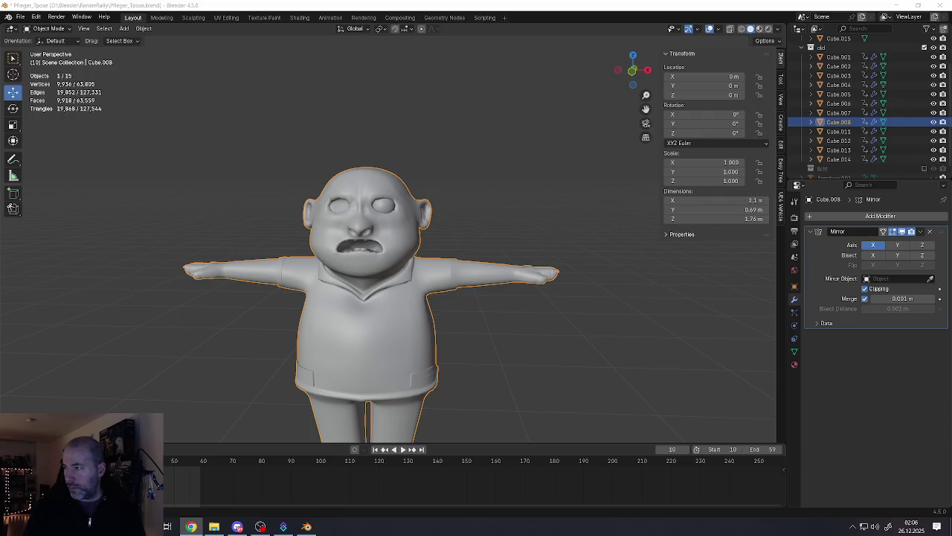
scroll(388, 214, "up", 5)
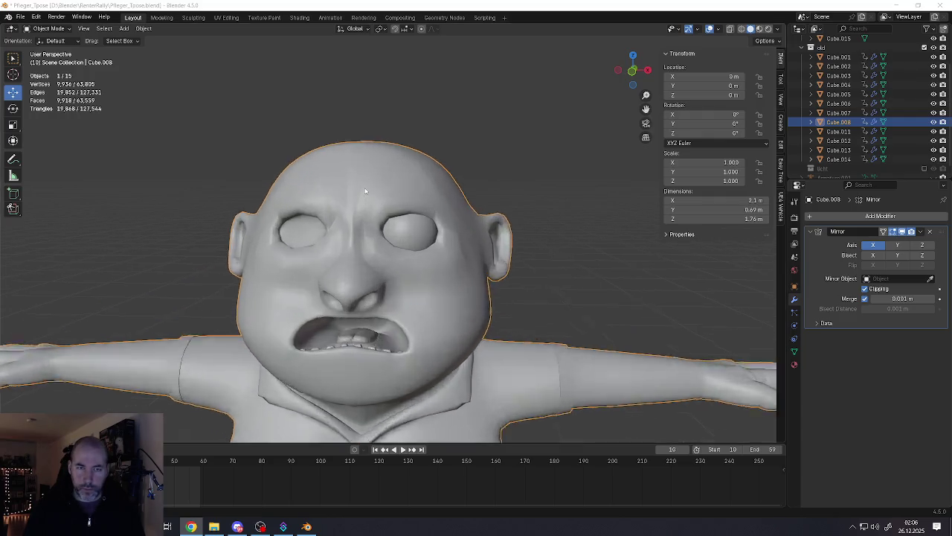
scroll(388, 214, "up", 2)
key("Tab")
left_click(377, 209)
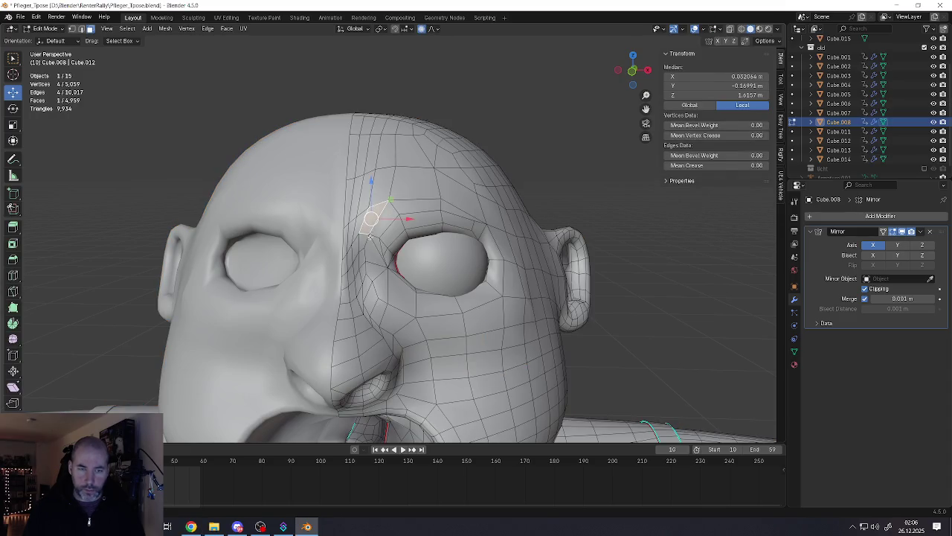
Step: Move the brow face with soft falloff to reshape the brow
key("g")
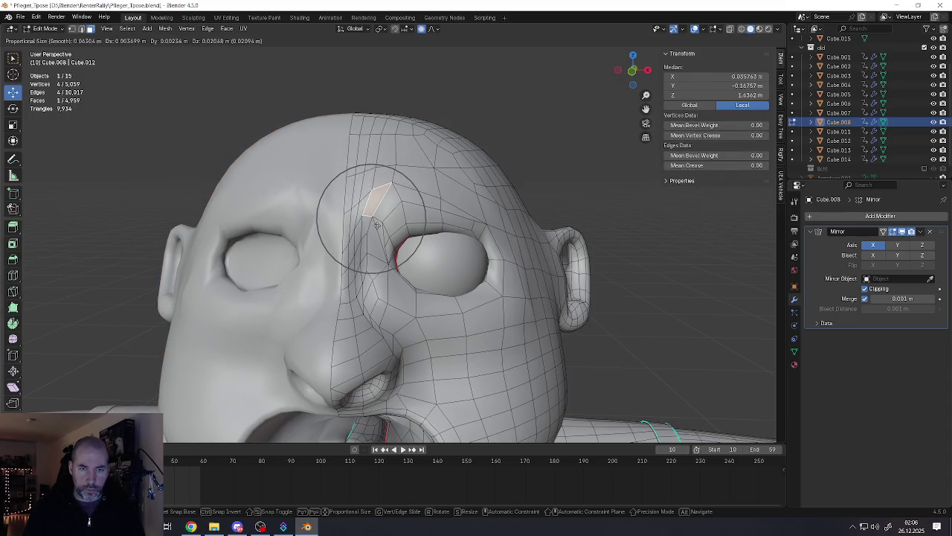
left_click(377, 225)
scroll(377, 224, "down", 5)
mouse_move(377, 225)
middle_mouse_down()
mouse_move(384, 256)
mouse_move(426, 216)
middle_mouse_up()
scroll(397, 224, "up", 4)
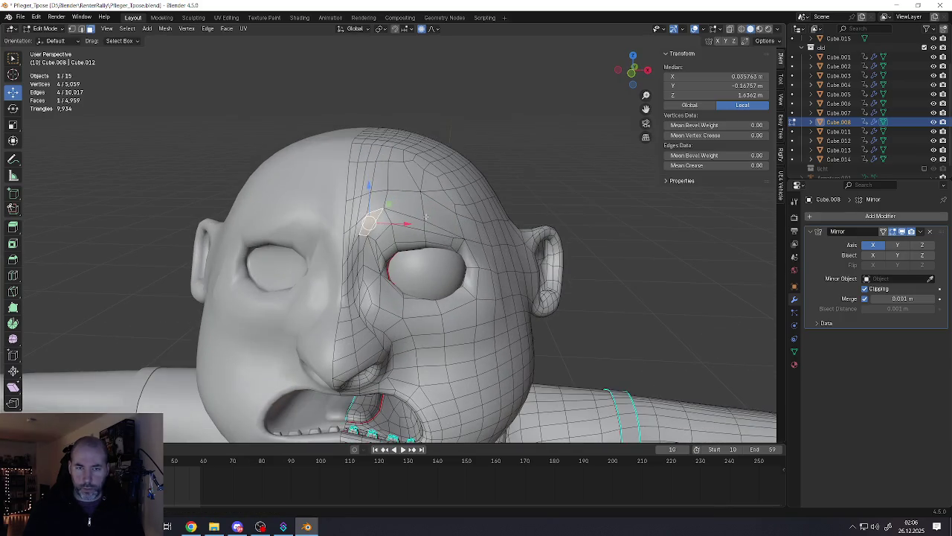
Step: Add an unslid edge loop across the forehead
key("ctrl+r")
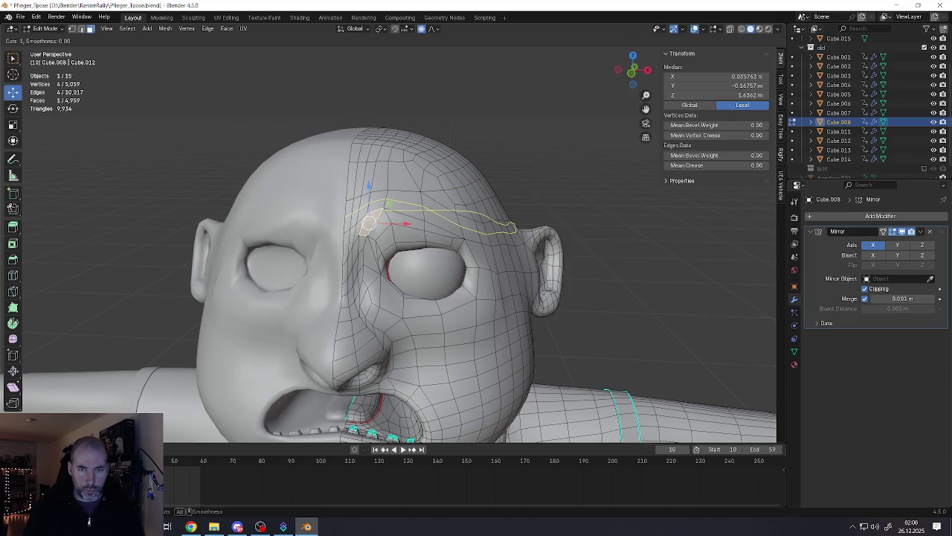
left_click(416, 212)
left_click(427, 215)
middle_click_drag(449, 216, 400, 216)
Step: Lower the brow edge above the eye to a new position
left_click(428, 223)
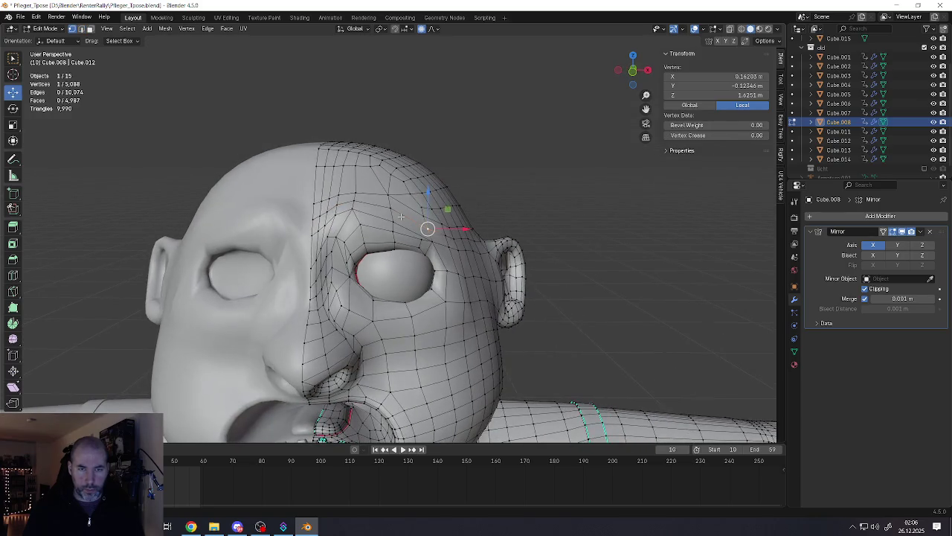
key("2")
scroll(428, 227, "up", 3)
left_click(408, 172)
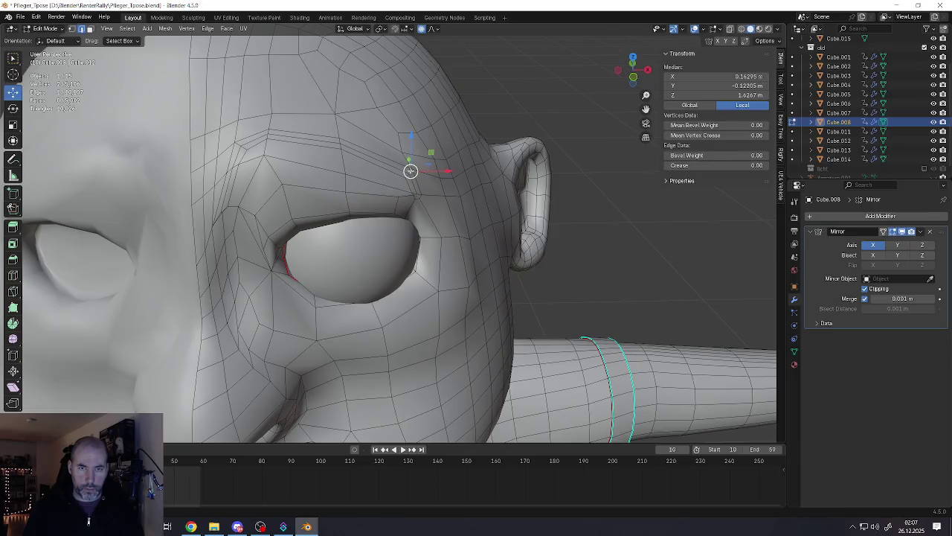
key("g")
key("g")
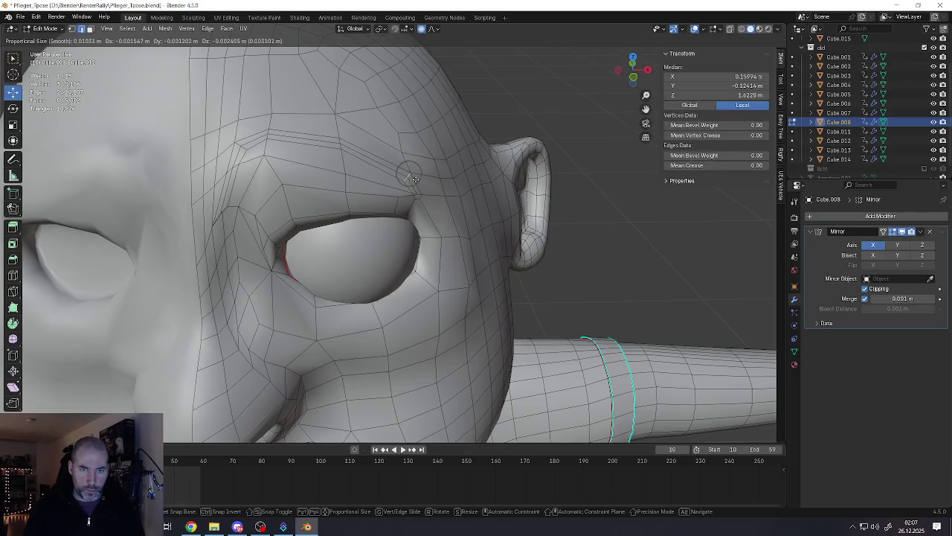
left_click(420, 199)
Step: Reposition the outer eye-corner vertices to sit above the eye corner
scroll(421, 199, "up", 2)
key("1")
left_click(420, 197)
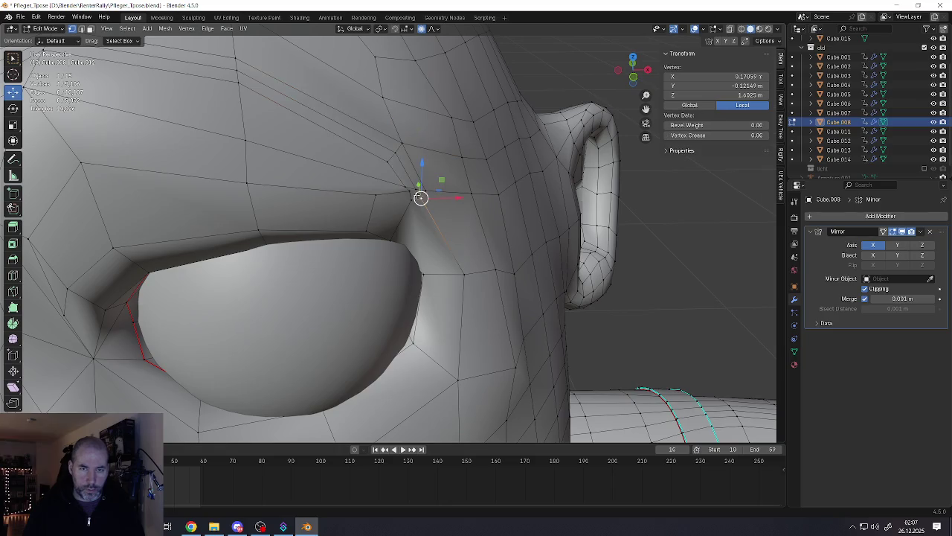
left_click(414, 191, "shift")
scroll(413, 196, "down", 2)
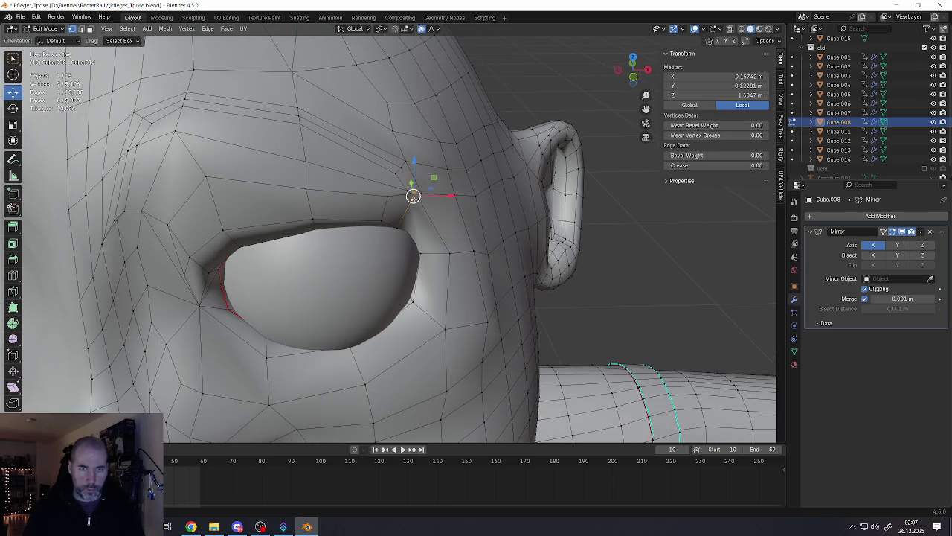
key("g")
key("g")
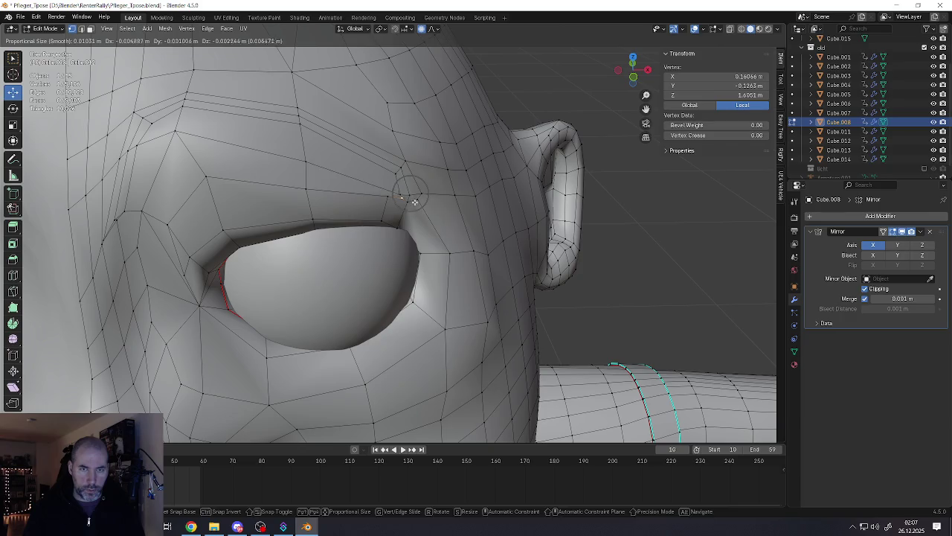
left_click(427, 41)
key("g")
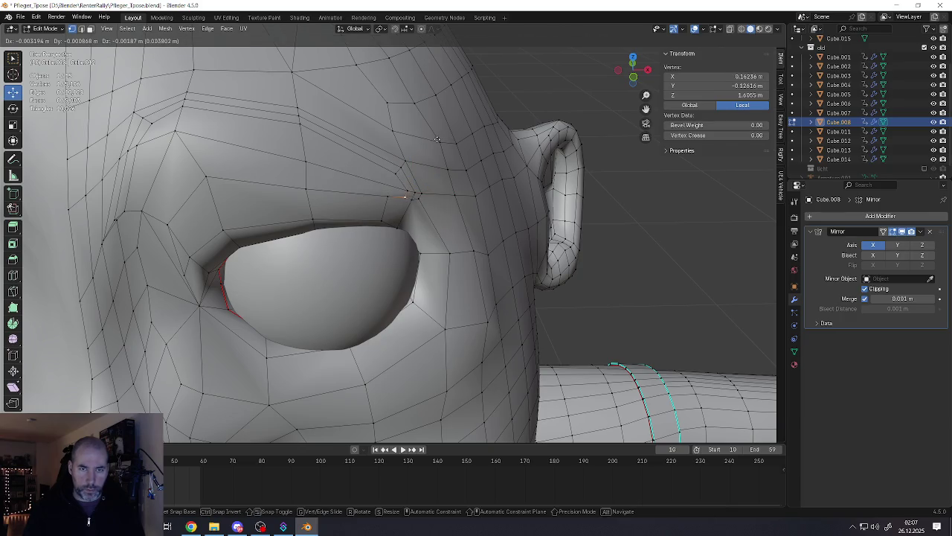
left_click(437, 140)
Step: Move the inner brow vertex near the nose down and to the left
middle_click_drag(395, 187, 301, 193)
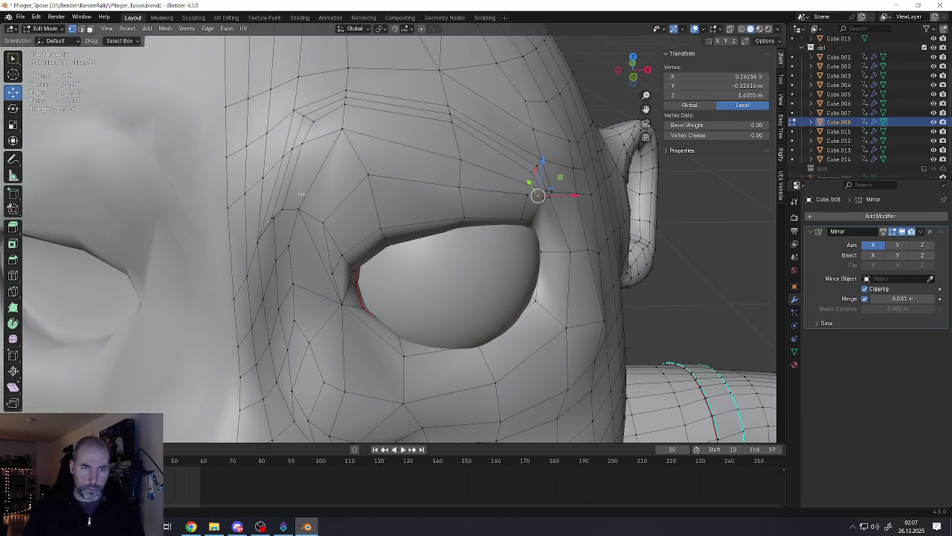
left_click(274, 224)
key("g")
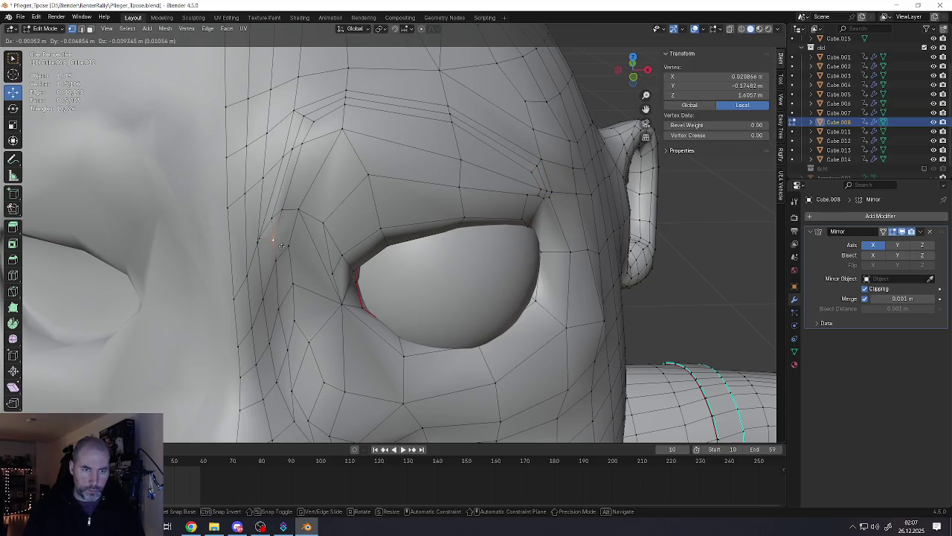
left_click(276, 239)
key("g")
left_click(239, 263)
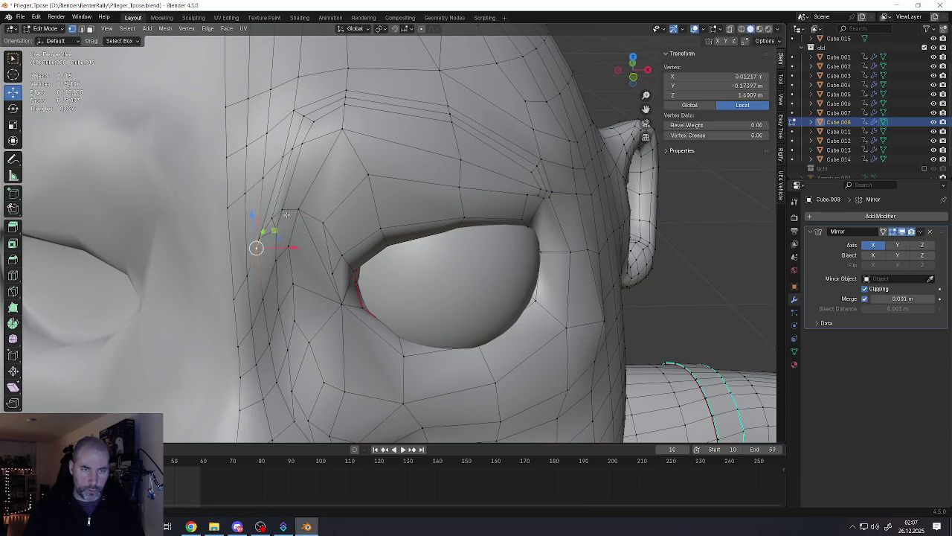
Step: Clear the selection and select the edge path running from brow toward mouth
key("alt+a")
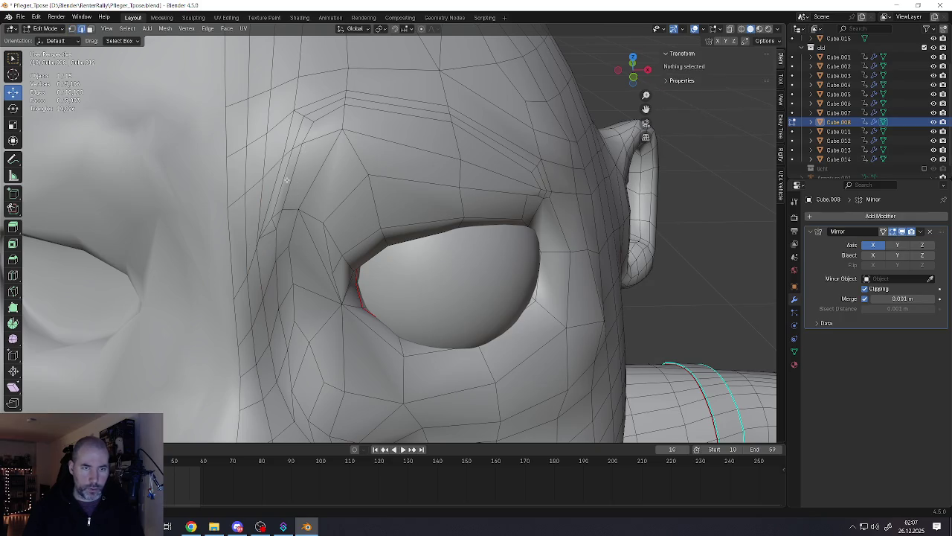
left_click(276, 210, "alt")
left_click(278, 203)
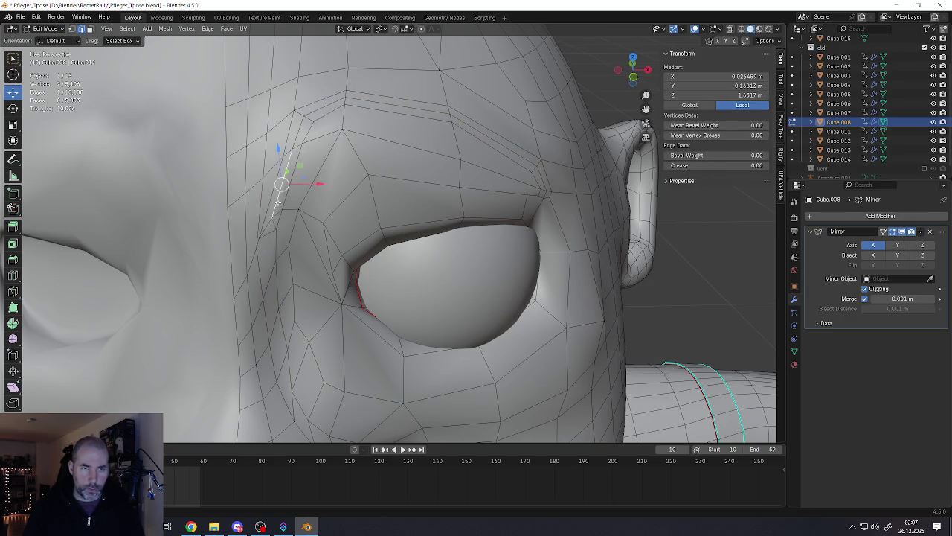
left_click(275, 207, "alt")
mouse_move(277, 208)
middle_mouse_down()
mouse_move(350, 350)
mouse_move(350, 266)
mouse_move(314, 219)
middle_mouse_up()
scroll(354, 252, "up", 2)
left_click(305, 211)
Step: Select the edge chain under the eye, from inner to outer corner
left_click(343, 233, "shift")
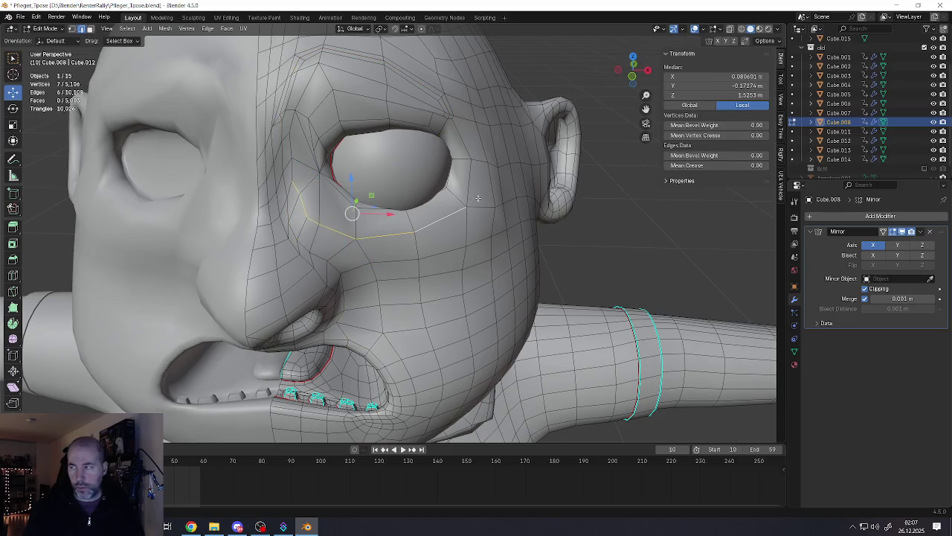
scroll(460, 212, "up", 1)
scroll(458, 218, "up", 1)
scroll(456, 225, "up", 1)
left_click(452, 225, "shift")
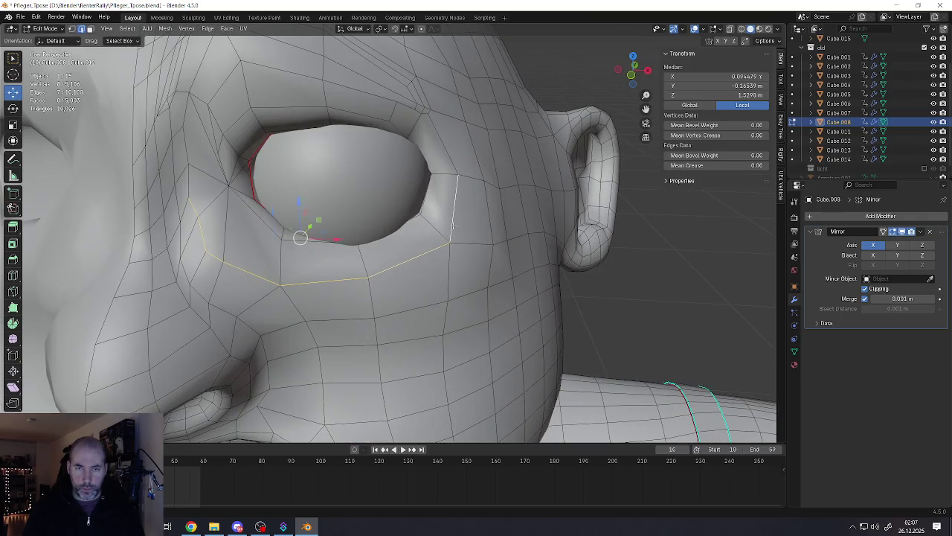
left_click(198, 223)
left_click(407, 257, "ctrl")
scroll(408, 257, "down", 4)
mouse_move(407, 257)
middle_mouse_down()
mouse_move(428, 265)
mouse_move(411, 264)
middle_mouse_up()
scroll(414, 266, "up", 3)
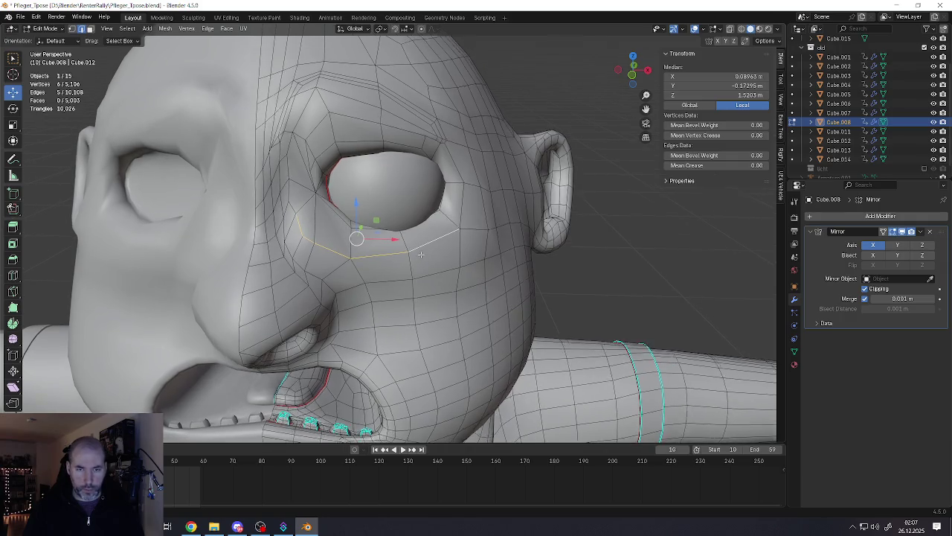
Step: Bevel the under-eye chain into a band and lower it slightly along Z
key("ctrl+b")
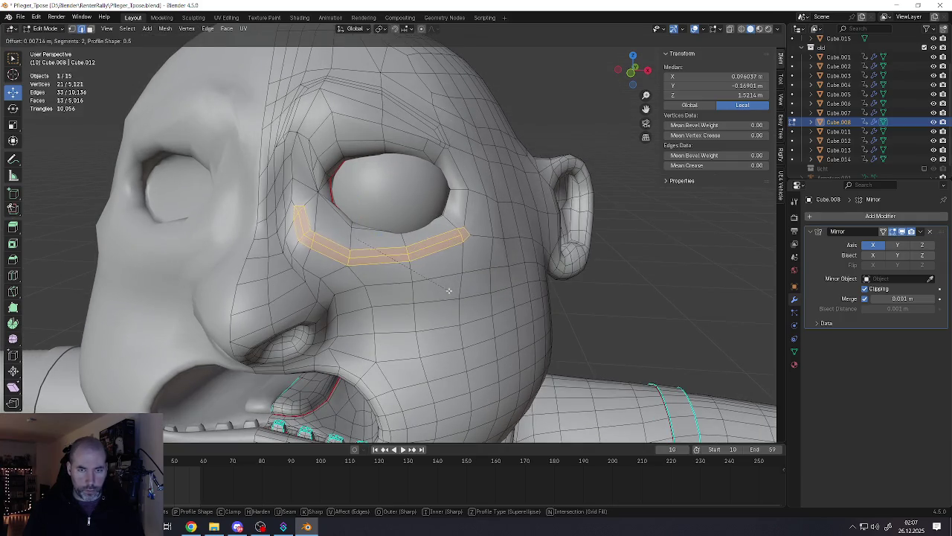
left_click(448, 290)
scroll(364, 237, "up", 2)
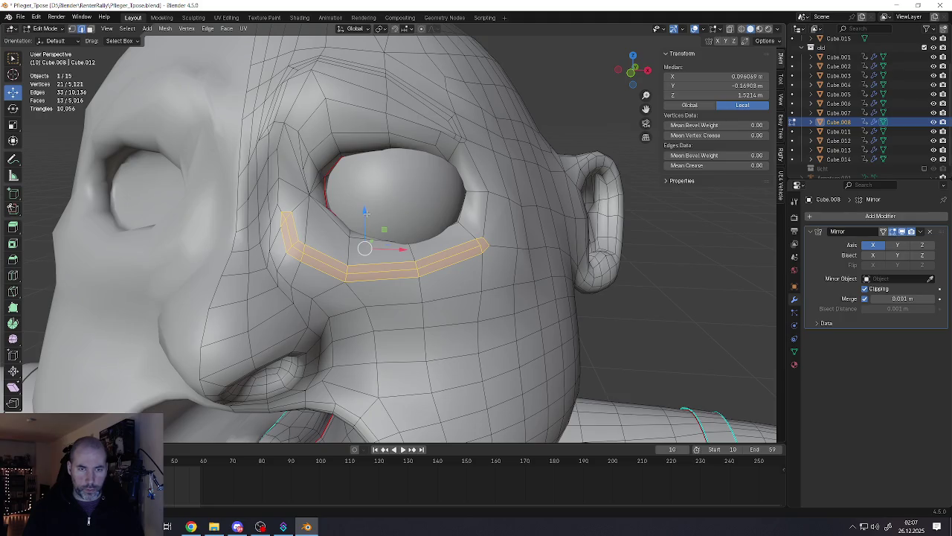
key("g")
key("z")
left_click(365, 227)
middle_click_drag(351, 200, 346, 278, "shift")
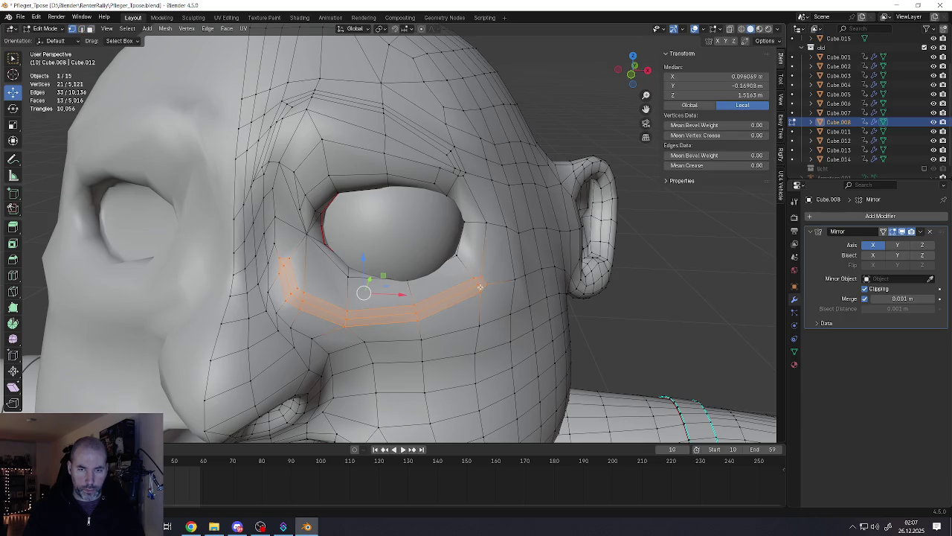
middle_click_drag(480, 286, 481, 285)
left_click(482, 277)
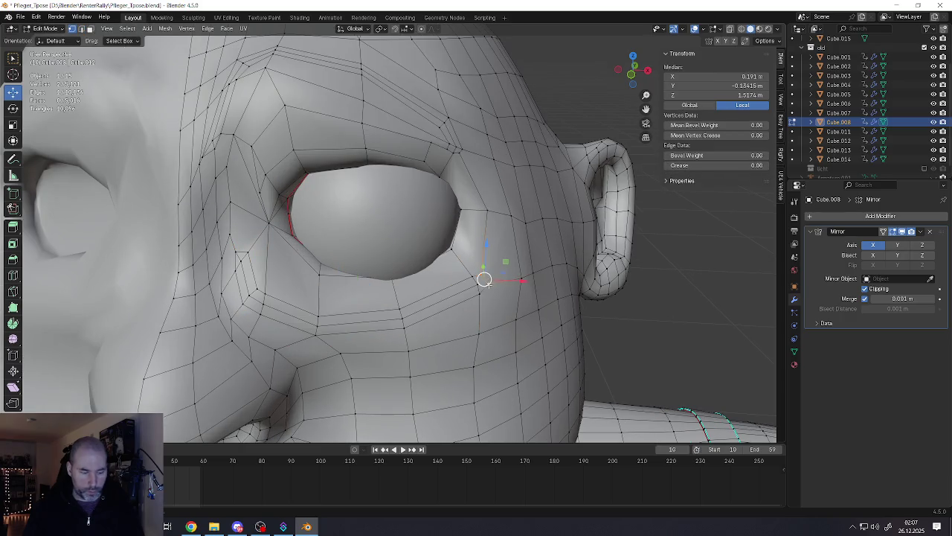
Step: Grow the edge selection from the context menu, then clear the mesh selection
right_click(488, 283)
left_click(461, 182)
scroll(485, 290, "up", 3)
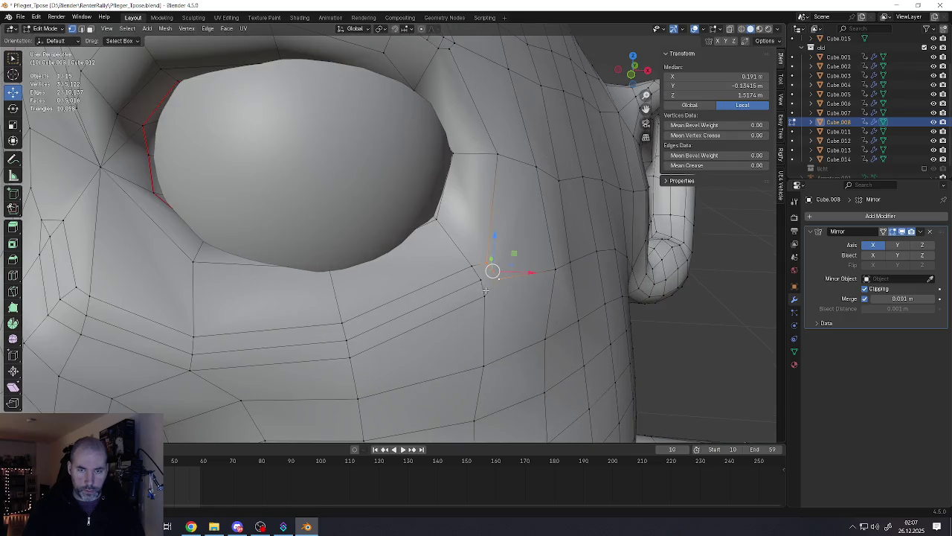
left_click(450, 294)
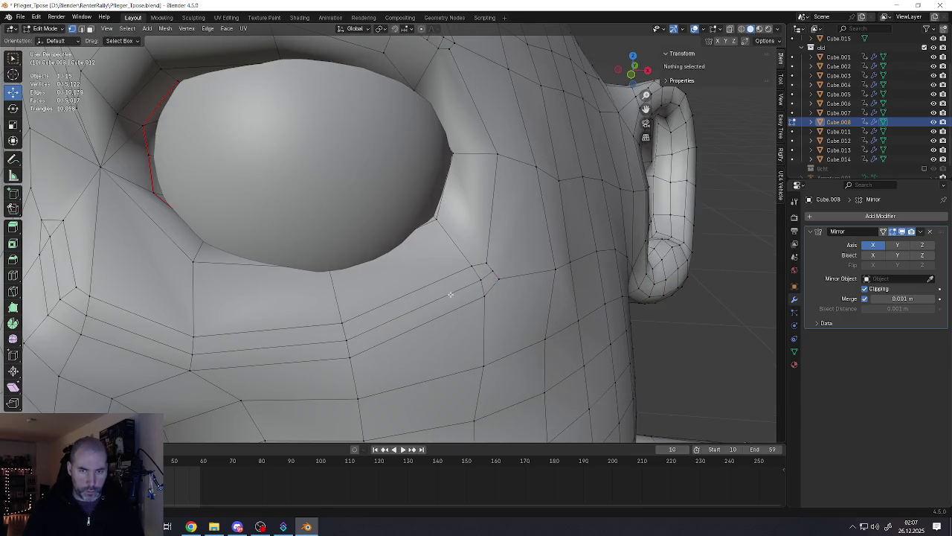
scroll(450, 294, "down", 5)
mouse_move(260, 259)
middle_mouse_down()
mouse_move(298, 268)
mouse_move(327, 301)
middle_mouse_up()
scroll(309, 272, "up", 3)
Step: Select the under-eye loop minus its end vertex and shift those edges
left_click(290, 281, "alt")
scroll(298, 290, "down", 3)
scroll(283, 298, "up", 3)
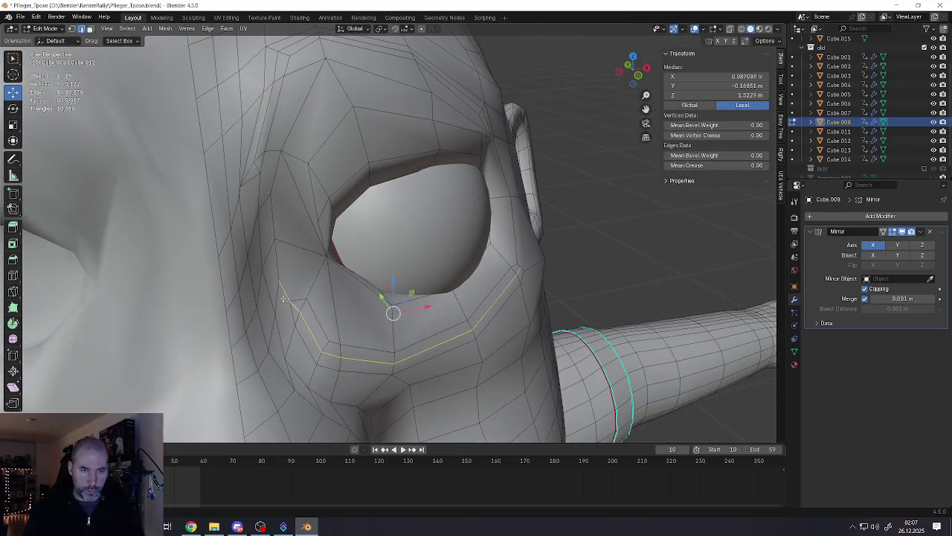
left_click(519, 272, "shift")
middle_click_drag(518, 272, 395, 318)
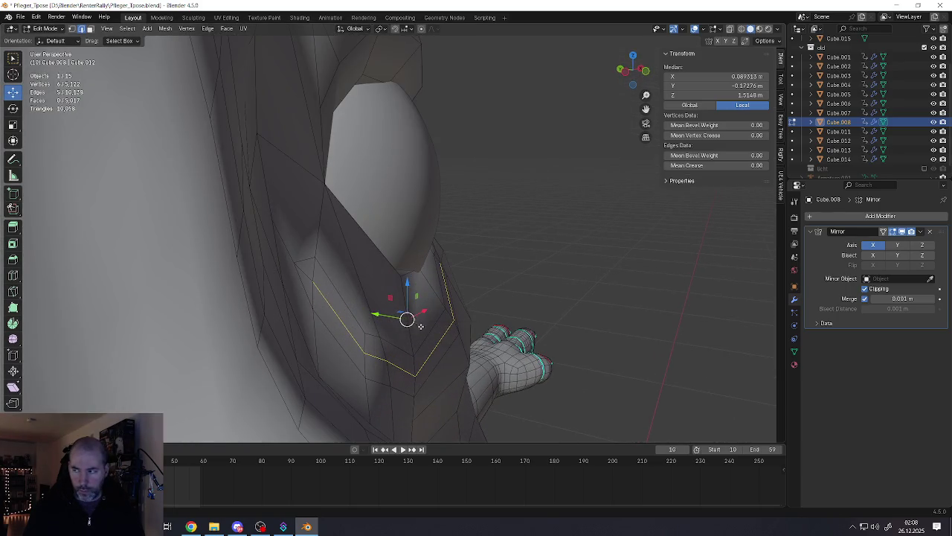
middle_click_drag(420, 326, 425, 330)
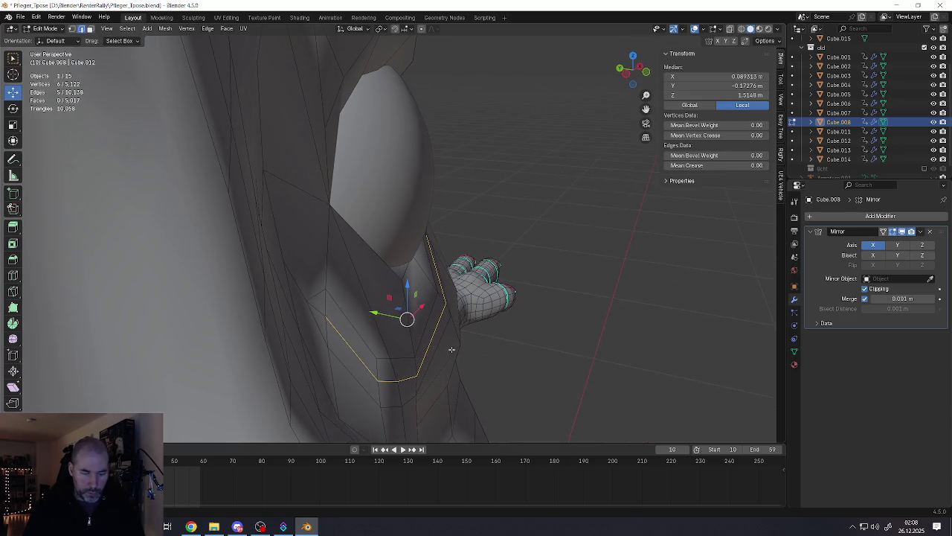
key("g")
left_click(442, 351)
mouse_move(417, 328)
middle_mouse_down()
mouse_move(376, 319)
mouse_move(319, 224)
middle_mouse_up()
scroll(376, 320, "down", 3)
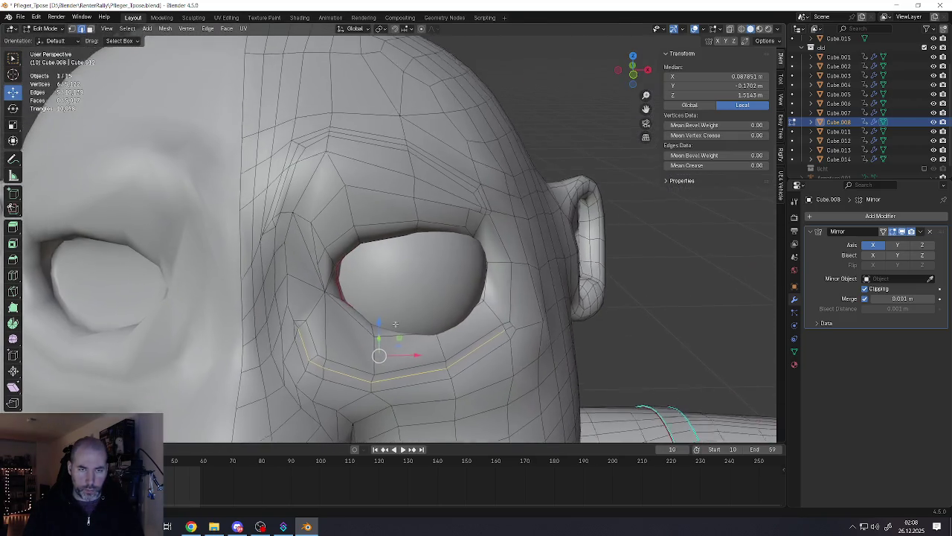
Step: Select the edge path along the brow and nudge the brow vertices
left_click(271, 230)
left_click(290, 168, "alt")
left_click(283, 201)
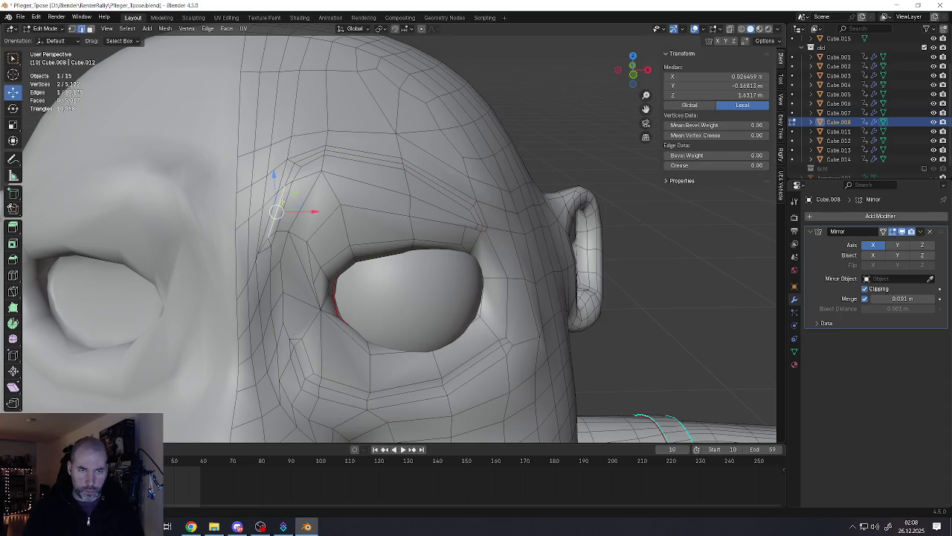
left_click(475, 205, "ctrl")
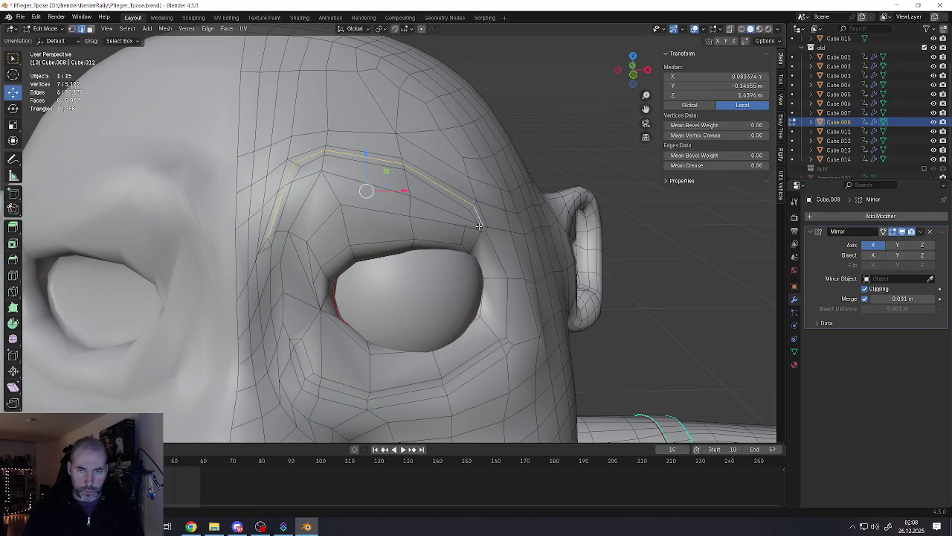
middle_click_drag(479, 225, 381, 191)
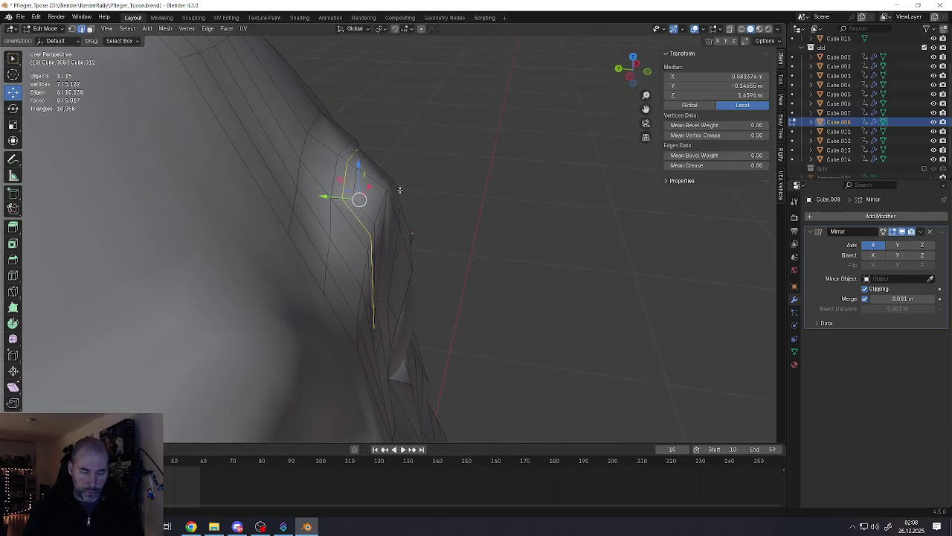
key("g")
left_click(349, 197)
mouse_move(327, 197)
middle_mouse_down()
mouse_move(312, 183)
mouse_move(350, 208)
middle_mouse_up()
scroll(473, 258, "down", 4)
Step: Add the lower eye-rim loop to the brow selection and bring up the Edge menu
mouse_move(473, 259)
middle_mouse_down()
mouse_move(430, 252)
mouse_move(379, 299)
middle_mouse_up()
scroll(421, 261, "down", 3)
scroll(387, 291, "up", 3)
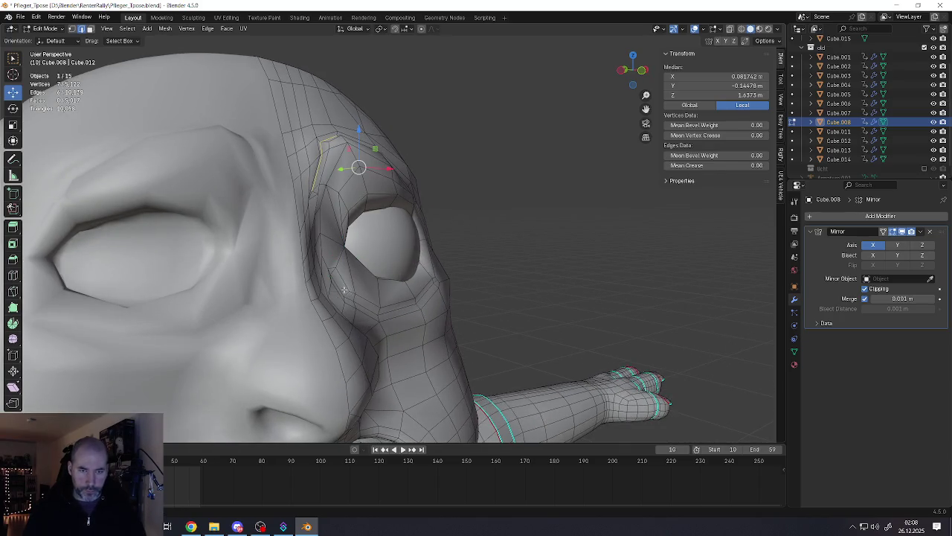
left_click(358, 302, "alt+shift")
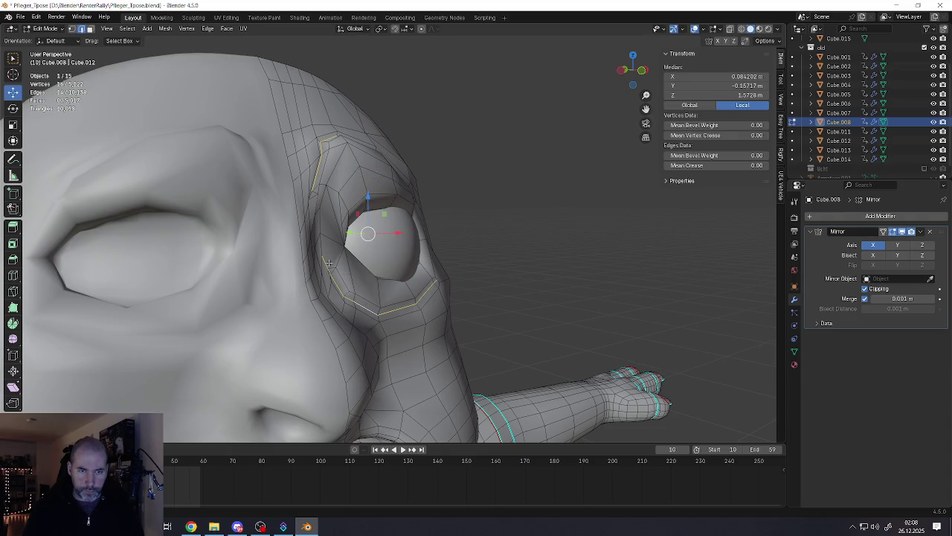
middle_click_drag(335, 275, 337, 223)
scroll(337, 223, "up", 4)
scroll(336, 208, "down", 3)
scroll(337, 193, "up", 3)
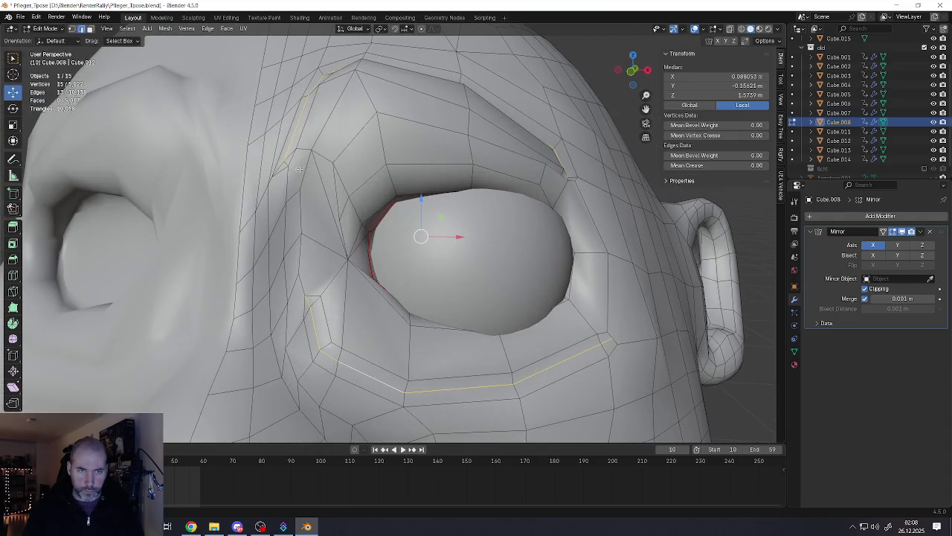
scroll(336, 182, "down", 2)
scroll(336, 183, "down", 3)
mouse_move(335, 182)
middle_mouse_down()
mouse_move(419, 157)
mouse_move(472, 268)
middle_mouse_up()
key("ctrl+e")
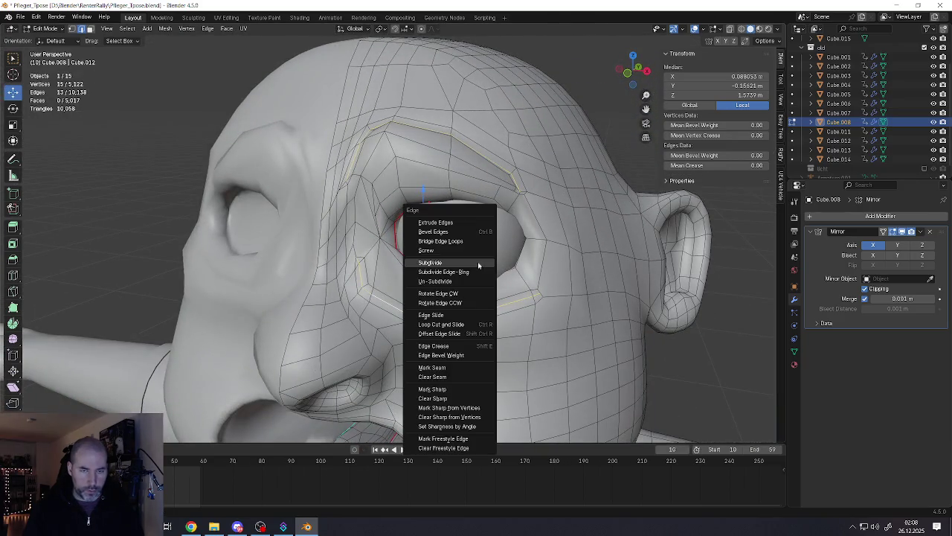
Step: Mark the brow and lower eye-rim loops sharp and inspect the shaded face in Object Mode
left_click(432, 389)
scroll(461, 280, "down", 5)
scroll(464, 277, "up", 1)
key("Tab")
middle_click_drag(466, 275, 475, 255)
scroll(474, 255, "up", 2)
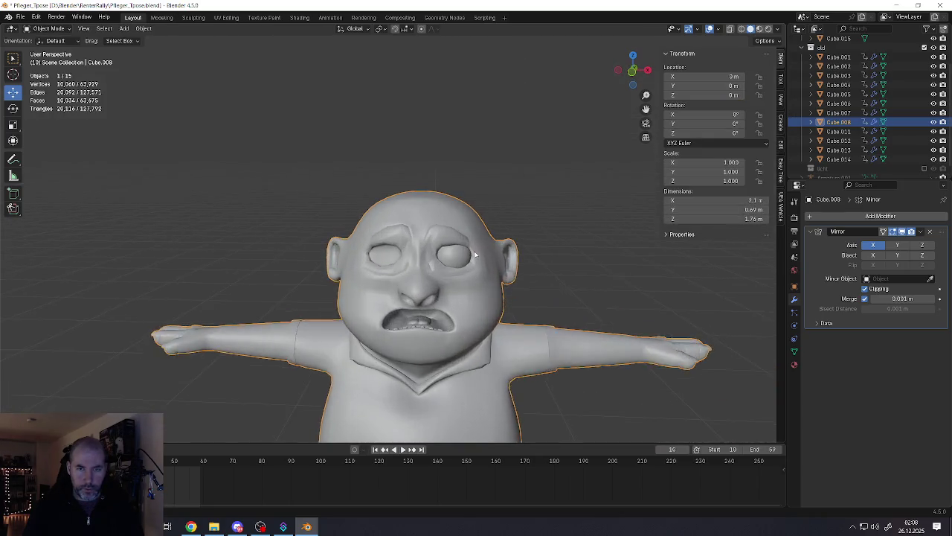
scroll(475, 255, "up", 2)
scroll(437, 229, "up", 2)
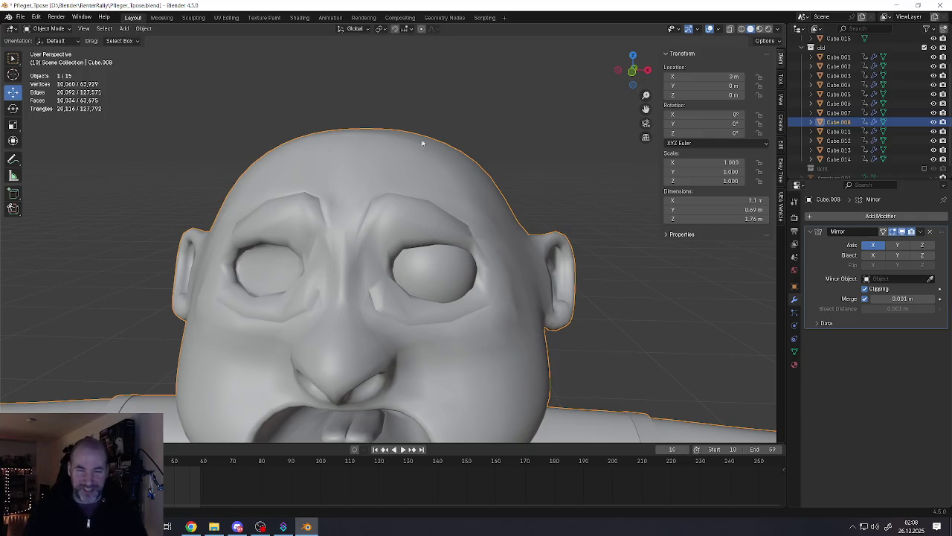
middle_click_drag(468, 217, 365, 219)
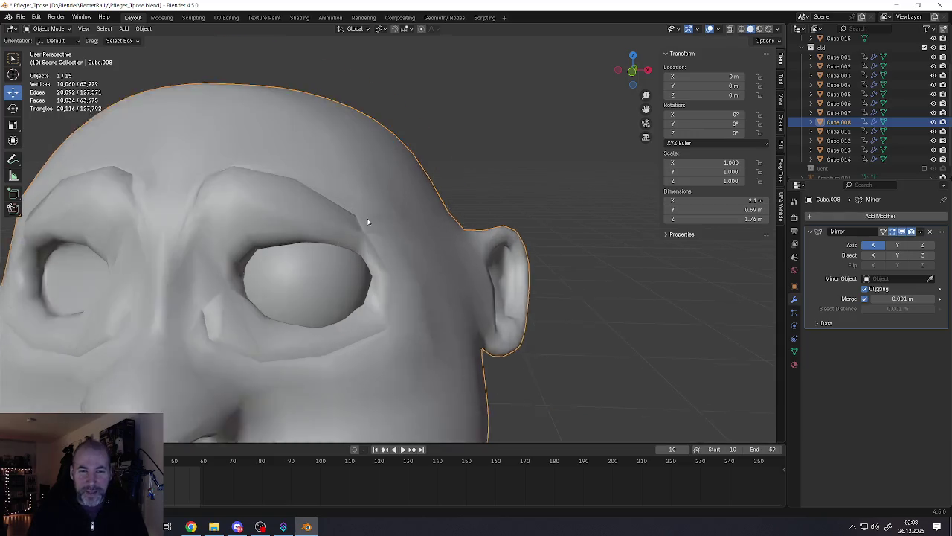
Step: Return to Edit Mode and select two outer eye-corner vertices
key("Tab")
left_click(364, 235)
left_click(365, 237)
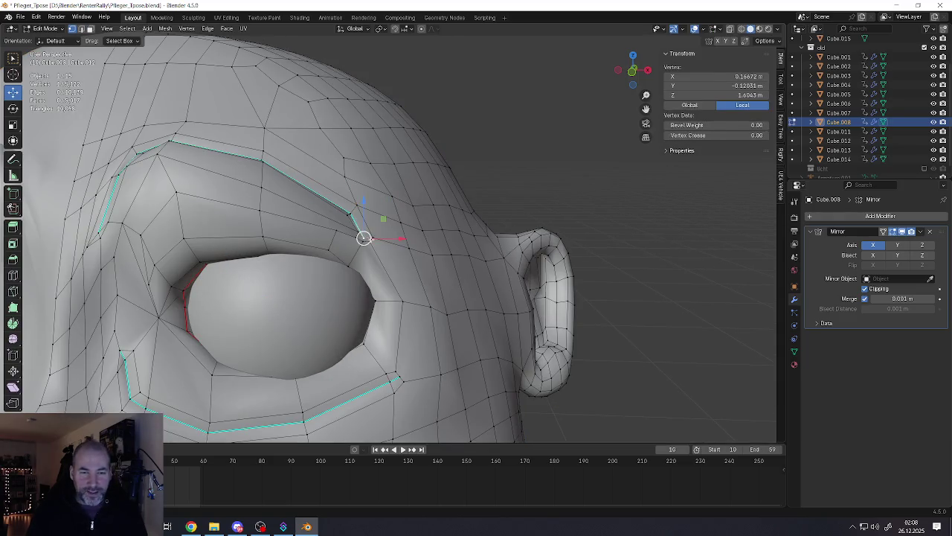
Step: Pull the selected outer eye-corner vertices lower and inward
left_click(361, 239, "shift")
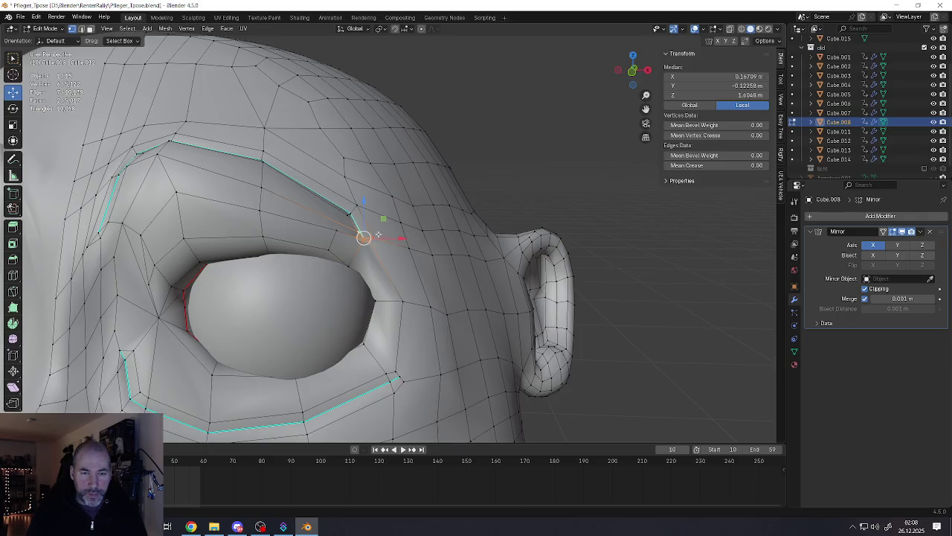
middle_click_drag(378, 234, 395, 254)
key("g")
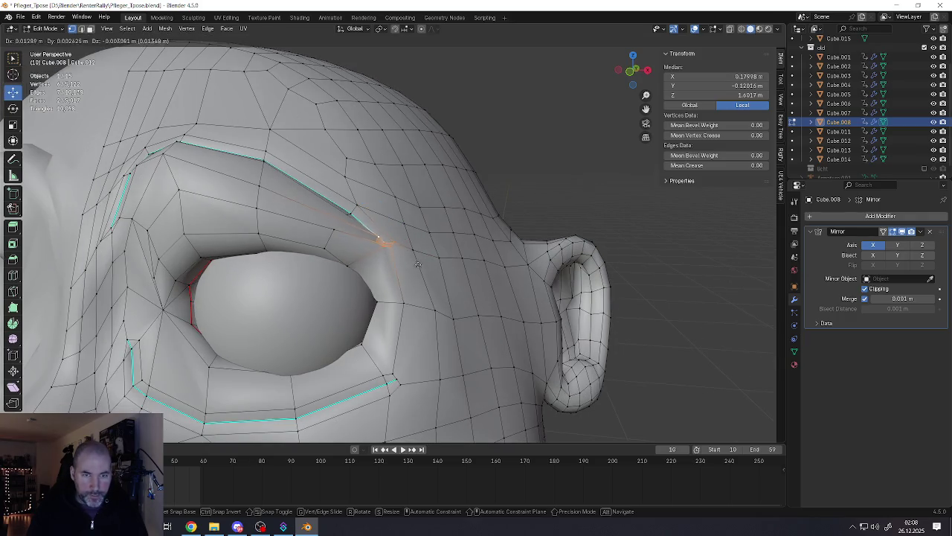
left_click(421, 271)
mouse_move(418, 268)
middle_mouse_down()
mouse_move(394, 259)
mouse_move(385, 218)
middle_mouse_up()
Step: Fine-tune individual eye-corner vertices, lowering one and raising the next
left_click(379, 244)
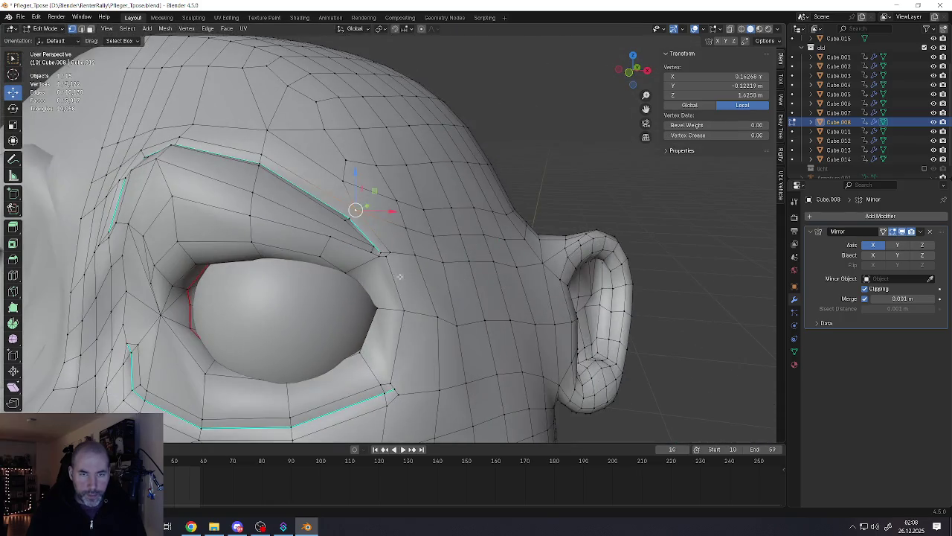
key("g")
left_click(372, 222)
left_click(358, 218)
key("g")
left_click(352, 206)
left_click_drag(320, 186, 319, 191)
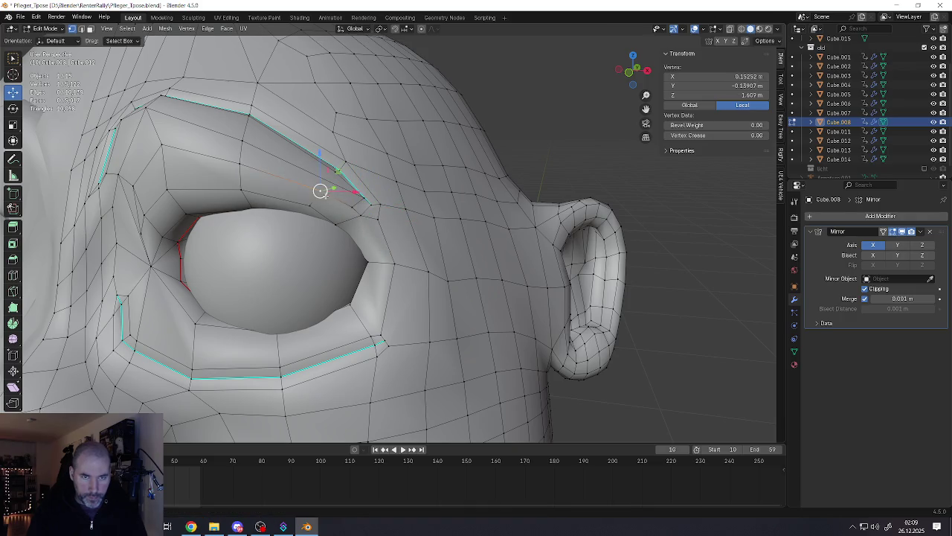
key("g")
left_click(352, 200)
scroll(352, 201, "down", 5)
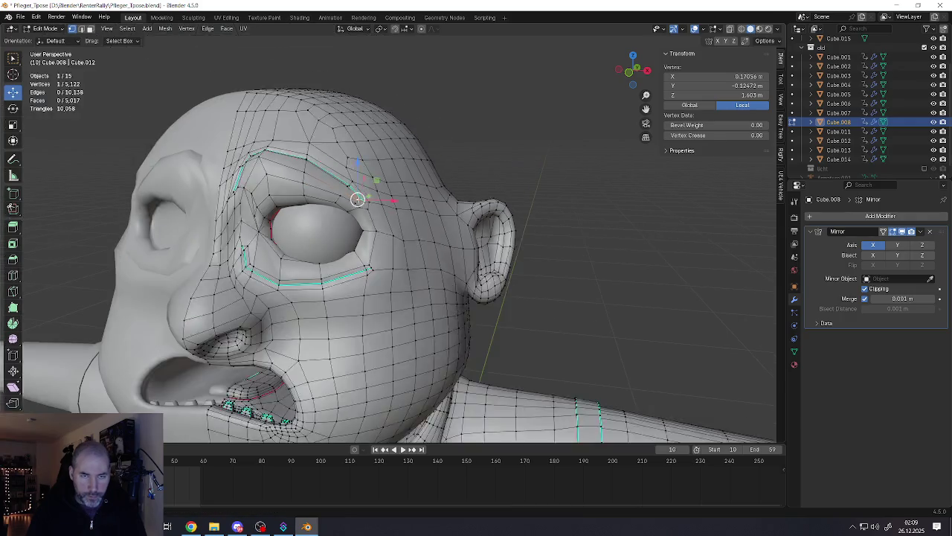
Step: Check the tightened eye corner in Object Mode, then select an edge back in Edit Mode
key("Tab")
middle_click_drag(351, 235, 369, 227)
scroll(369, 227, "up", 3)
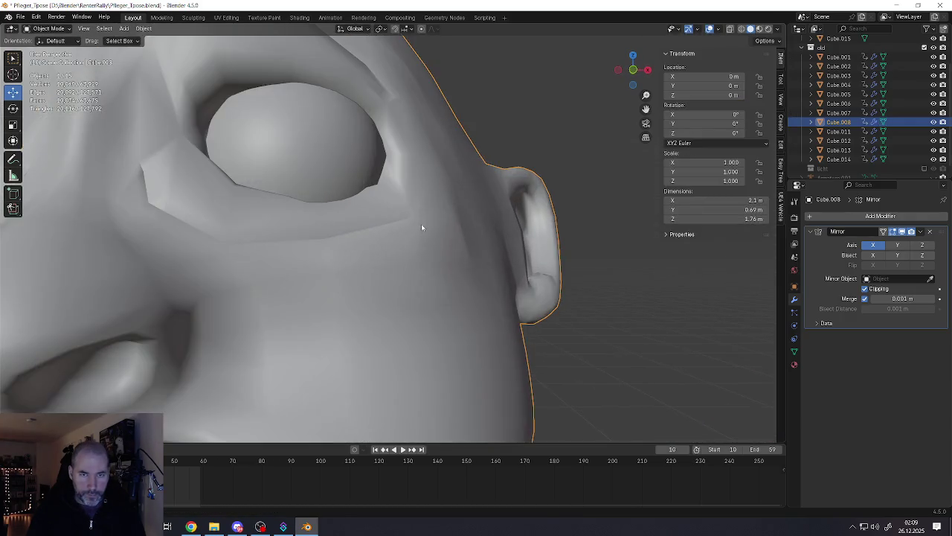
scroll(416, 227, "up", 2)
scroll(399, 223, "down", 3)
scroll(402, 222, "down", 4)
scroll(402, 229, "down", 3)
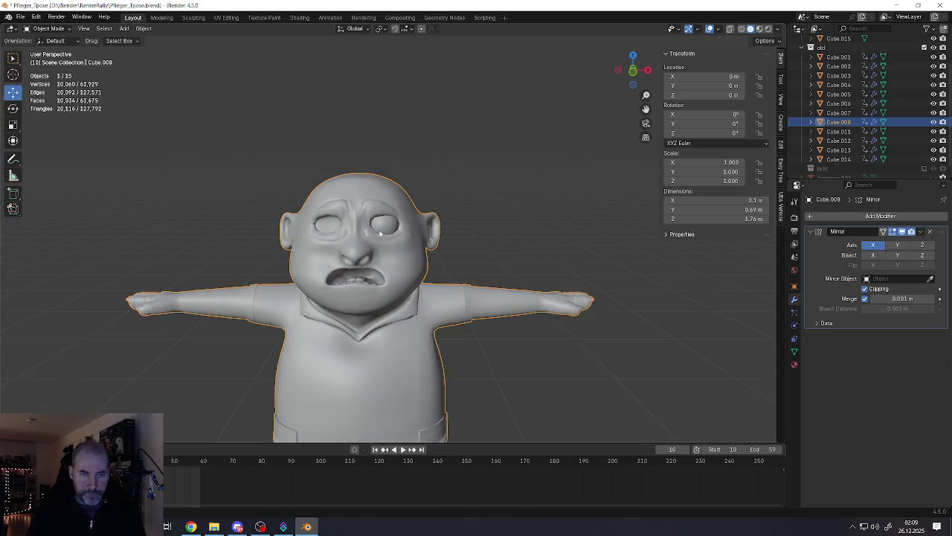
scroll(403, 229, "up", 5)
key("Tab")
scroll(355, 236, "up", 3)
left_click(347, 233, "shift")
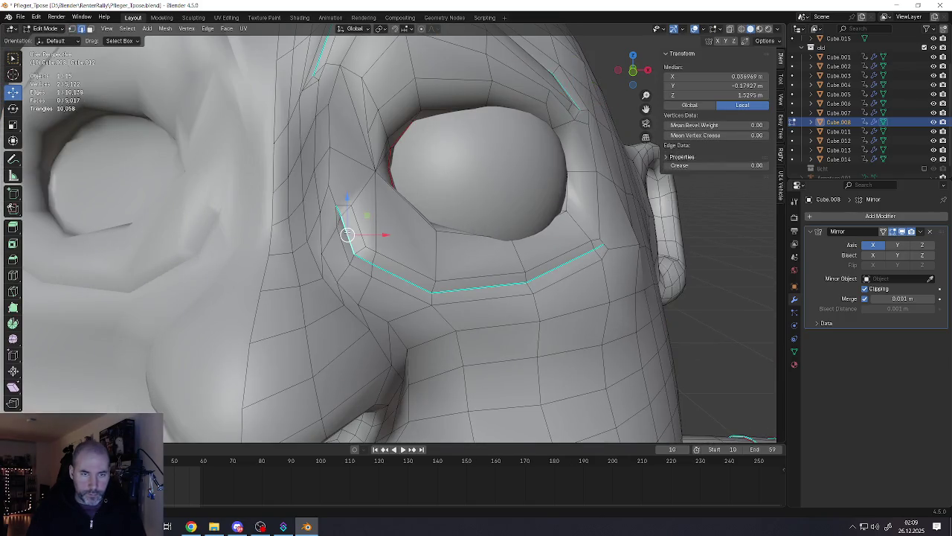
Step: Clear the sharp mark on the inner-corner edge and smooth the adjacent faces
key("ctrl+e")
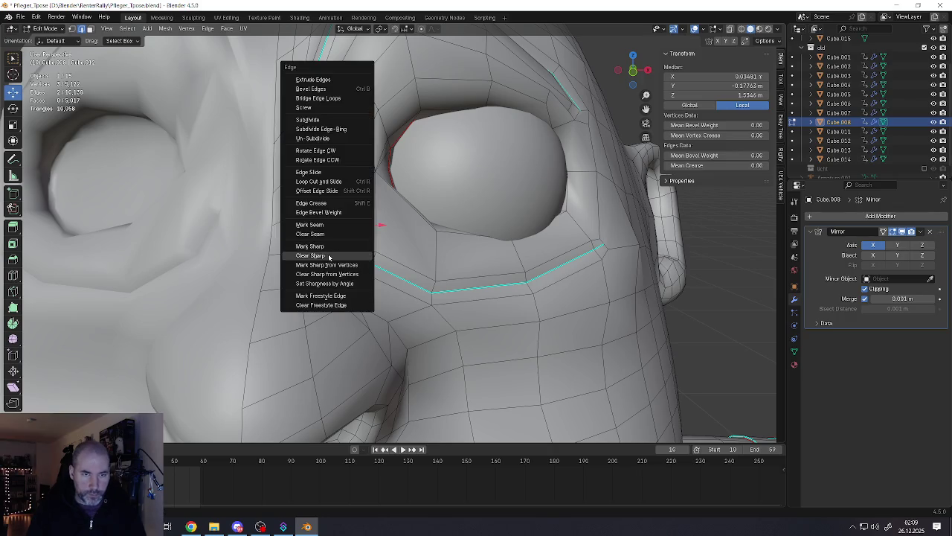
left_click(339, 254)
left_click(345, 247, "shift")
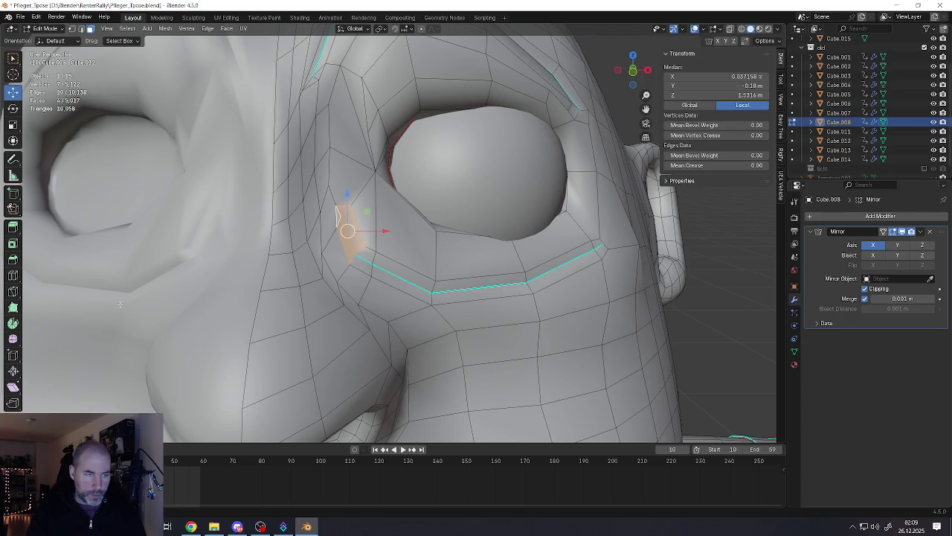
left_click(13, 339)
left_click_drag(379, 216, 386, 217)
Step: Inspect the smoothed eye corner shaded in Object Mode from several angles, then return to Edit Mode
key("Tab")
scroll(409, 236, "down", 5)
scroll(414, 245, "up", 1)
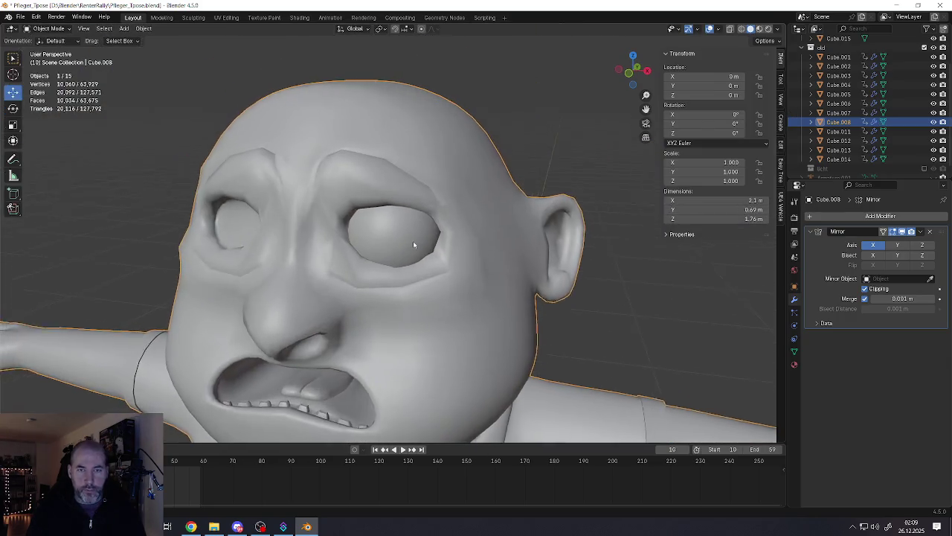
middle_click_drag(414, 245, 425, 251)
scroll(425, 251, "down", 4)
scroll(425, 250, "up", 3)
scroll(363, 206, "up", 2)
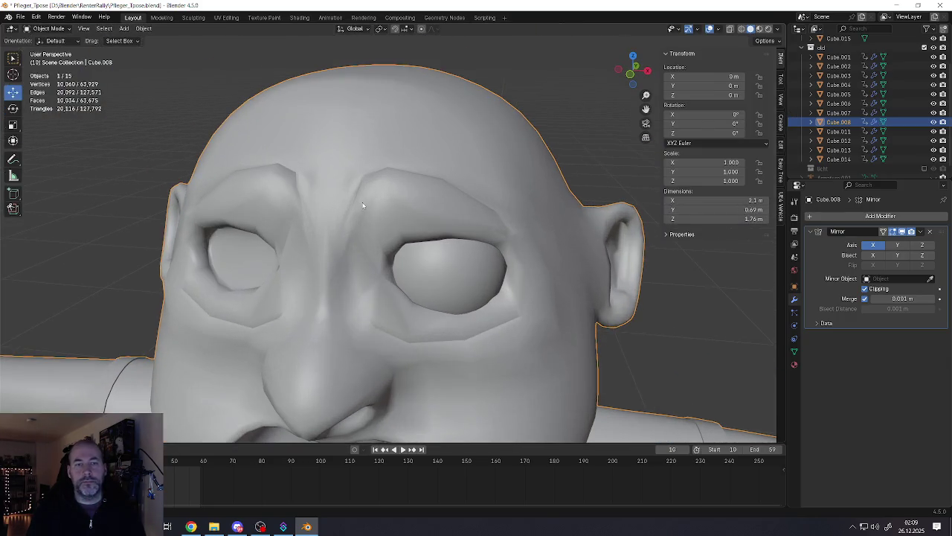
scroll(399, 217, "down", 2)
scroll(416, 216, "down", 2)
scroll(439, 216, "down", 1)
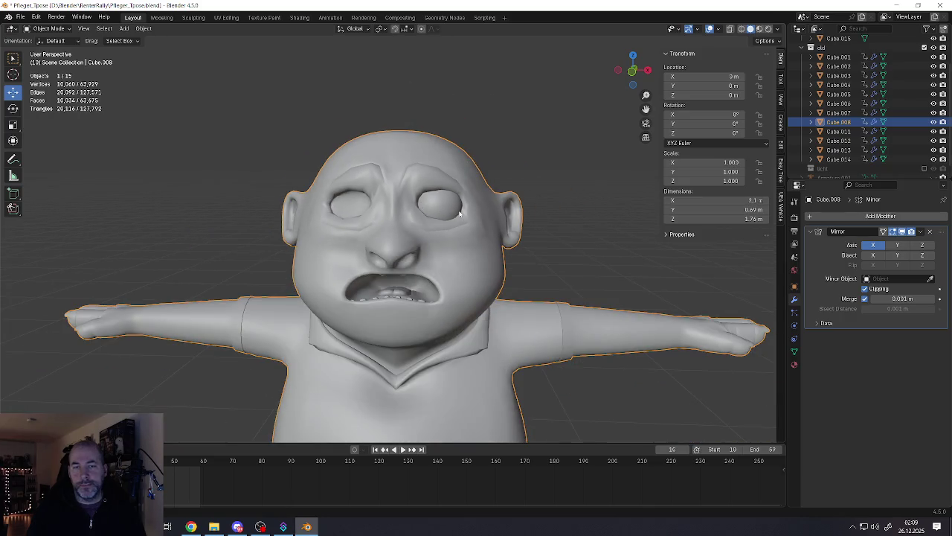
scroll(467, 215, "up", 6)
middle_click_drag(467, 215, 283, 219)
key("Tab")
scroll(283, 218, "up", 3)
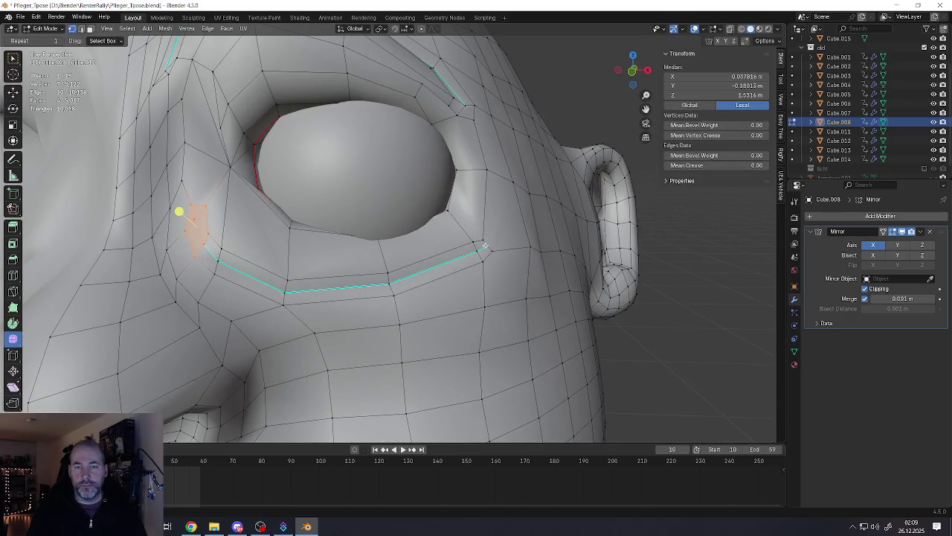
Step: Enable proportional editing and shift the outer under-eye edge with an enlarged soft falloff
left_click(492, 248)
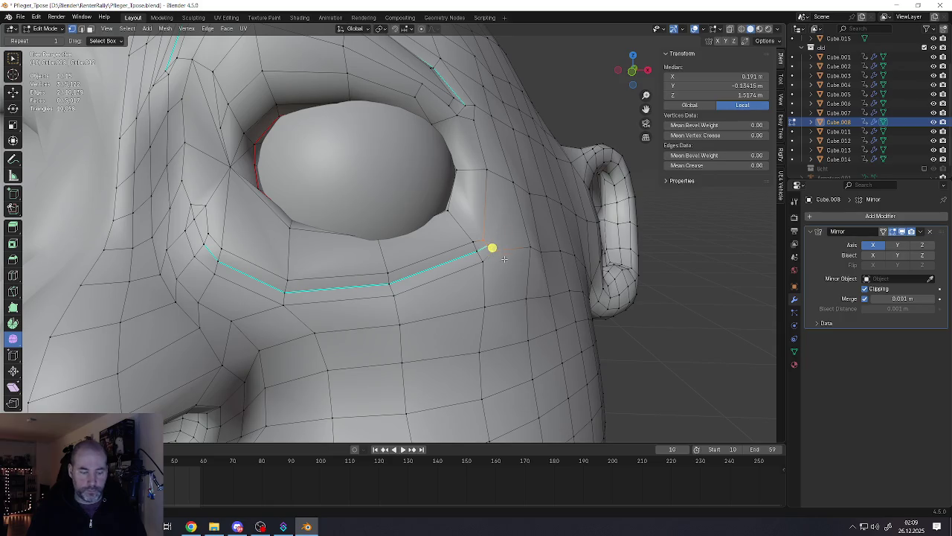
left_click(421, 29)
key("g")
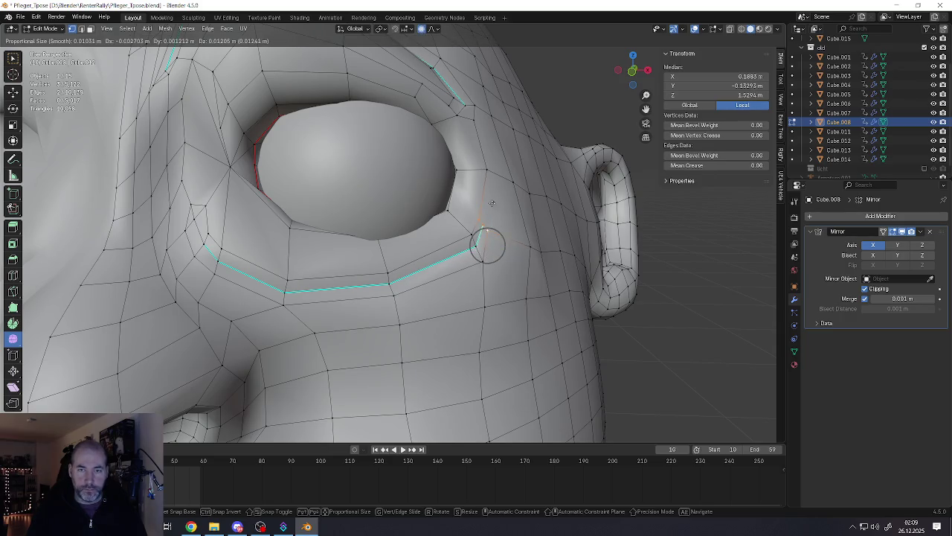
scroll(491, 206, "down", 2)
scroll(491, 199, "down", 2)
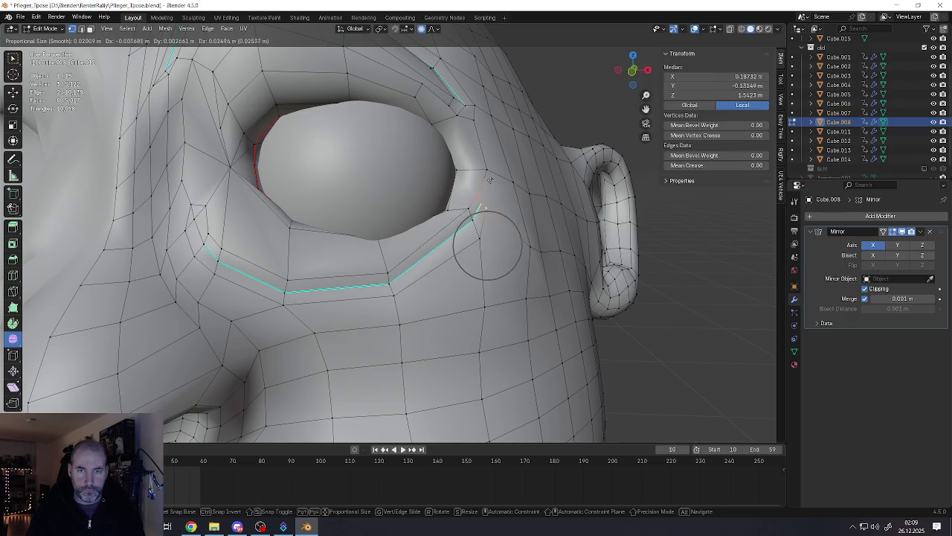
left_click(482, 205)
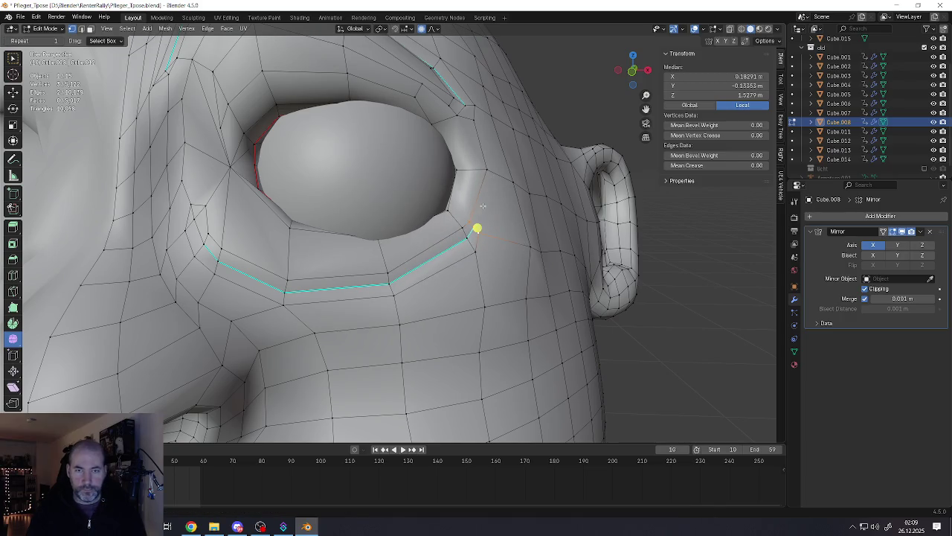
Step: Nudge under-eye loop vertices with soft-falloff moves, checking from side views
left_click(391, 285)
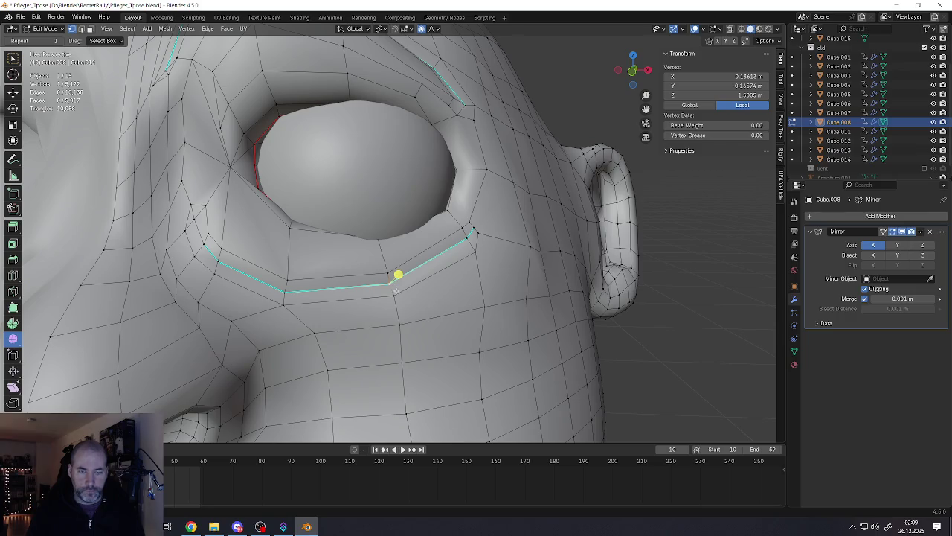
key("g")
scroll(409, 290, "down", 2)
scroll(409, 289, "down", 2)
left_click(409, 286)
mouse_move(409, 286)
middle_mouse_down()
mouse_move(408, 253)
mouse_move(438, 283)
middle_mouse_up()
key("g")
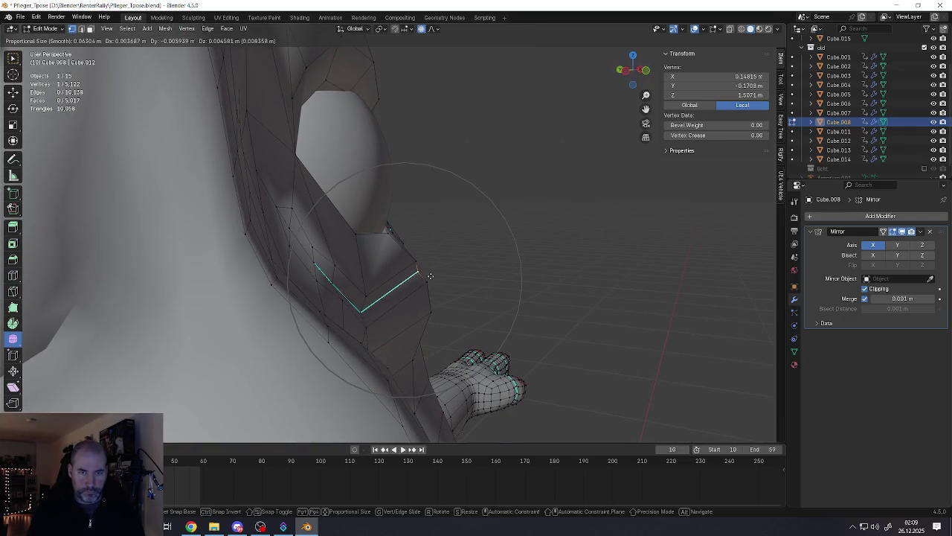
left_click(428, 278)
mouse_move(428, 278)
middle_mouse_down()
mouse_move(336, 279)
mouse_move(416, 280)
middle_mouse_up()
scroll(335, 279, "down", 4)
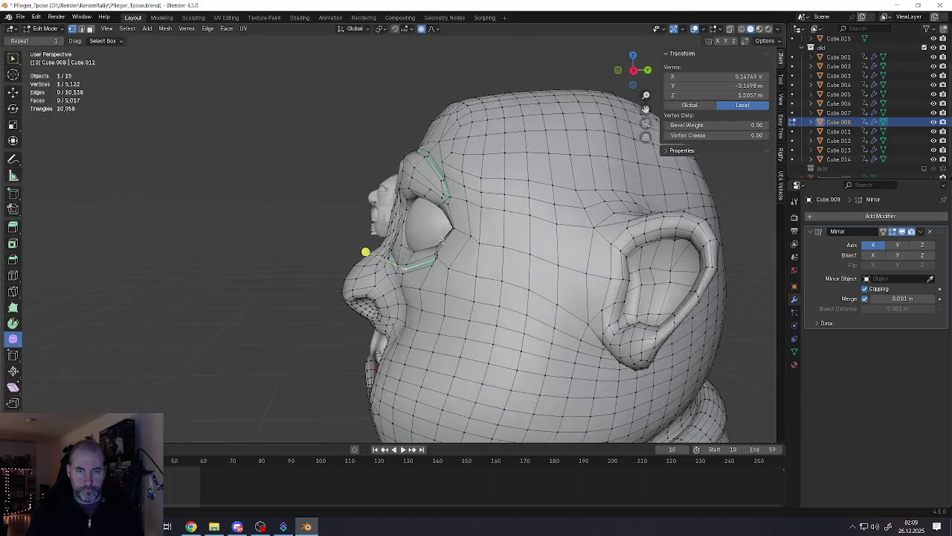
middle_click_drag(439, 200, 378, 177)
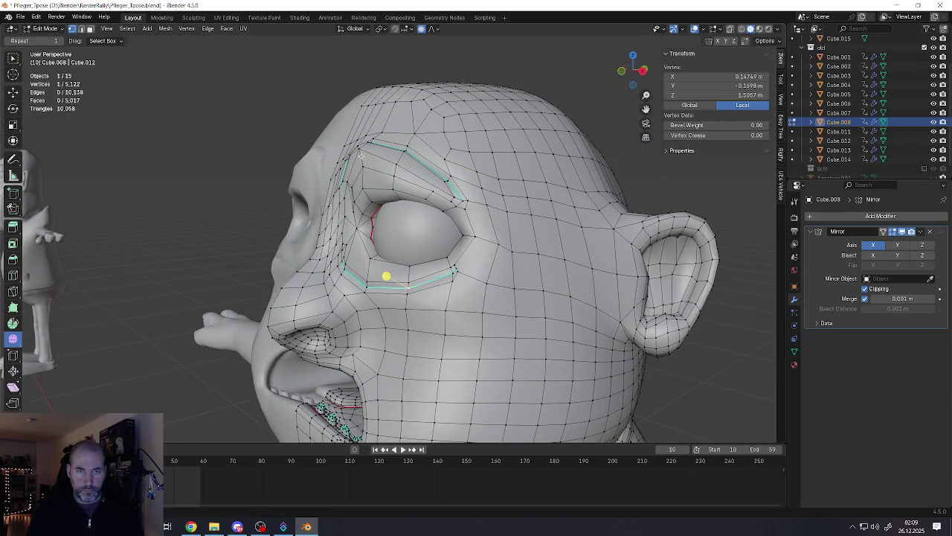
Step: Pull the brow vertex above the eye with smooth falloff, then view the whole character
key("g")
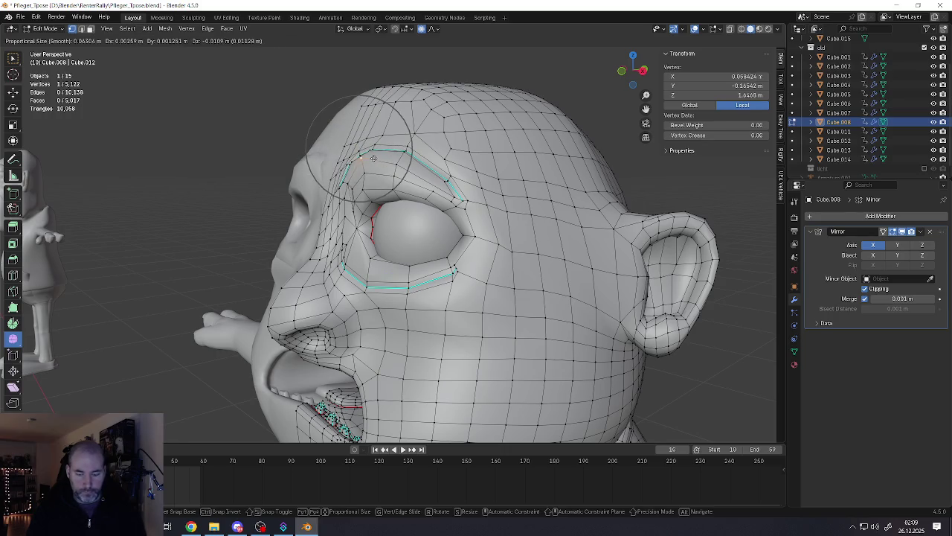
scroll(376, 167, "down", 5)
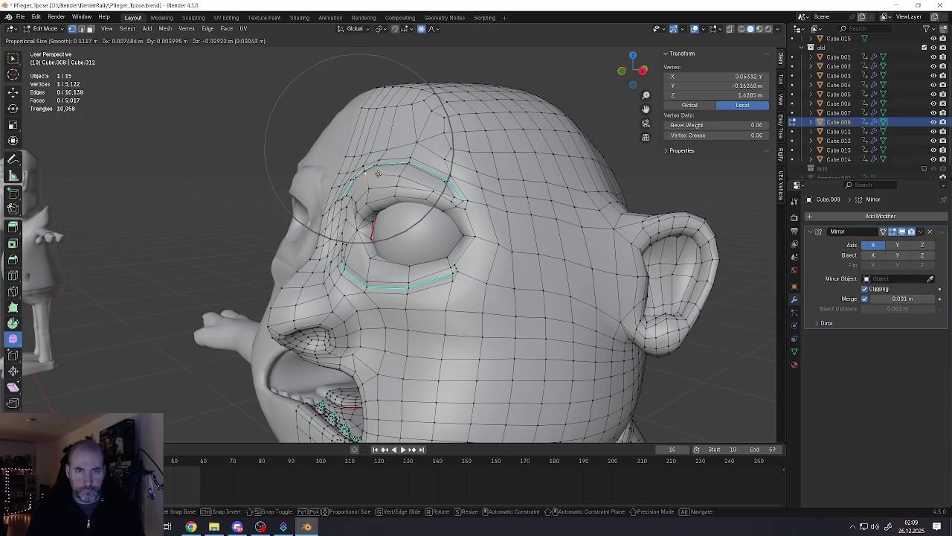
left_click(378, 172)
mouse_move(378, 173)
middle_mouse_down()
mouse_move(408, 174)
mouse_move(340, 167)
mouse_move(386, 182)
mouse_move(343, 181)
mouse_move(294, 203)
middle_mouse_up()
scroll(408, 174, "up", 4)
scroll(343, 181, "down", 4)
key("Tab")
scroll(376, 202, "down", 3)
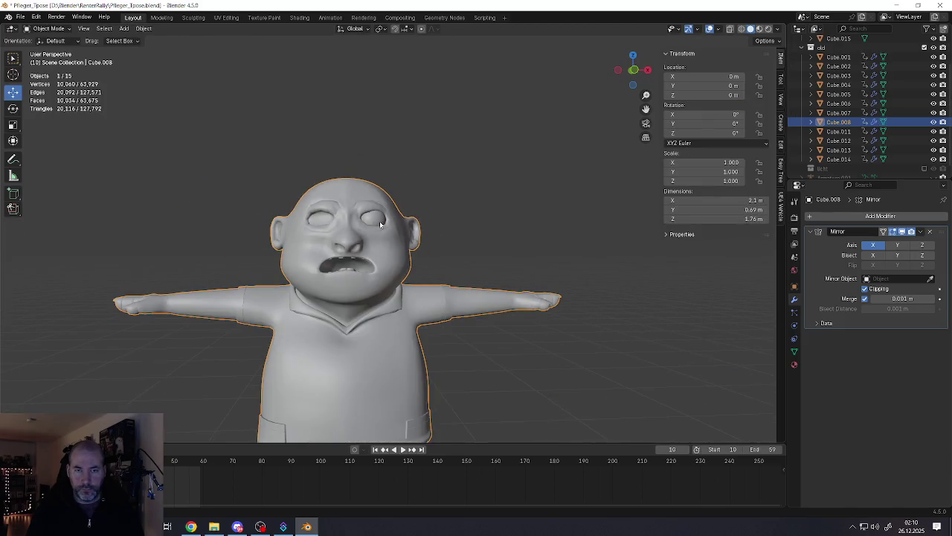
Step: Select the right eyeball Cube.015 and move it along Y and slightly up along Z
middle_click_drag(376, 202, 369, 236)
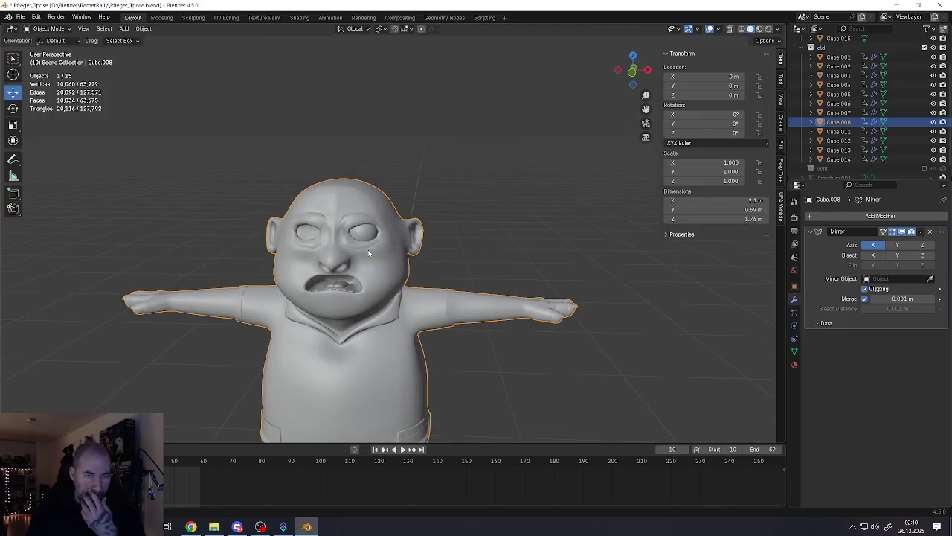
scroll(369, 251, "up", 3)
mouse_move(351, 239)
middle_mouse_down()
mouse_move(402, 253)
mouse_move(372, 241)
middle_mouse_up()
left_click(407, 256)
scroll(407, 257, "up", 3)
scroll(361, 243, "up", 4)
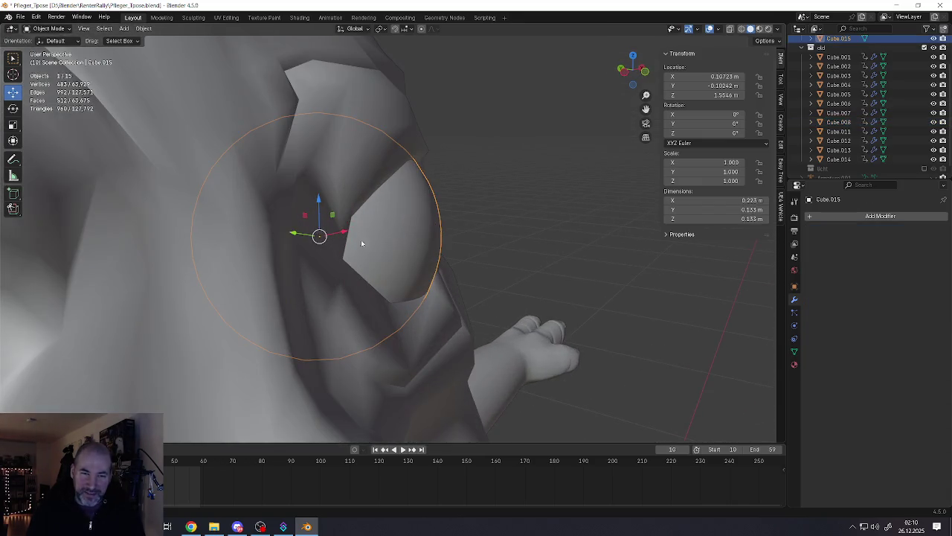
left_click_drag(309, 236, 320, 235)
middle_click_drag(319, 235, 336, 212)
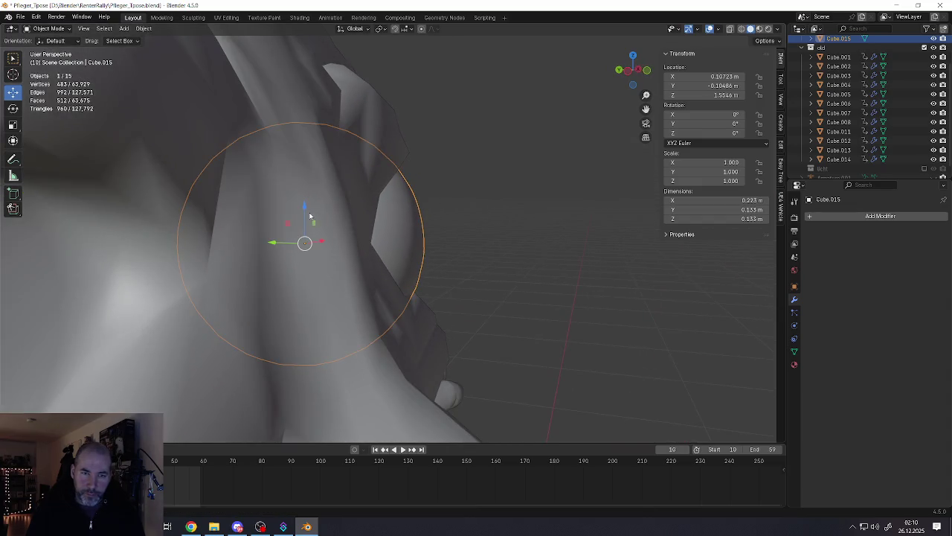
left_click_drag(311, 216, 310, 195)
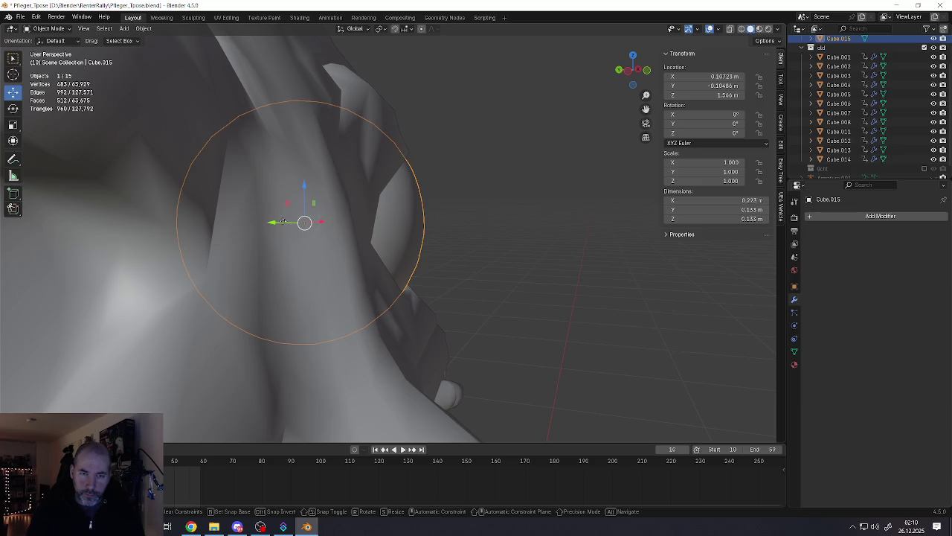
key("y")
left_click(283, 222)
Step: Shift the eyeball inward along X and along Y to X 0.10142 m, Y -0.10366 m
mouse_move(283, 222)
middle_mouse_down()
mouse_move(264, 230)
mouse_move(333, 247)
middle_mouse_up()
left_click_drag(386, 234, 377, 228)
mouse_move(376, 228)
middle_mouse_down()
mouse_move(325, 245)
mouse_move(311, 225)
mouse_move(324, 230)
mouse_move(316, 251)
mouse_move(357, 238)
middle_mouse_up()
key("g")
key("y")
left_click(305, 216)
Step: Deselect the eyeball, zoom in on the face, and enter Edit Mode
key("alt+a")
scroll(323, 230, "down", 5)
scroll(379, 239, "up", 2)
scroll(379, 240, "up", 3)
scroll(381, 213, "up", 1)
mouse_move(363, 212)
middle_mouse_down()
mouse_move(330, 200)
mouse_move(331, 179)
middle_mouse_up()
scroll(350, 208, "up", 1)
key("Tab")
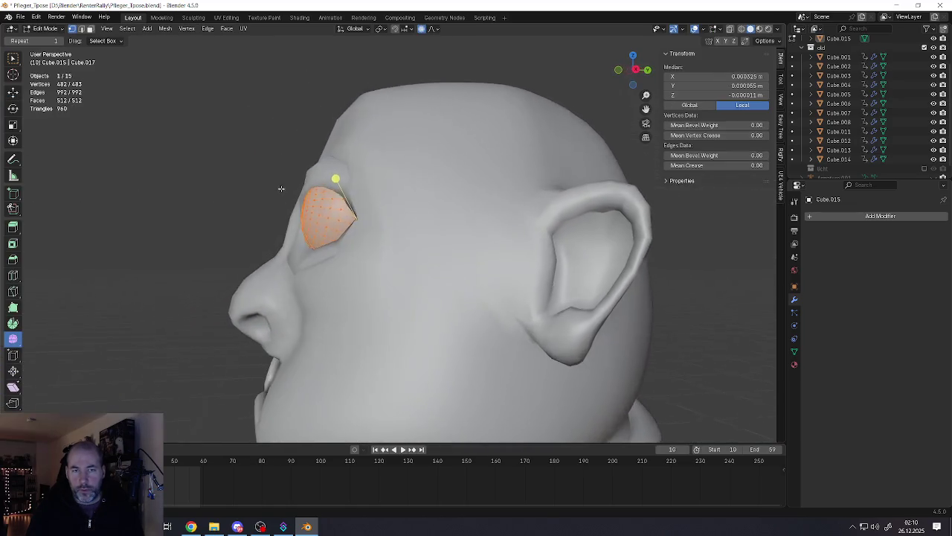
Step: In the head's Edit Mode, select the narrow outer-brow face and the long strip above the eyelid
key("Tab")
scroll(332, 179, "up", 3)
left_click(355, 176)
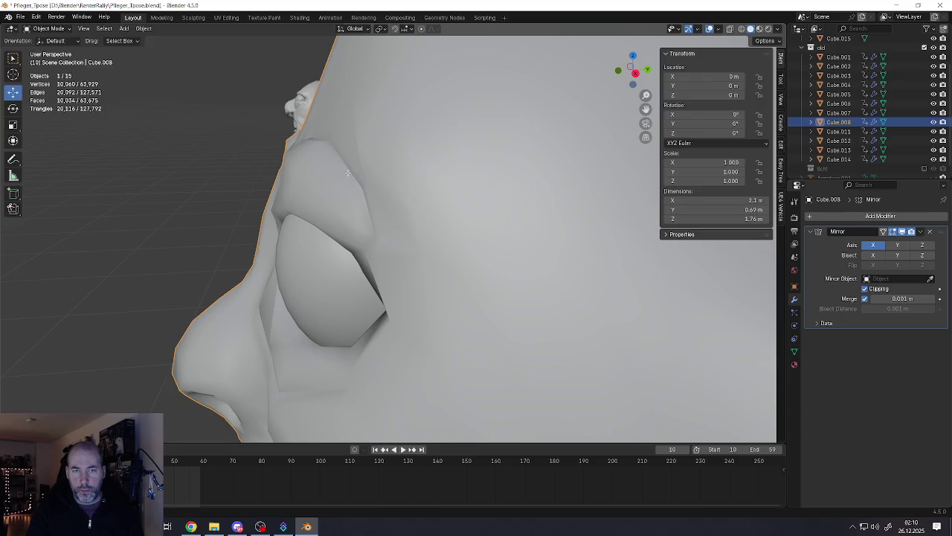
key("Tab")
middle_click_drag(355, 179, 359, 189)
key("3")
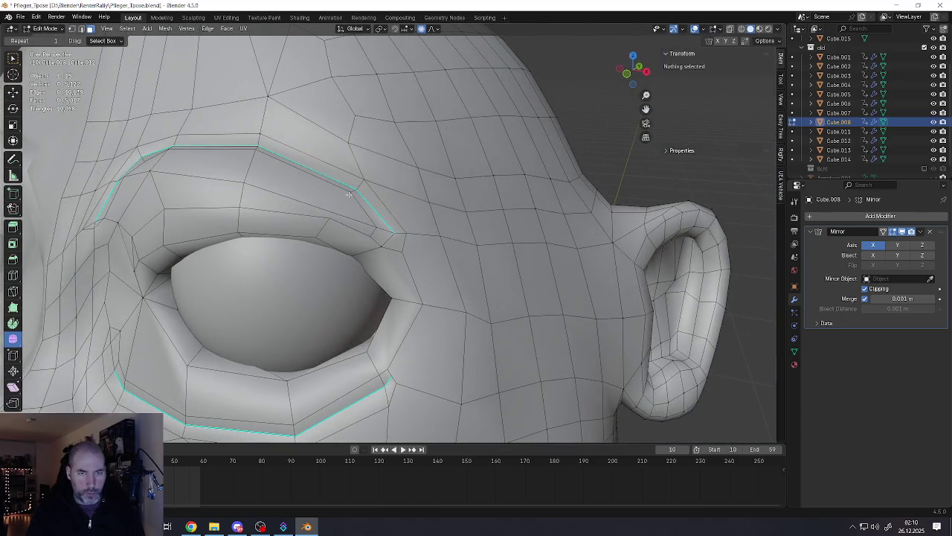
left_click(358, 189)
left_click(316, 164, "shift")
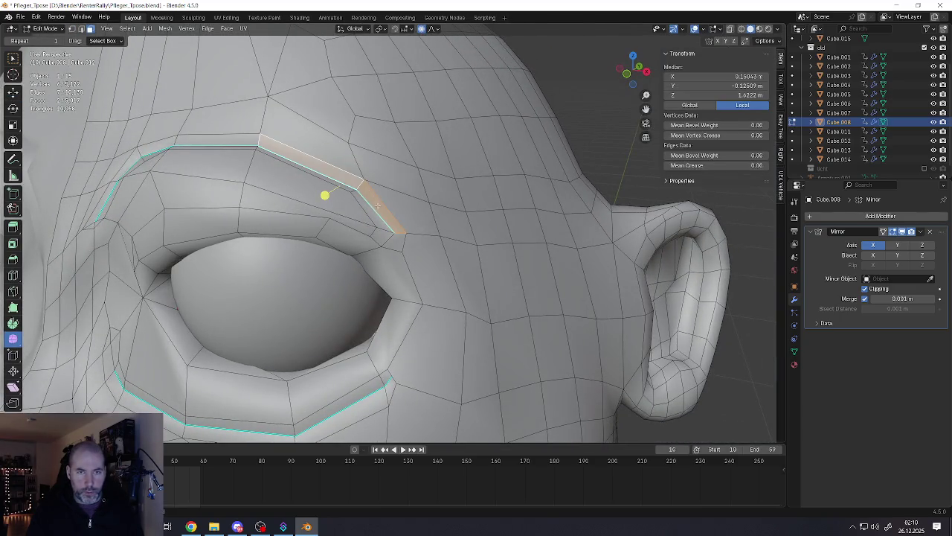
Step: Inset the selected brow faces, then check the character from the front in Object Mode
scroll(380, 222, "down", 3)
middle_click_drag(380, 222, 382, 211)
right_click(381, 210)
key("Escape")
key("i")
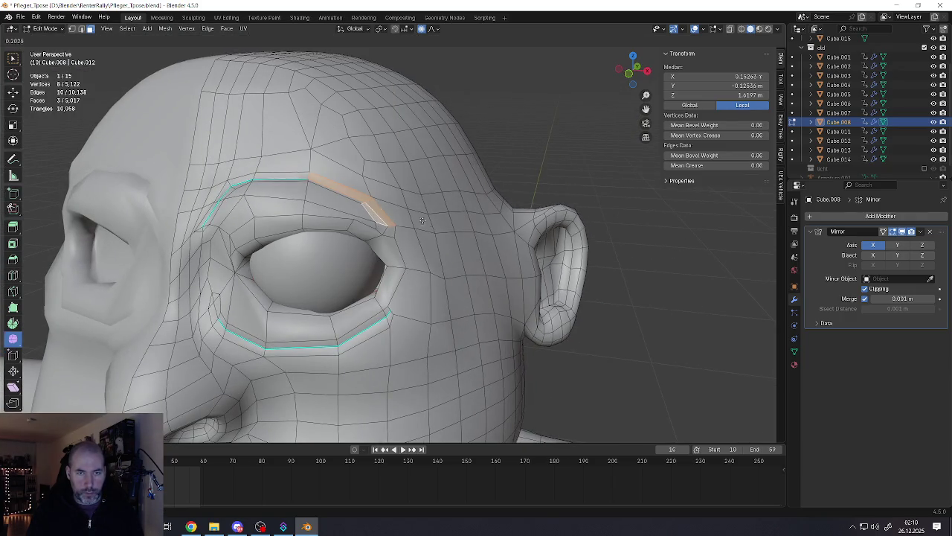
left_click(365, 201)
key("Tab")
scroll(447, 227, "down", 5)
middle_click_drag(446, 227, 394, 210)
scroll(404, 220, "up", 1)
scroll(391, 211, "up", 1)
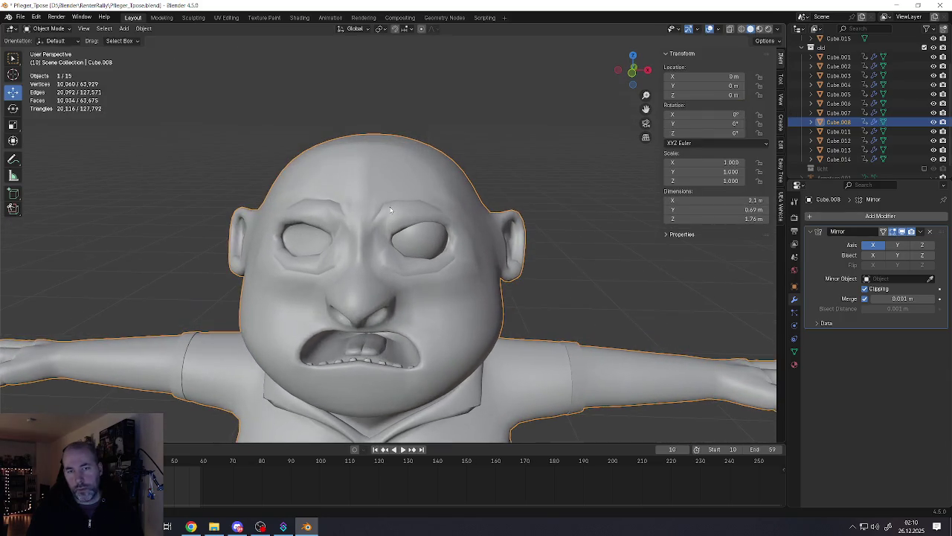
scroll(399, 222, "up", 3)
Step: Edge-slide the outer brow edges and the strip below the outer eye corner
key("Tab")
scroll(446, 265, "up", 2)
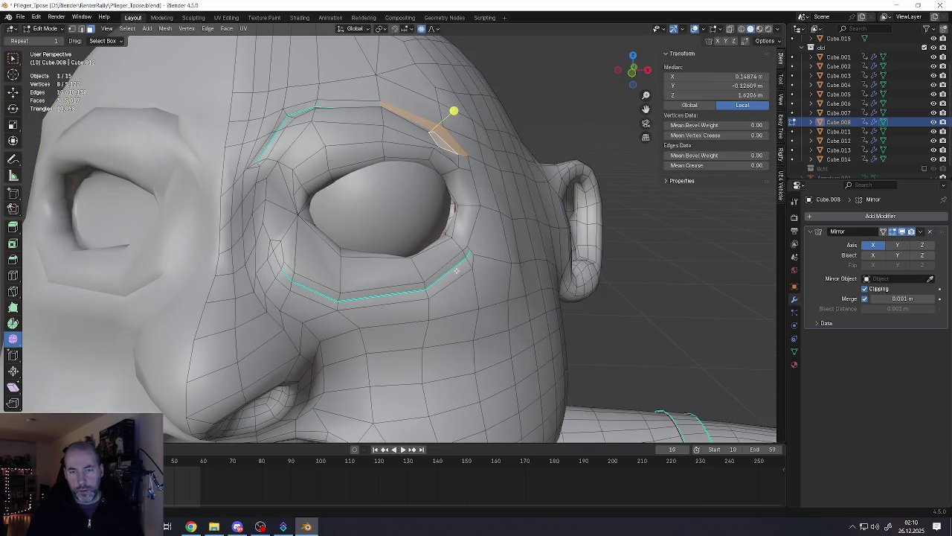
right_click(461, 266)
left_click(461, 275)
left_click(532, 301)
left_click(451, 268, "shift")
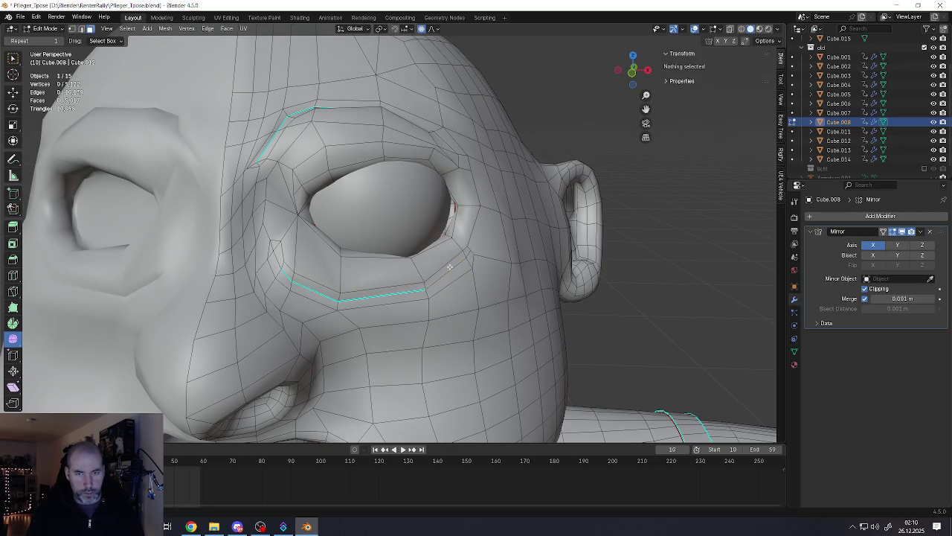
key("g")
key("g")
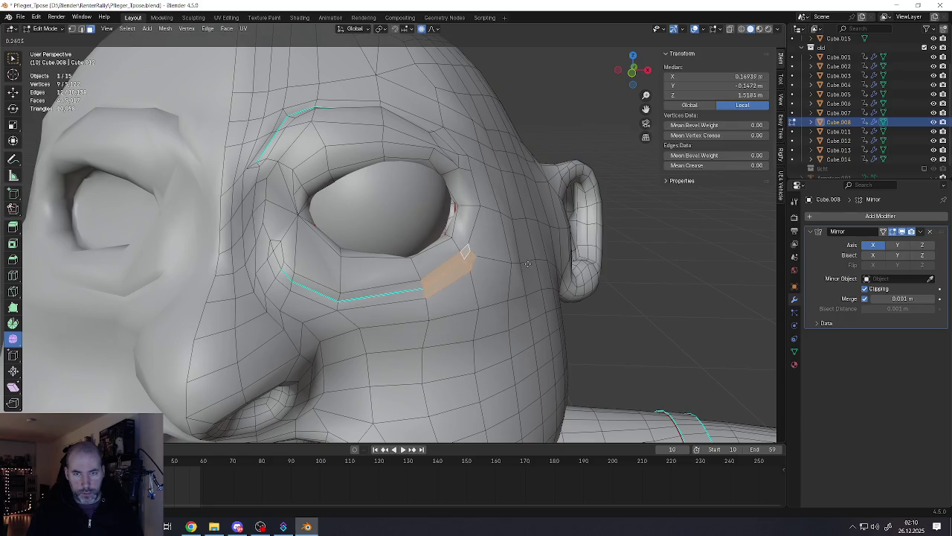
left_click(553, 271)
Step: Return to Object Mode, deselect everything and zoom in on the reworked eye socket
key("Tab")
scroll(451, 273, "down", 5)
mouse_move(424, 271)
middle_mouse_down()
mouse_move(426, 238)
mouse_move(427, 275)
middle_mouse_up()
scroll(426, 276, "down", 5)
scroll(425, 290, "down", 3)
key("alt+a")
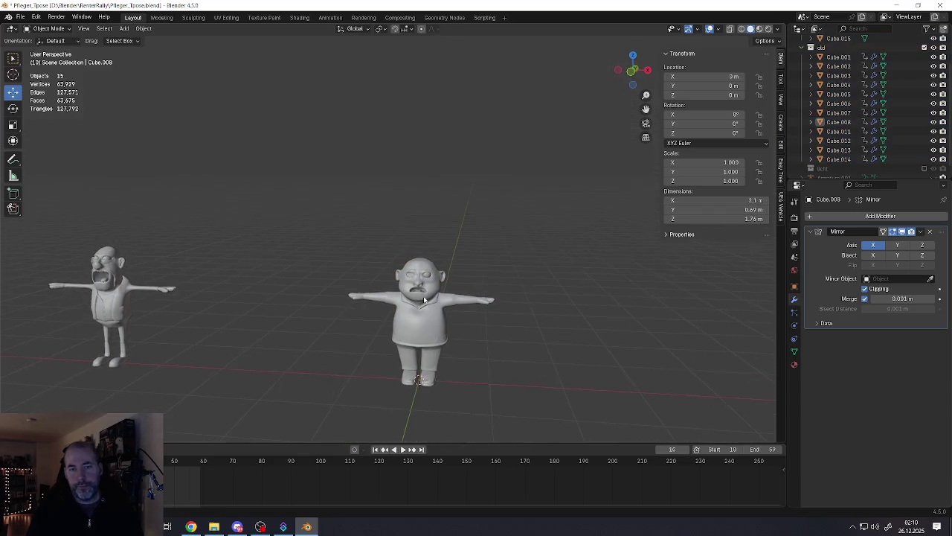
scroll(431, 303, "up", 3)
scroll(434, 302, "up", 3)
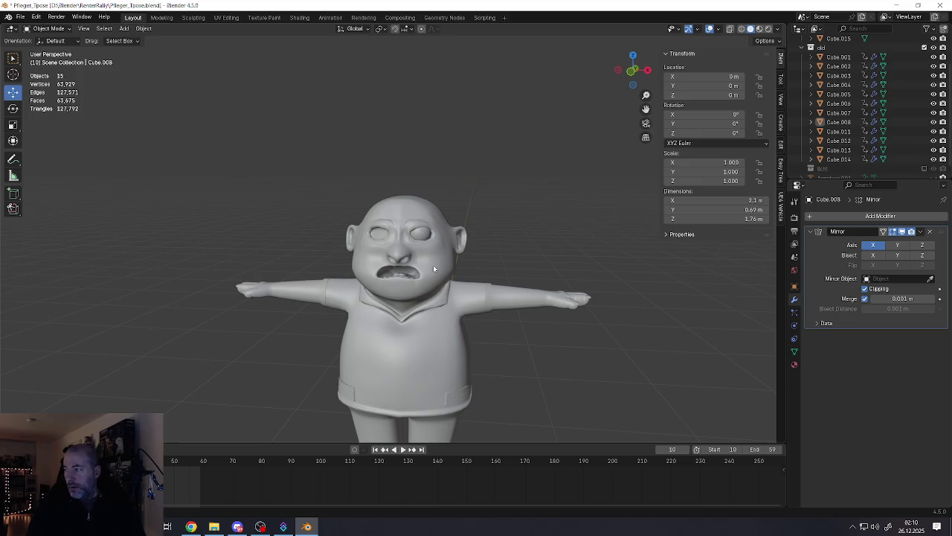
scroll(433, 265, "up", 4)
scroll(436, 238, "up", 5)
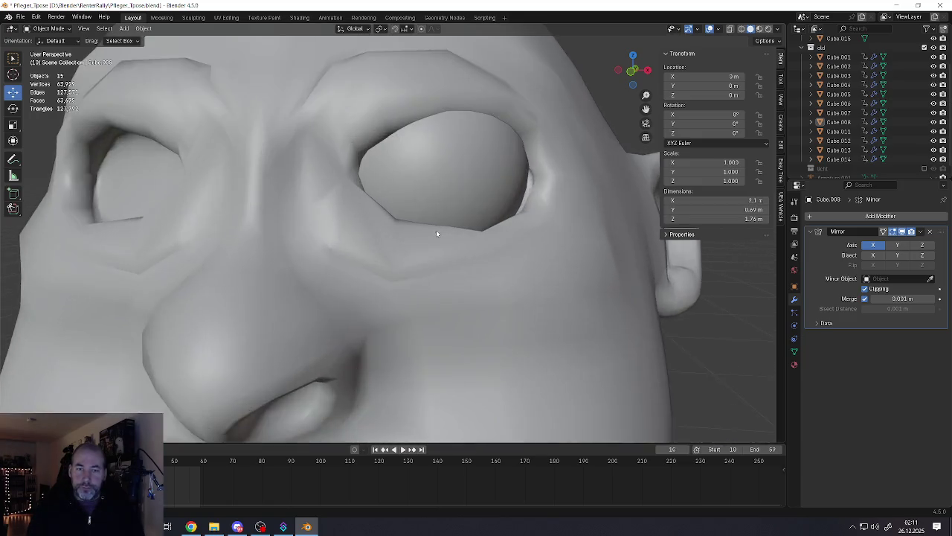
Step: Add a centred loop cut through the face below the eye
scroll(436, 234, "up", 2)
key("Tab")
left_click(392, 266)
scroll(421, 278, "up", 1)
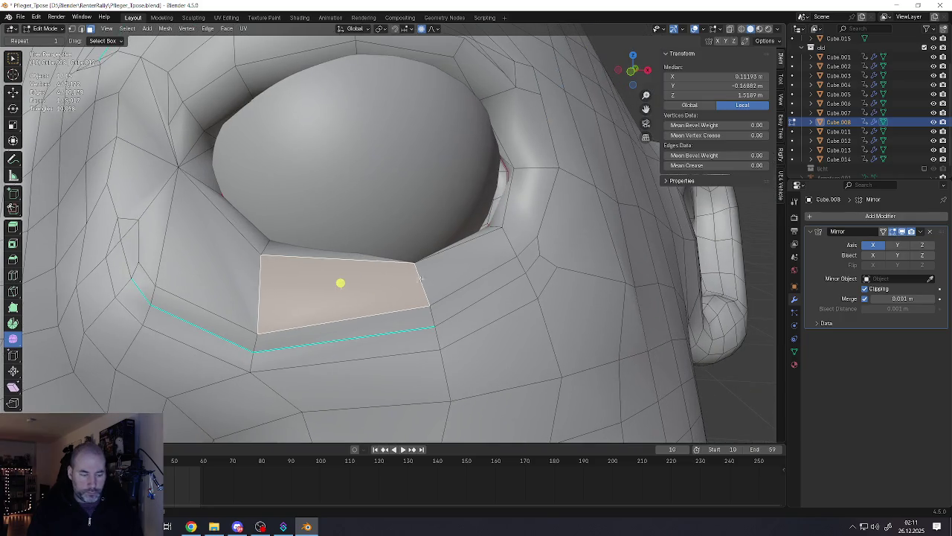
key("ctrl+r")
left_click(411, 281)
right_click(411, 282)
Step: Bevel a single edge near the eye
middle_click_drag(410, 281, 333, 283)
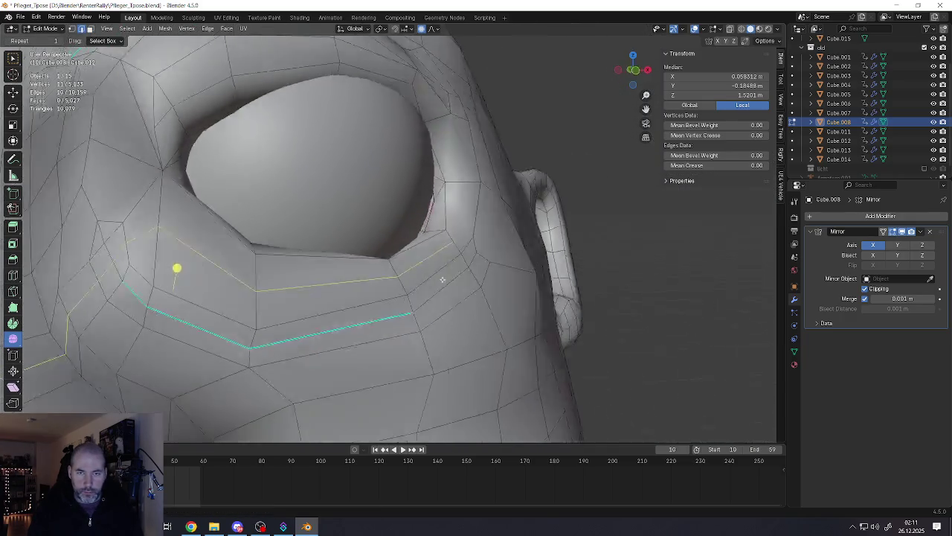
left_click(193, 258)
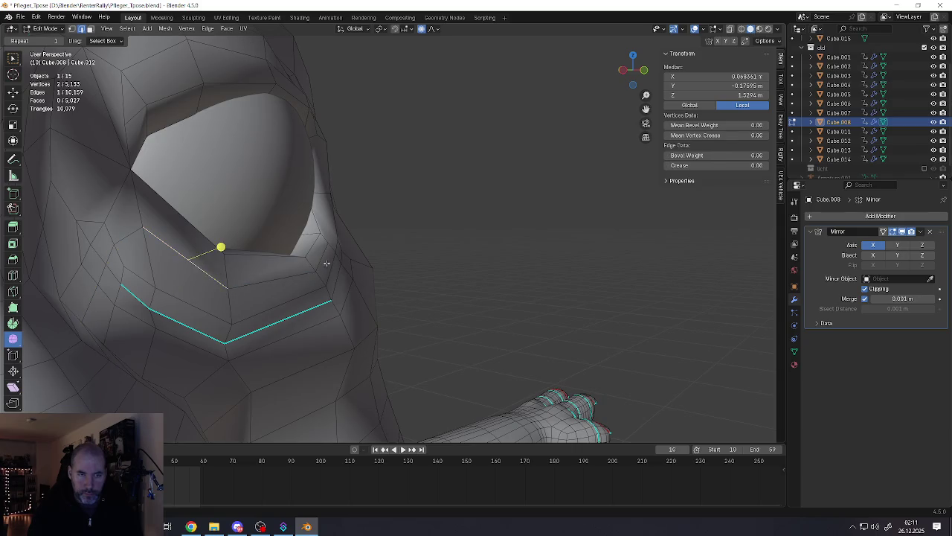
middle_click_drag(202, 275, 276, 298)
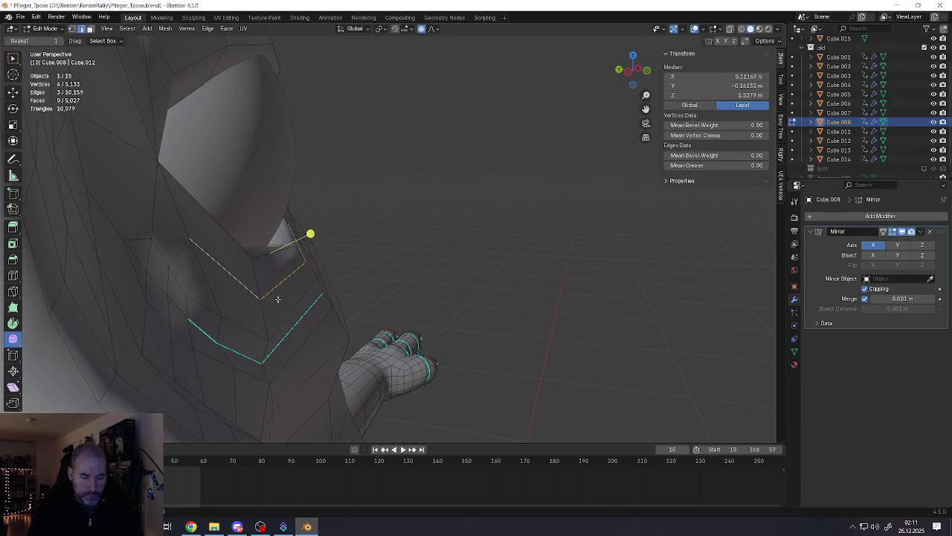
key("ctrl+b")
left_click(291, 308)
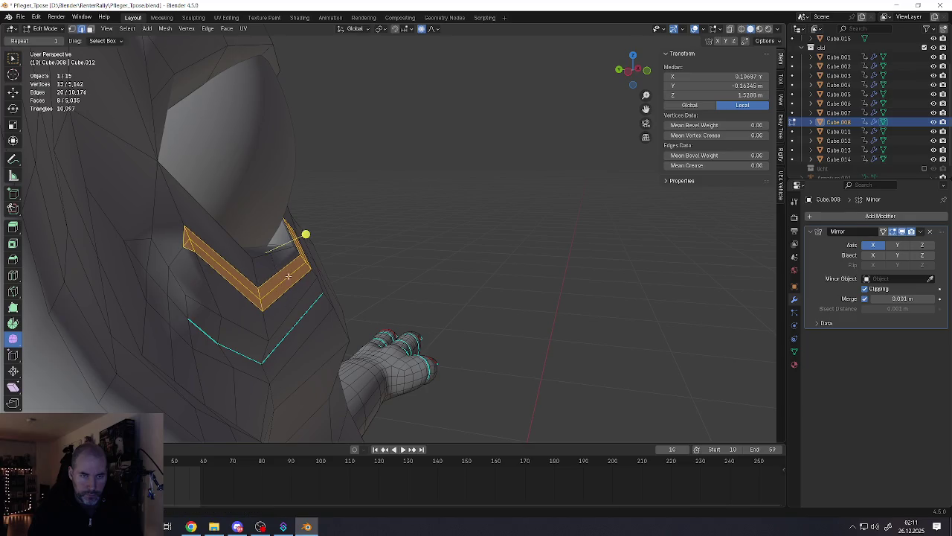
Step: Move the selected eye-corner vertices to a new position
middle_click_drag(304, 234, 357, 231)
scroll(357, 231, "up", 4)
left_click(399, 236)
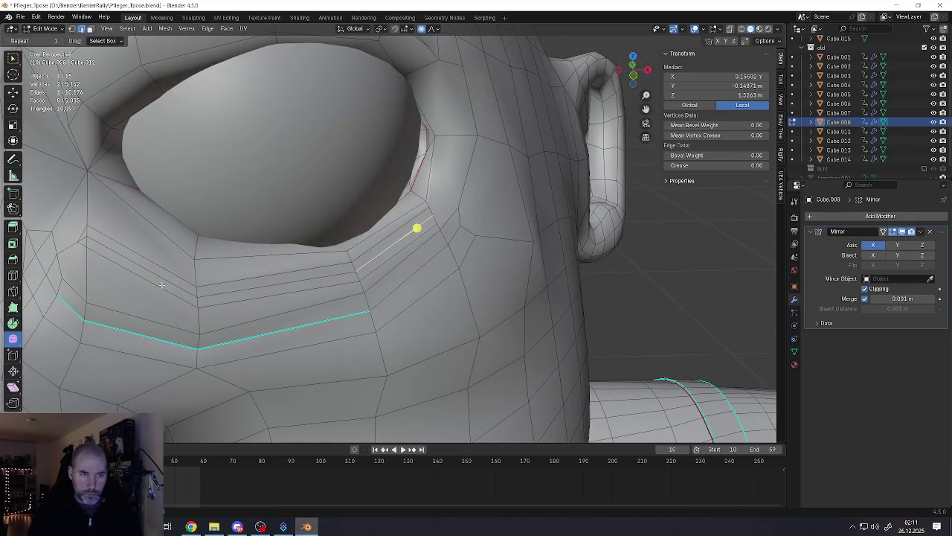
scroll(166, 280, "down", 5)
middle_click_drag(165, 281, 261, 287)
key("g")
key("Escape")
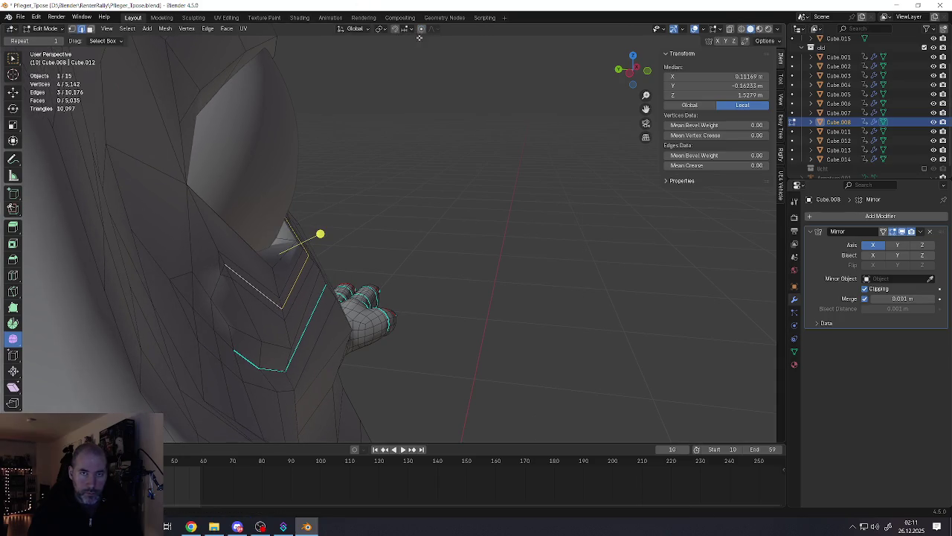
key("g")
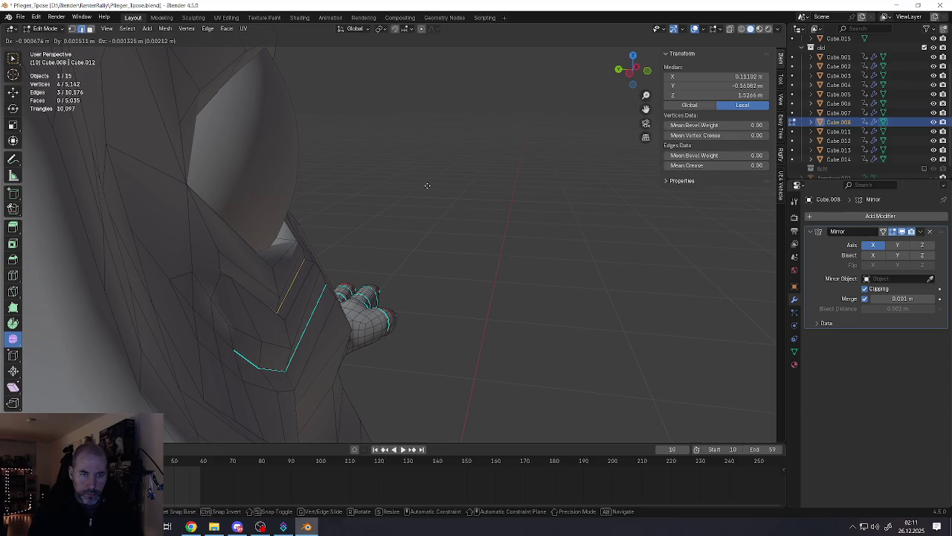
left_click(427, 185)
Step: Open the edge operations menu and dismiss it without applying anything
scroll(315, 234, "up", 5)
middle_click_drag(291, 244, 275, 279)
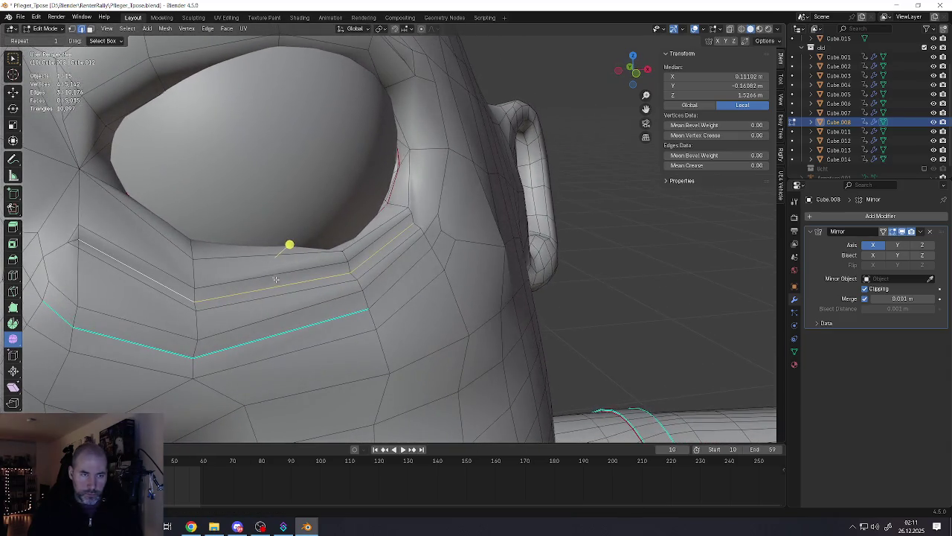
key("ctrl+e")
left_click(269, 283)
scroll(290, 245, "down", 4)
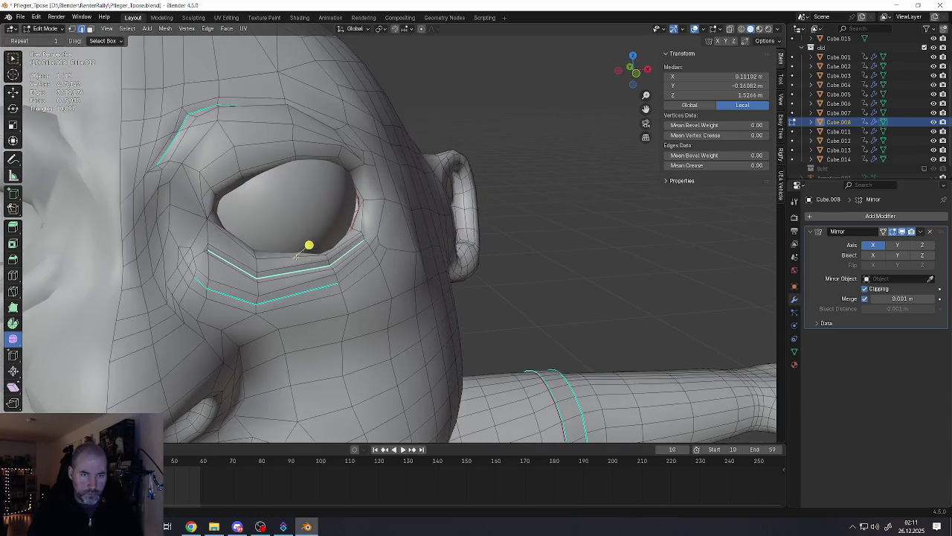
scroll(307, 244, "down", 3)
scroll(364, 240, "down", 2)
Step: Review the whole head from the front in Object Mode
key("Tab")
mouse_move(352, 258)
middle_mouse_down()
mouse_move(345, 271)
mouse_move(389, 259)
middle_mouse_up()
scroll(344, 271, "up", 1)
scroll(340, 257, "up", 3)
scroll(356, 269, "up", 2)
Step: Nudge a single under-eye vertex upward, sliding it along its edge
key("Tab")
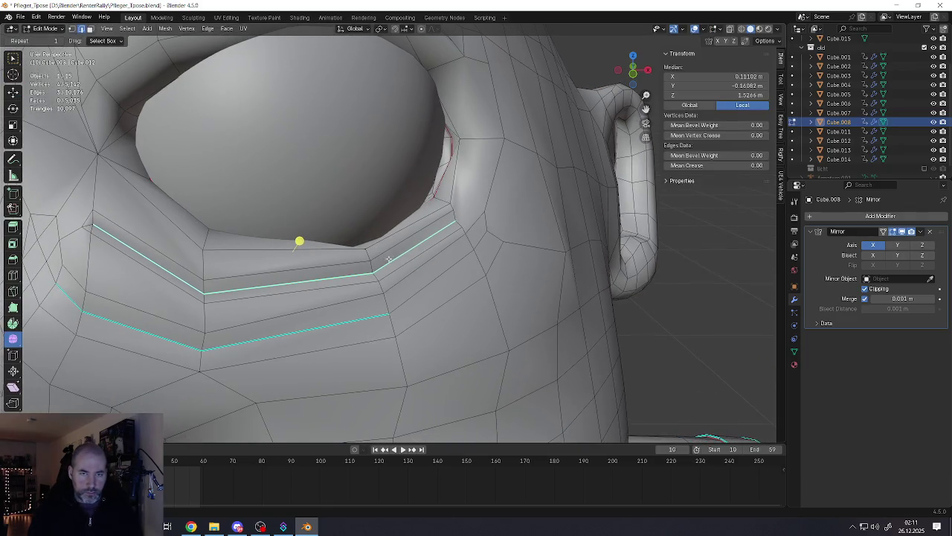
left_click(374, 275)
key("g")
left_click(374, 278)
key("g")
key("g")
left_click(201, 268)
Step: Edge-slide the upper under-eye loop and its end vertices further toward the eye
key("g")
key("g")
left_click(200, 280)
key("g")
key("g")
left_click(200, 287)
key("g")
key("g")
left_click(46, 198)
key("g")
key("g")
left_click(75, 213)
Step: Slide one more vertex along its edge, then return to Object Mode
mouse_move(65, 204)
middle_mouse_down()
mouse_move(191, 254)
mouse_move(328, 270)
mouse_move(312, 223)
middle_mouse_up()
scroll(96, 223, "down", 5)
key("g")
left_click(189, 261)
key("Tab")
scroll(312, 216, "up", 2)
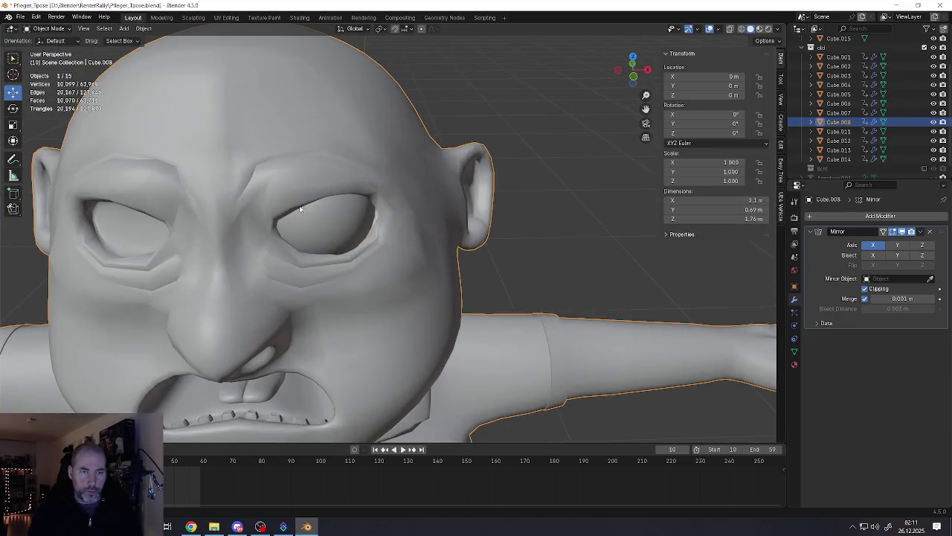
Step: Pull the brow vertex with proportional falloff to reshape the brow
scroll(301, 197, "up", 2)
scroll(297, 187, "up", 2)
scroll(324, 220, "down", 3)
scroll(324, 223, "down", 1)
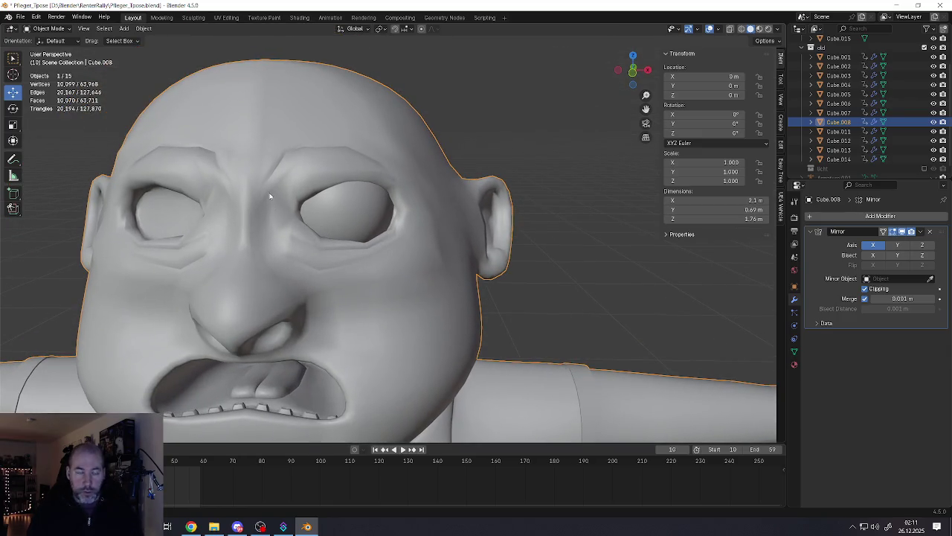
key("Tab")
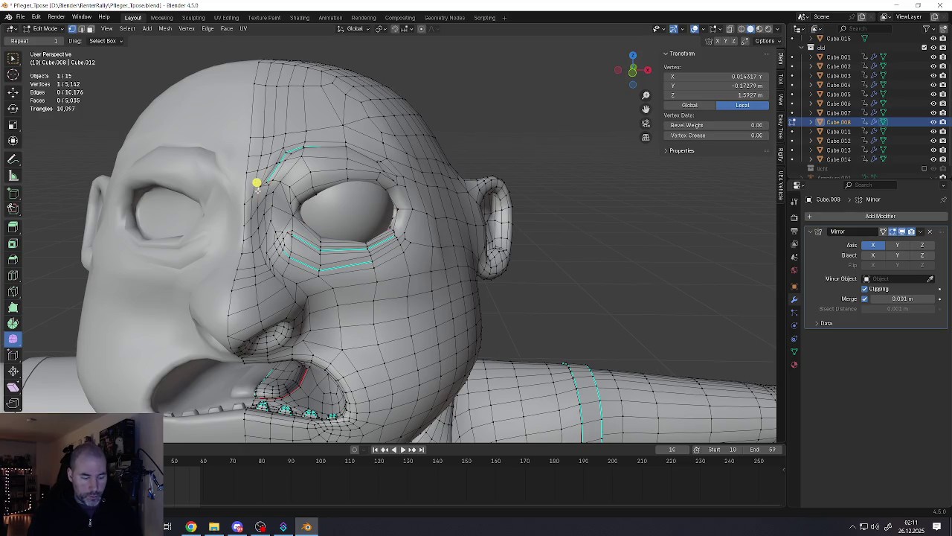
key("g")
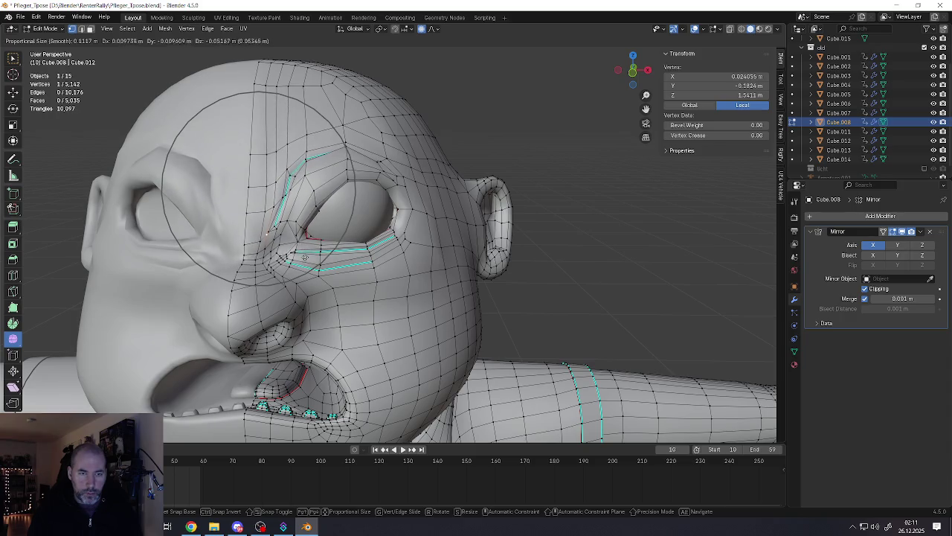
left_click(304, 231)
Step: Adjust the brow vertex again with falloff, then review the head in Object Mode
mouse_move(266, 217)
middle_mouse_down()
mouse_move(230, 218)
mouse_move(239, 226)
middle_mouse_up()
key("g")
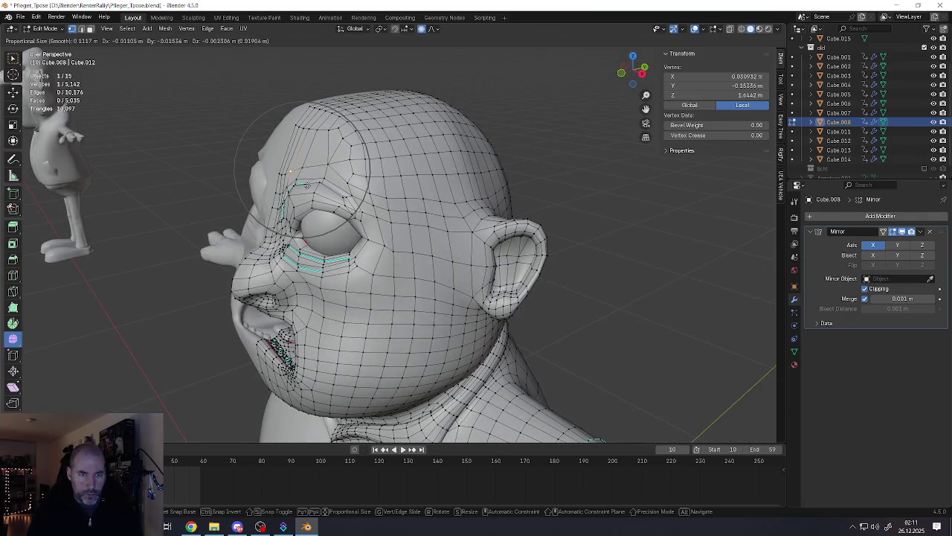
left_click(305, 184)
middle_click_drag(250, 156, 297, 142)
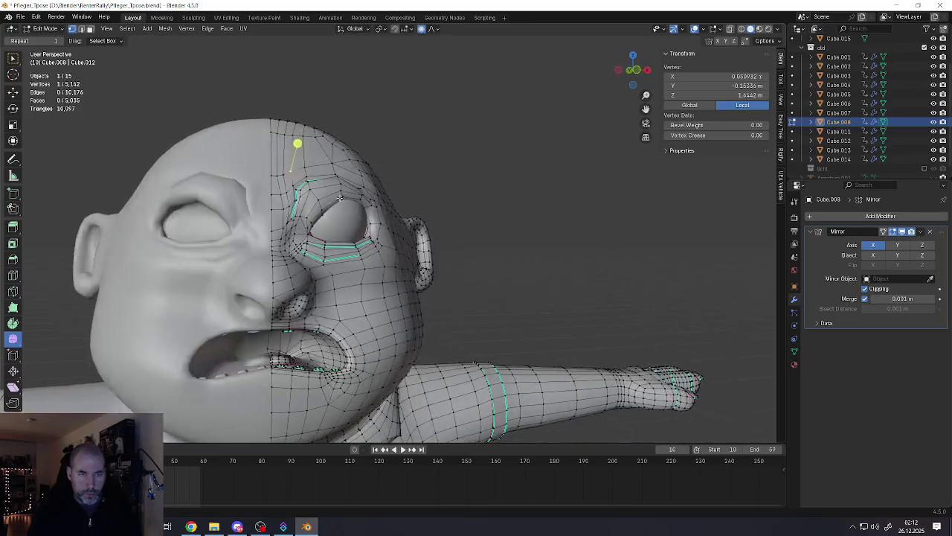
key("Tab")
scroll(322, 220, "down", 5)
scroll(322, 219, "down", 1)
scroll(316, 240, "down", 2)
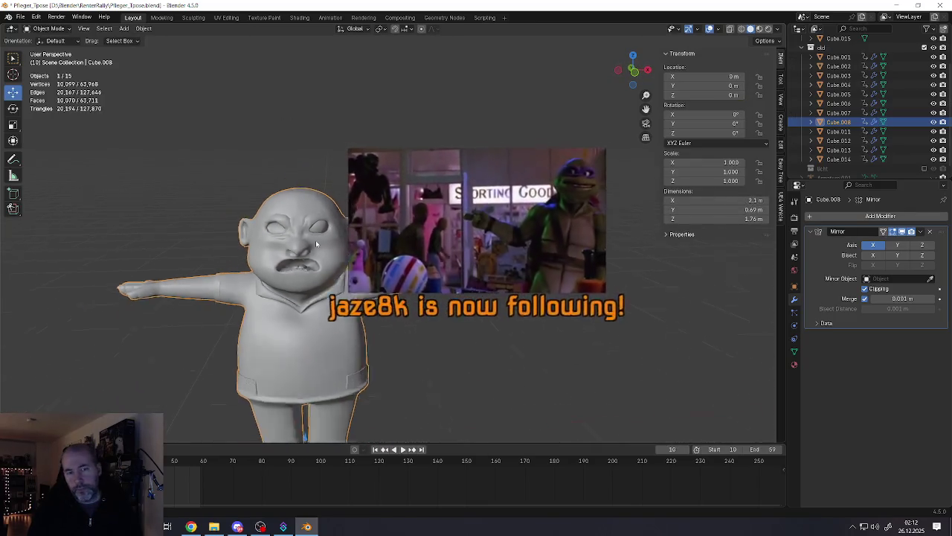
scroll(316, 261, "down", 2)
scroll(314, 250, "up", 5)
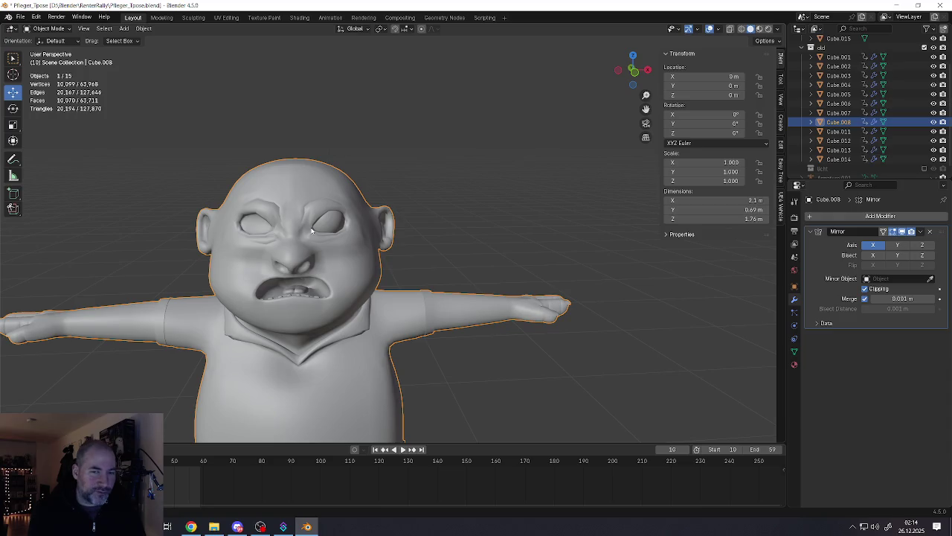
Step: Switch the head mesh Cube.008 into Edit Mode with Tab
key("Tab")
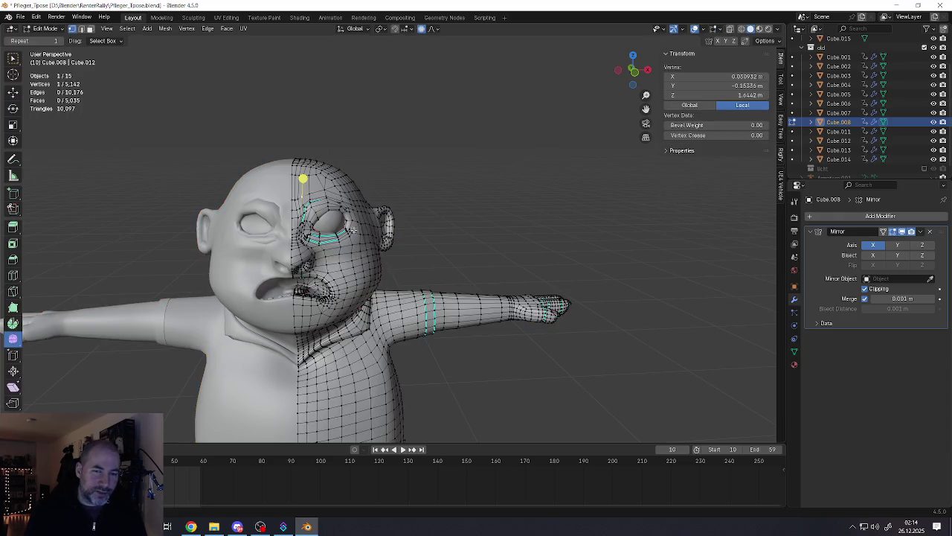
Step: Subdivide an edge at the outer eye corner to add a vertex
scroll(349, 208, "up", 5)
scroll(347, 195, "up", 3)
left_click(350, 178)
mouse_move(350, 179)
middle_mouse_down()
mouse_move(331, 186)
mouse_move(355, 293)
middle_mouse_up()
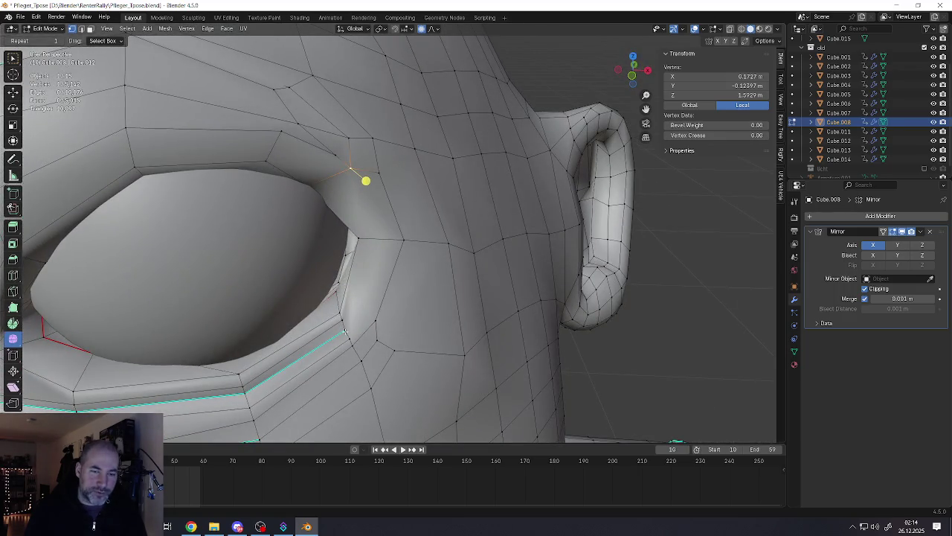
left_click(325, 255, "alt")
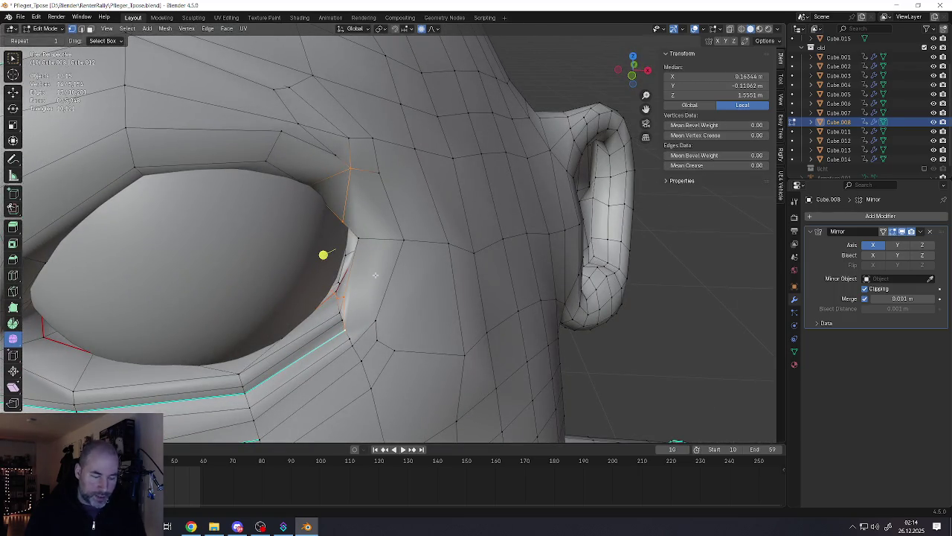
left_click(359, 265)
left_click(372, 250, "shift")
key("ctrl+e")
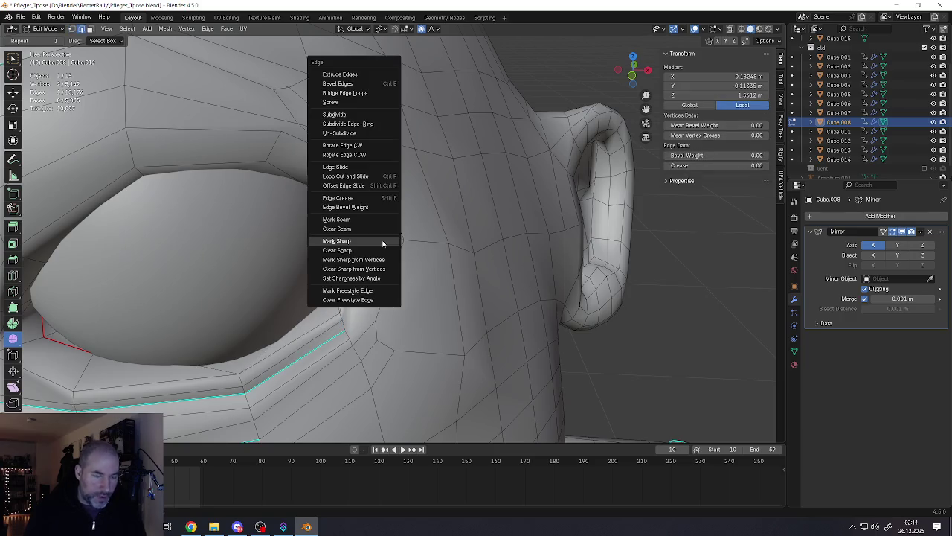
left_click(357, 115)
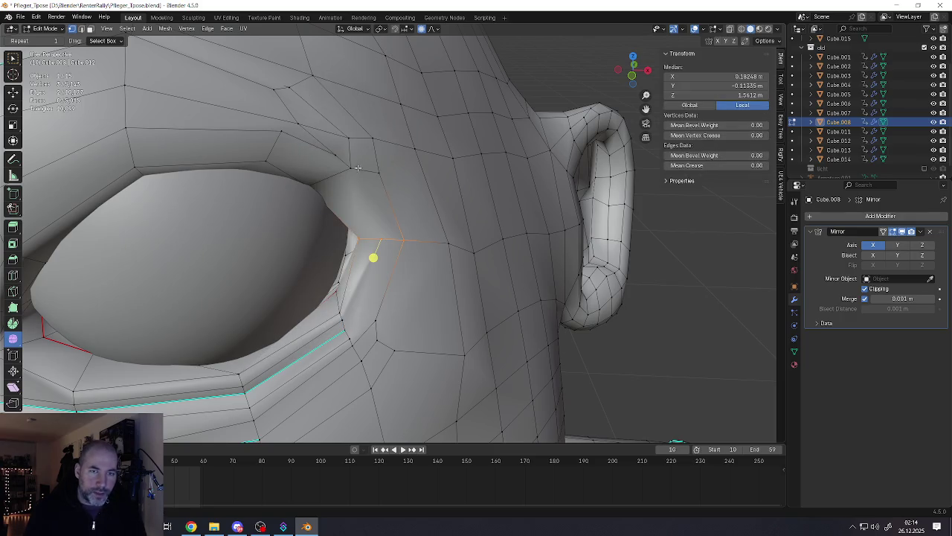
Step: Subdivide a second edge beside the outer eye corner
left_click(352, 328)
left_click(379, 242, "shift")
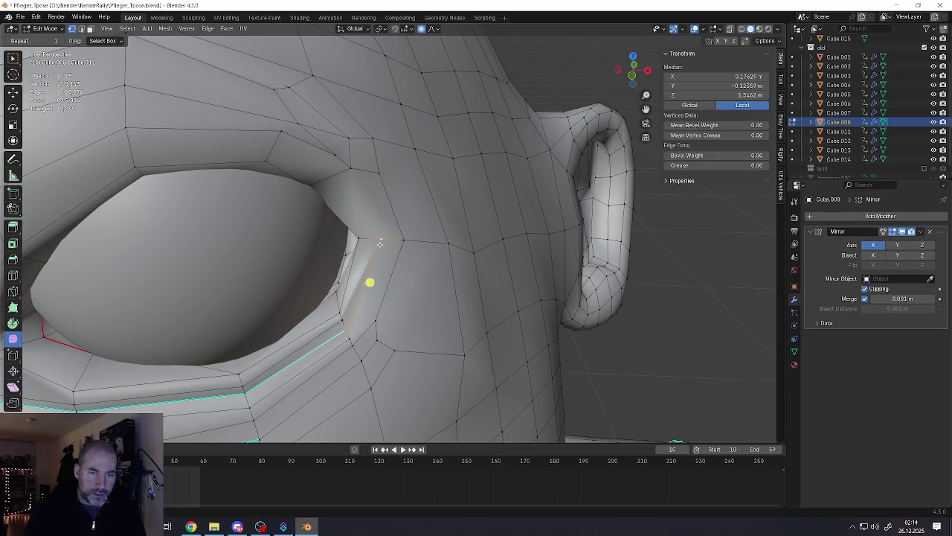
middle_click_drag(380, 243, 372, 232)
key("2")
left_click(355, 172)
left_click(359, 174)
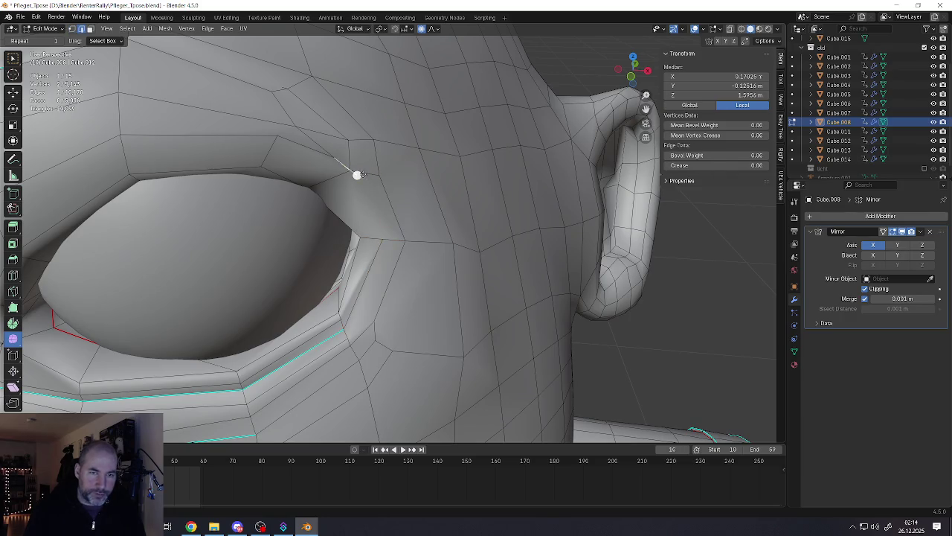
left_click(372, 184)
key("ctrl+e")
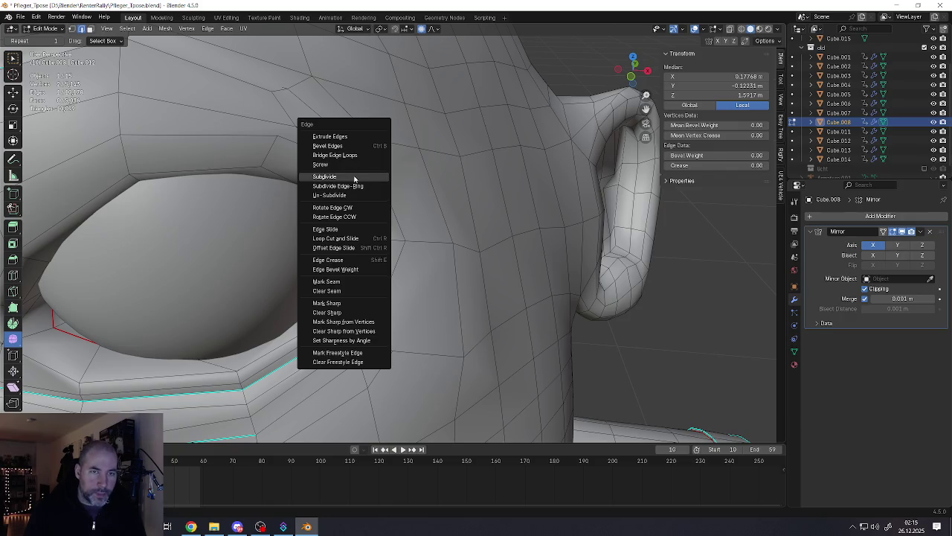
left_click(355, 179)
Step: Pull the new vertex down and right, and shift the eye-corner edge rightward
left_click(372, 185)
key("1")
left_click_drag(372, 185, 381, 238)
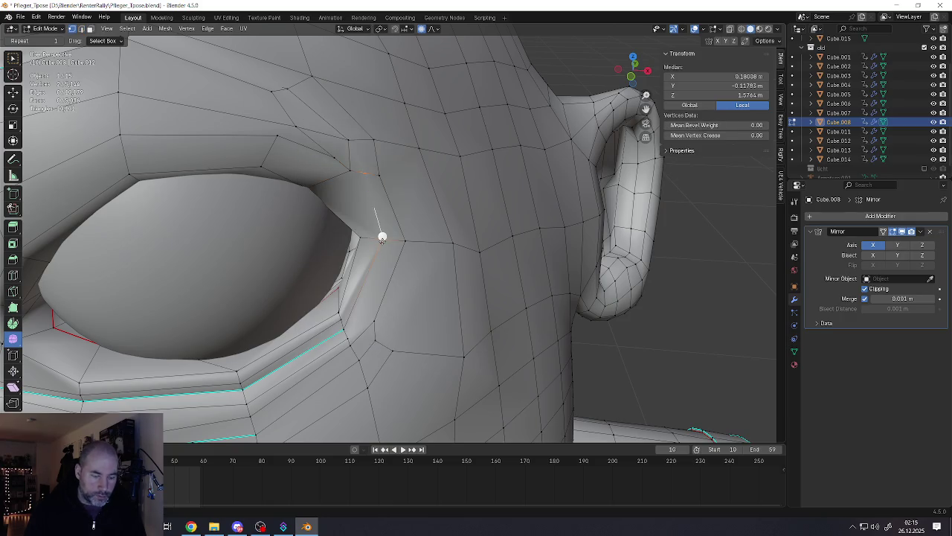
left_click(380, 252)
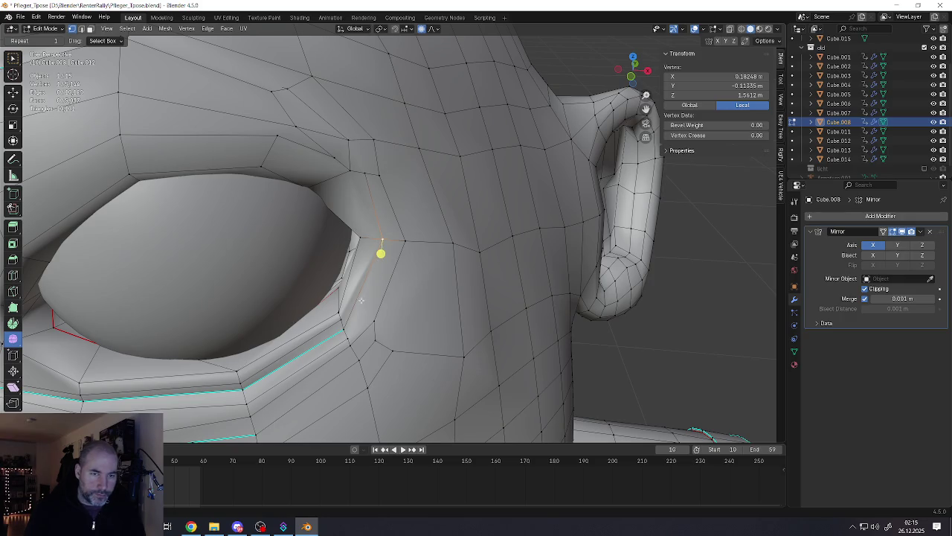
left_click(366, 286, "shift")
left_click_drag(376, 313, 409, 309)
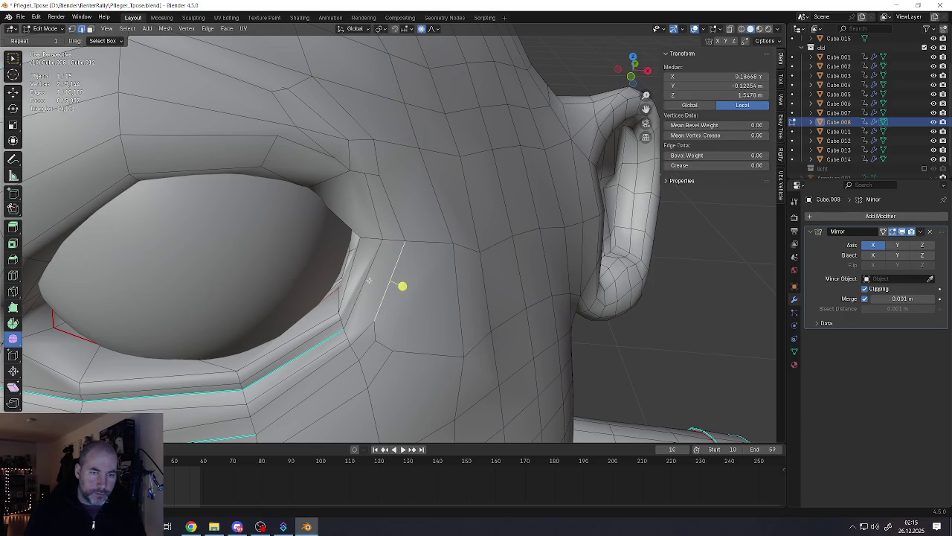
middle_click_drag(409, 310, 362, 293)
middle_click_drag(355, 338, 368, 230)
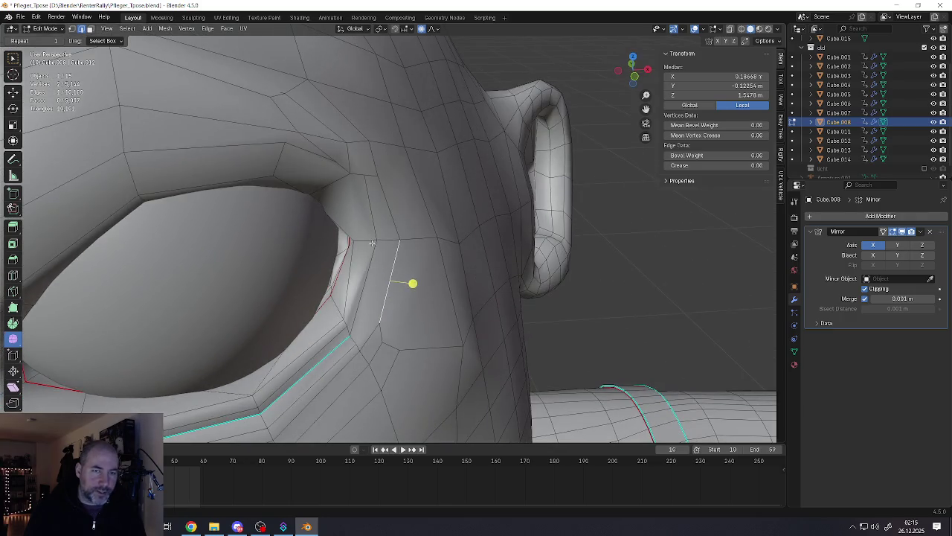
Step: Merge the selected eye-corner vertices at the last selected vertex
key("a")
scroll(367, 230, "down", 5)
scroll(368, 230, "down", 2)
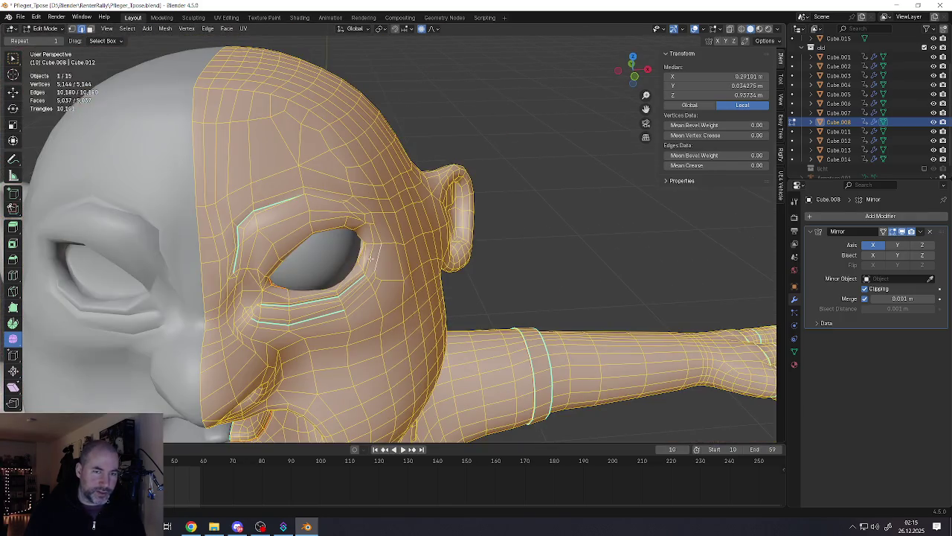
scroll(370, 258, "down", 3)
scroll(400, 213, "up", 4)
scroll(400, 214, "up", 4)
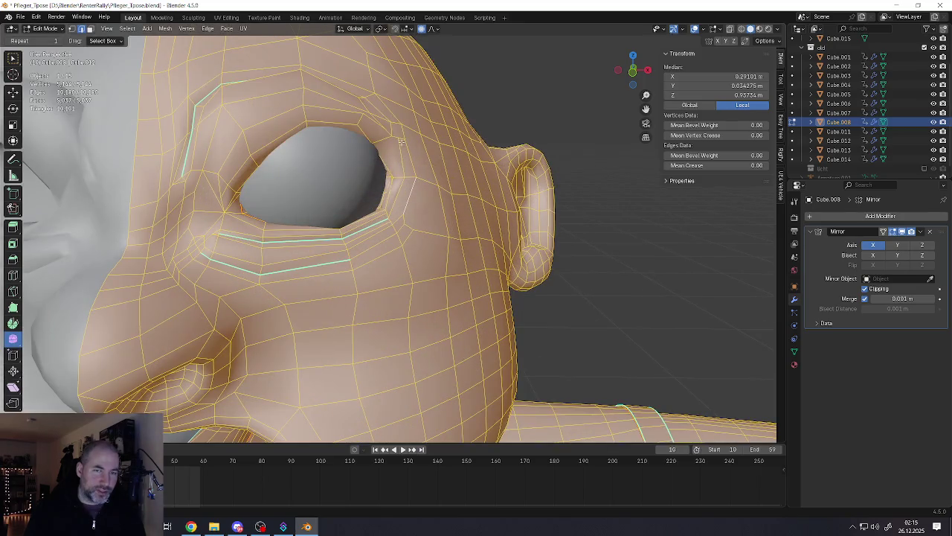
scroll(400, 214, "up", 3)
left_click(387, 211)
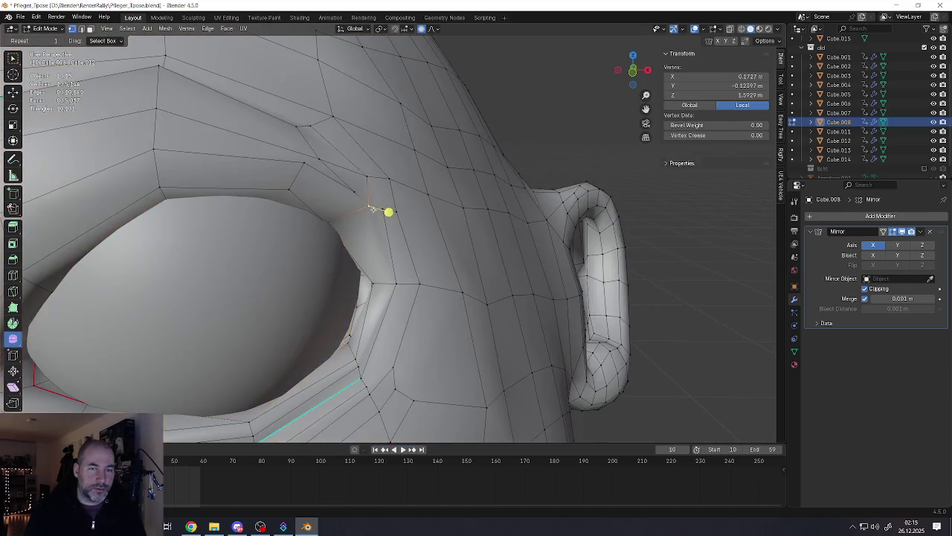
key("m")
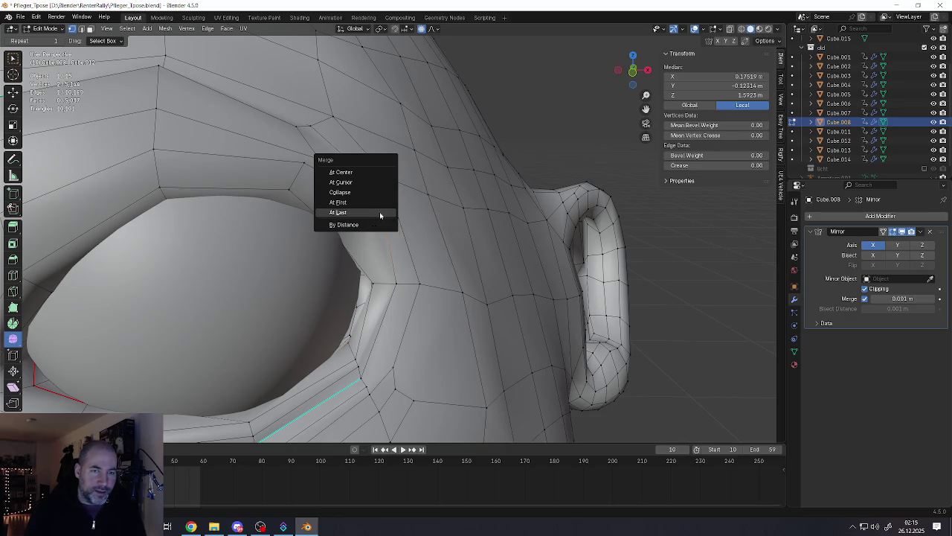
left_click(382, 213)
Step: Reposition the merged eye-corner vertex several times with proportional editing turned off
scroll(376, 217, "down", 3)
scroll(403, 221, "up", 2)
scroll(402, 221, "up", 2)
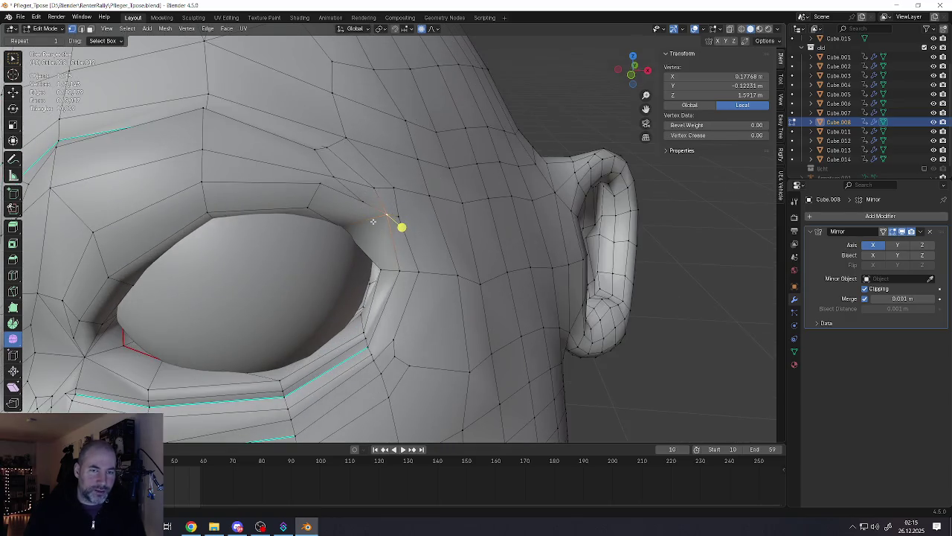
scroll(403, 224, "up", 2)
key("g")
key("o")
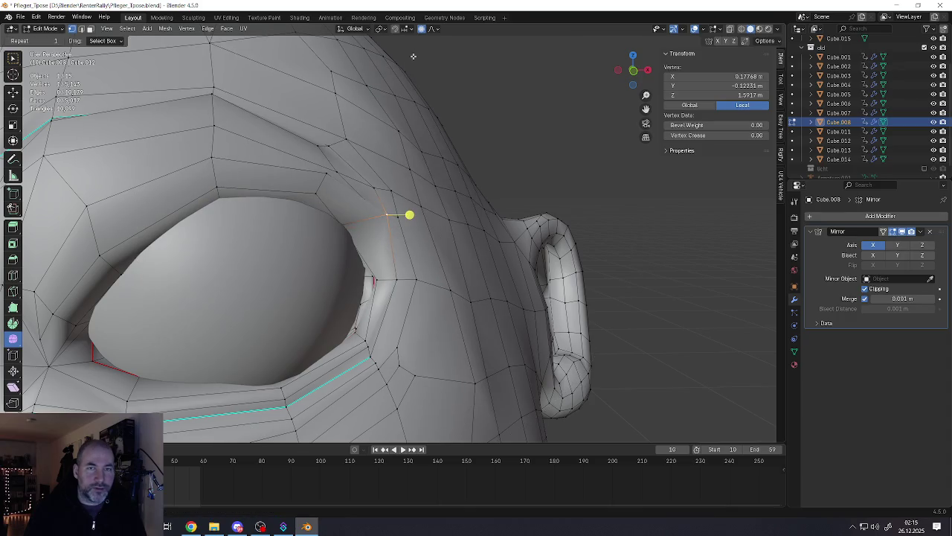
left_click(401, 154)
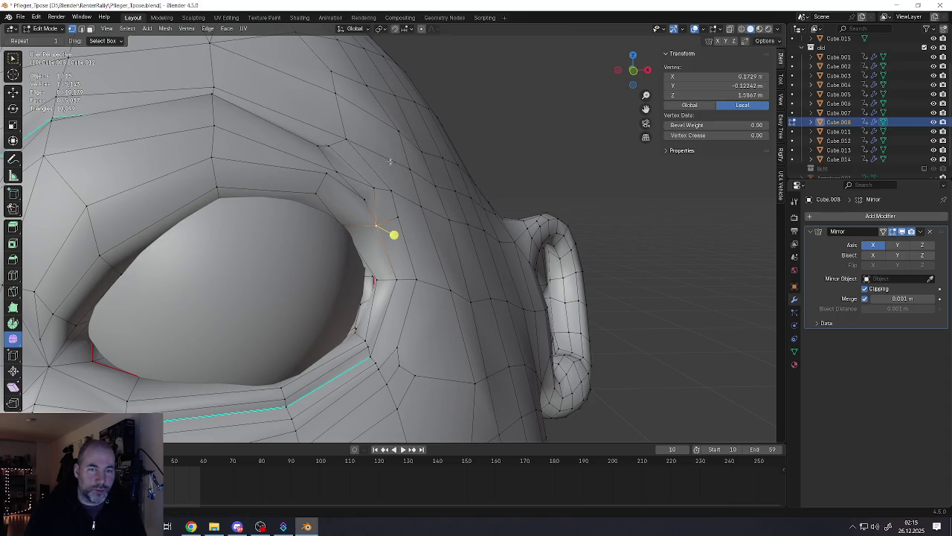
key("g")
left_click(340, 183)
key("g")
left_click(320, 180)
Step: Move another rim vertex near the eye corner and clear the selection
left_click(346, 288)
key("g")
left_click(361, 287)
middle_click_drag(362, 287, 383, 324)
key("alt+a")
scroll(381, 318, "down", 5)
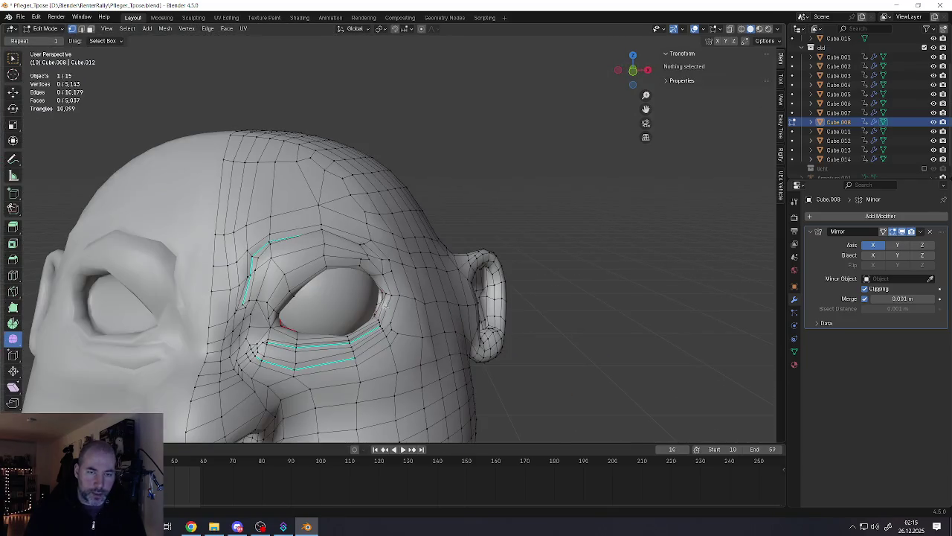
Step: Briefly check the ear in Object Mode, then return to editing the head mesh
scroll(378, 312, "down", 3)
key("Tab")
scroll(375, 303, "up", 3)
scroll(371, 294, "up", 2)
mouse_move(371, 294)
middle_mouse_down()
mouse_move(370, 279)
mouse_move(416, 299)
mouse_move(365, 312)
middle_mouse_up()
key("Tab")
scroll(365, 313, "up", 2)
scroll(338, 278, "up", 3)
Step: In face select mode, select the faces above, beside and below the outer eye corner
key("3")
left_click(316, 222)
left_click(341, 254, "shift")
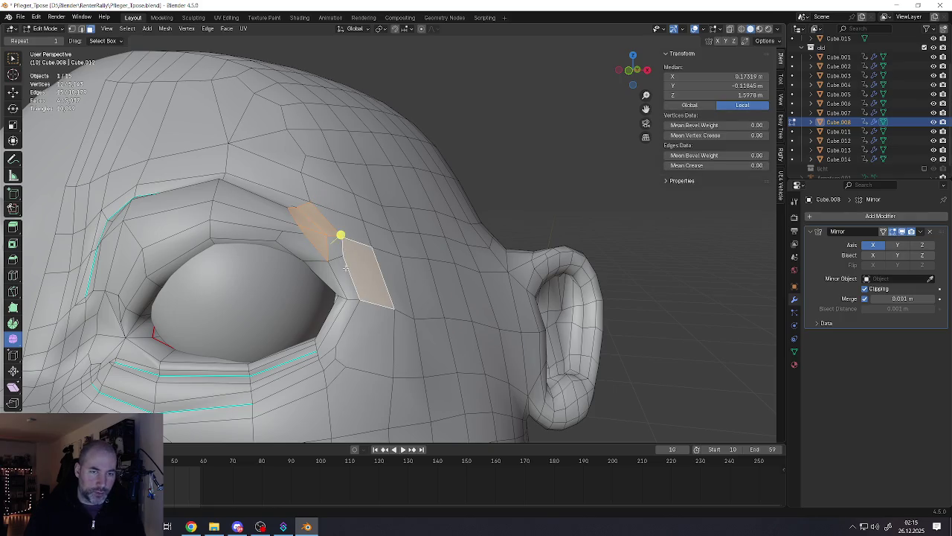
left_click(335, 317, "shift")
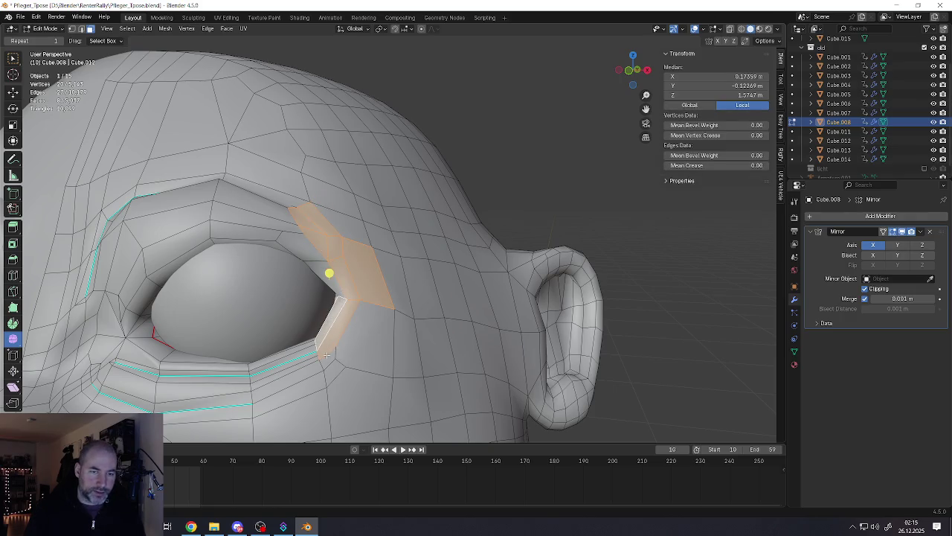
left_click(353, 346, "shift")
left_click(338, 365, "shift")
left_click(312, 370, "shift")
left_click(297, 365, "shift")
left_click(290, 359, "shift")
Step: Convert the selected triangles around the eye corner to quads
right_click(336, 340)
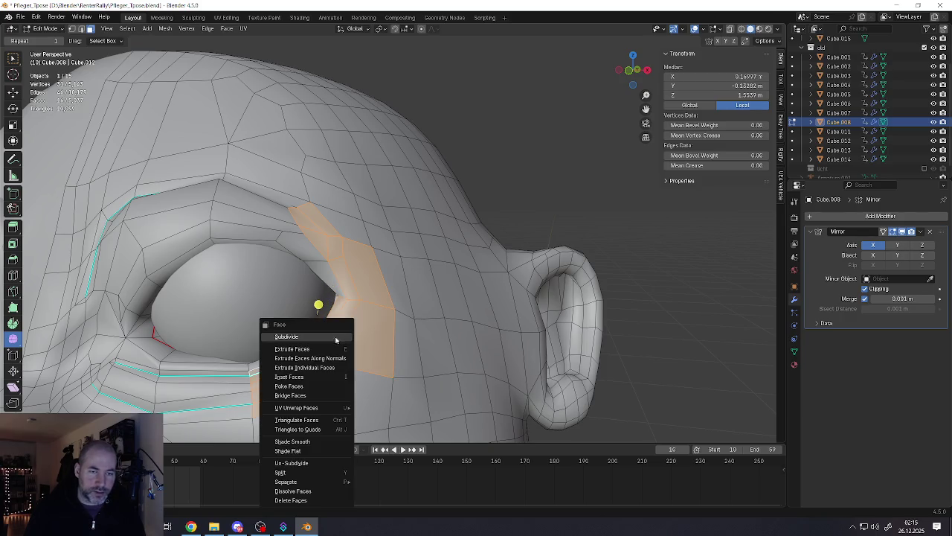
left_click(299, 430)
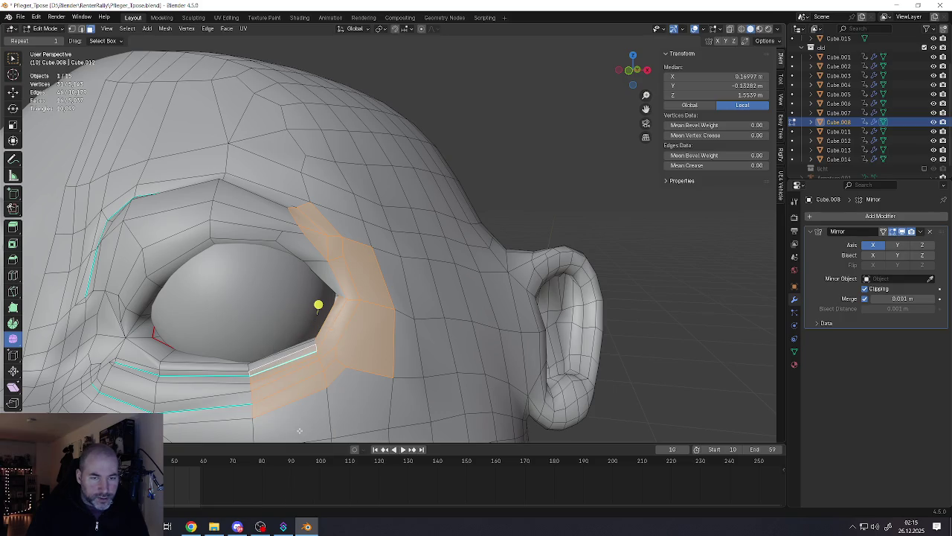
right_click(347, 350)
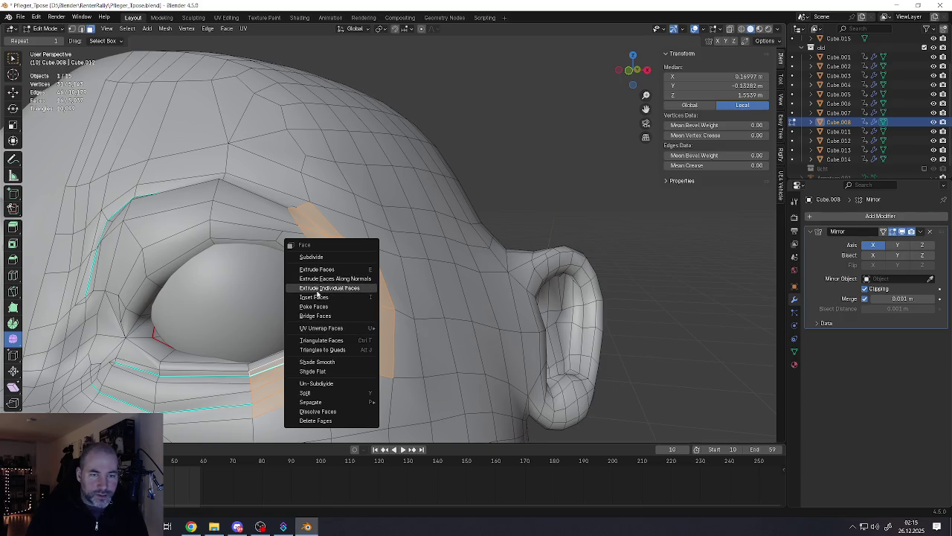
left_click(319, 305)
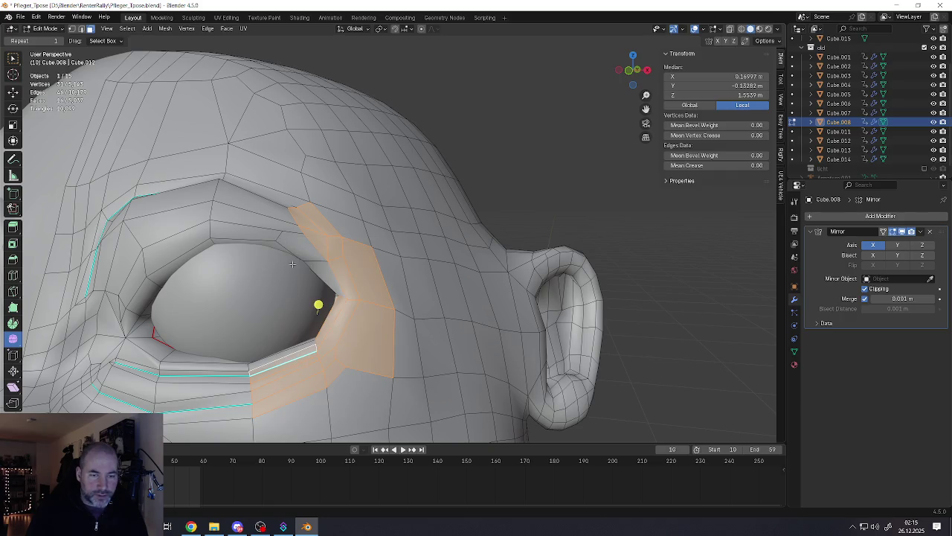
Step: Add a face above the brow and nudge the selected faces slightly
scroll(327, 314, "down", 4)
middle_click_drag(328, 314, 325, 206)
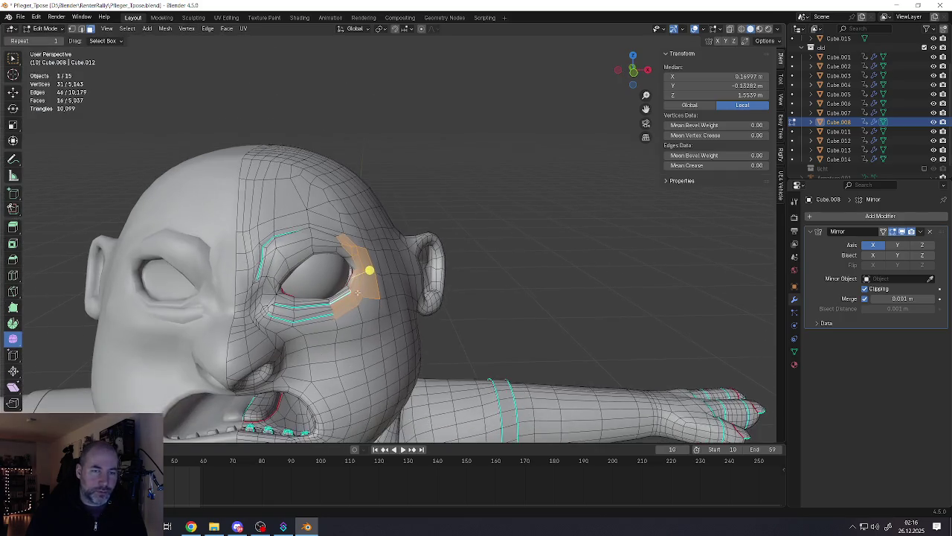
scroll(325, 206, "up", 3)
scroll(325, 206, "up", 3)
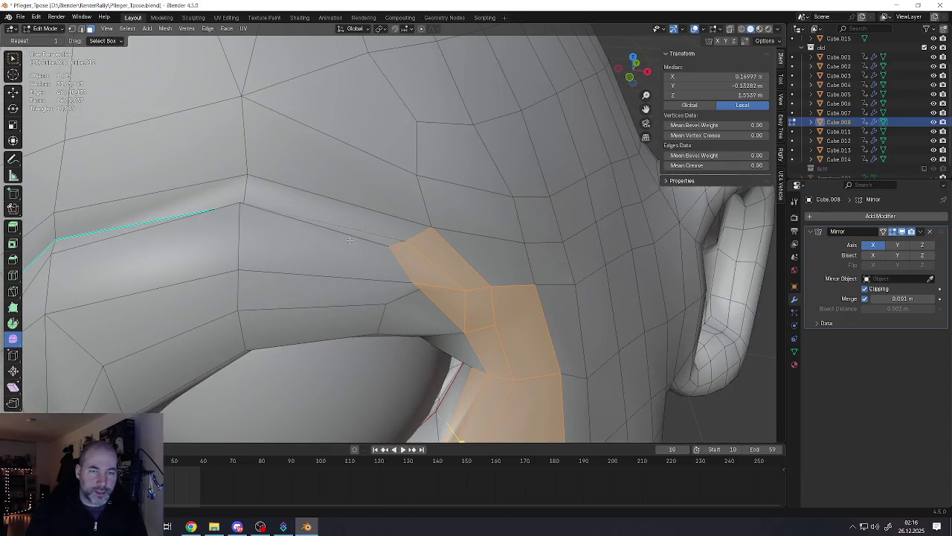
left_click(359, 235, "shift")
scroll(360, 235, "down", 4)
middle_click_drag(402, 305, 400, 278)
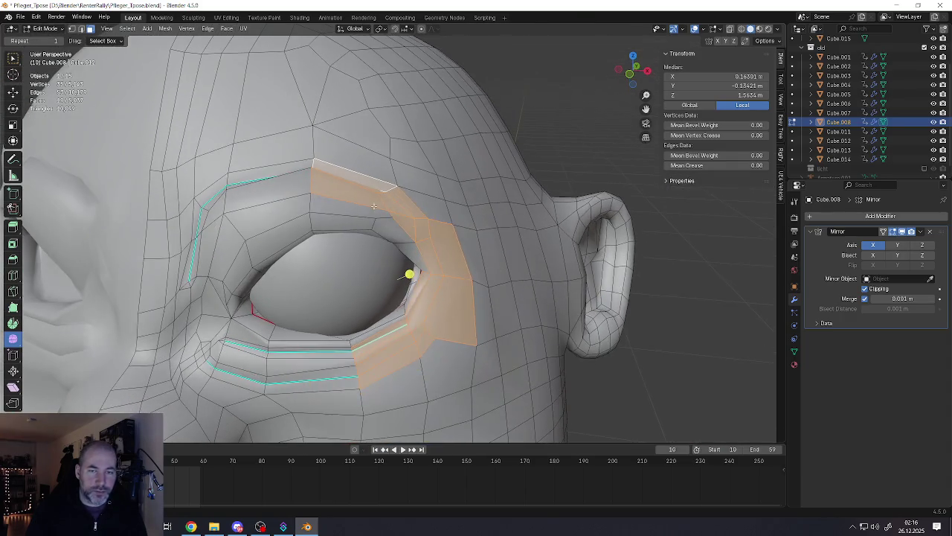
key("g")
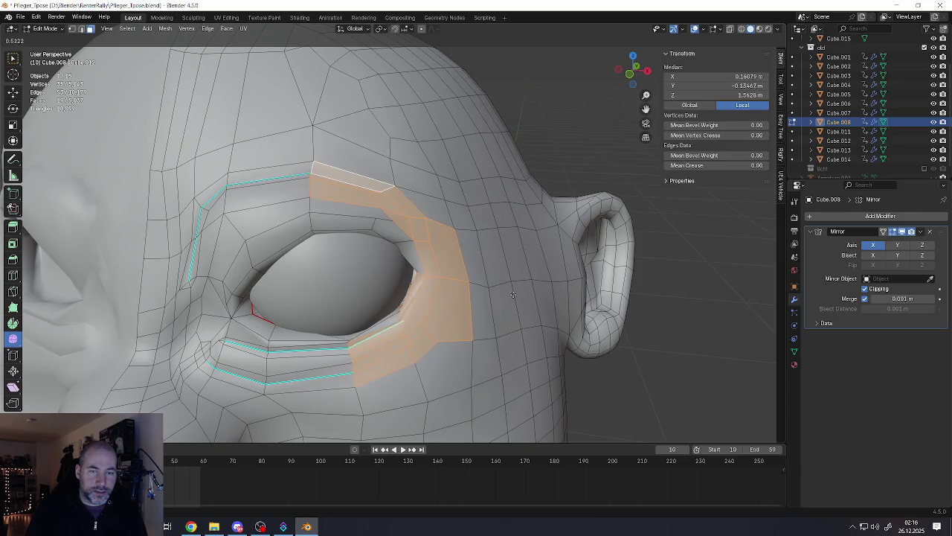
left_click(502, 291)
Step: Select the thin lower-lid faces, leaving the eye-corner face unselected
middle_click_drag(503, 290, 370, 333)
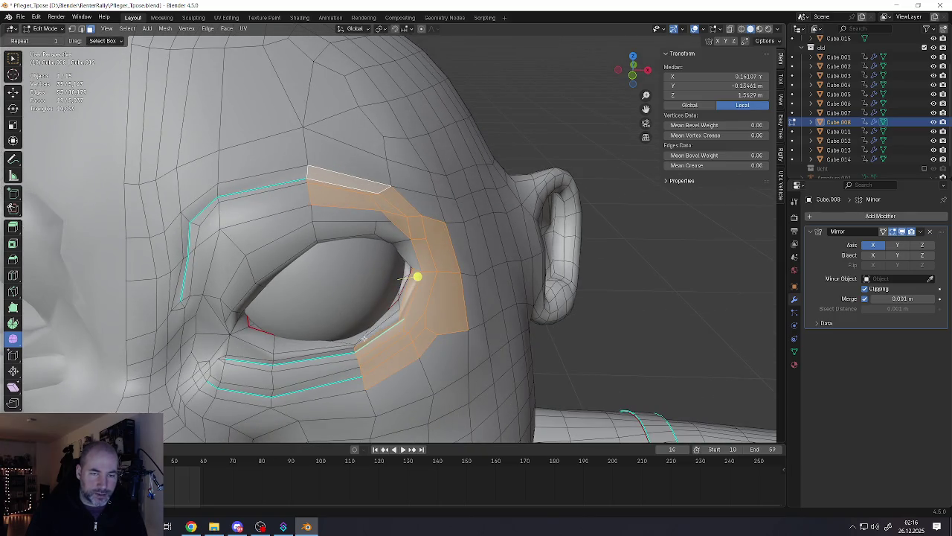
left_click(370, 333, "shift")
left_click(365, 337, "shift")
left_click(344, 350, "shift")
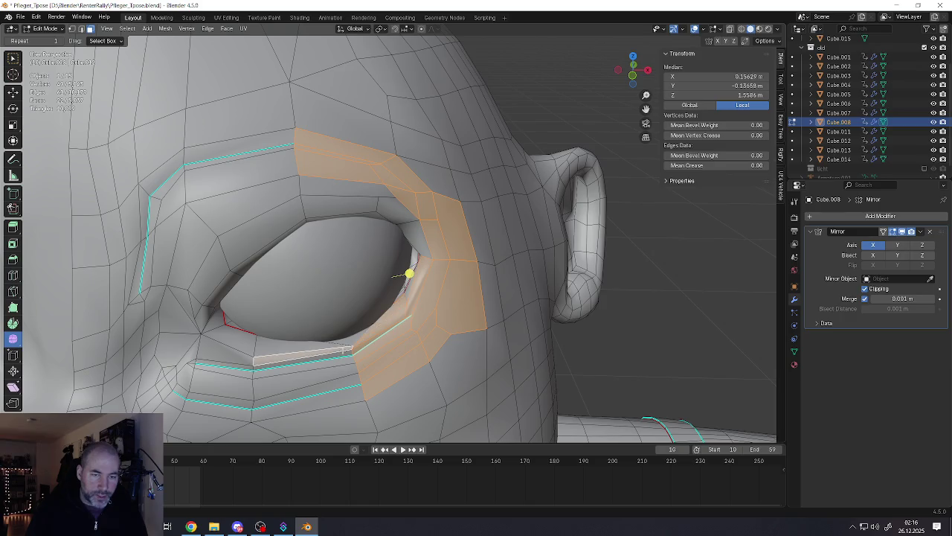
left_click(327, 343, "shift")
left_click(298, 344, "shift")
left_click(268, 344, "shift")
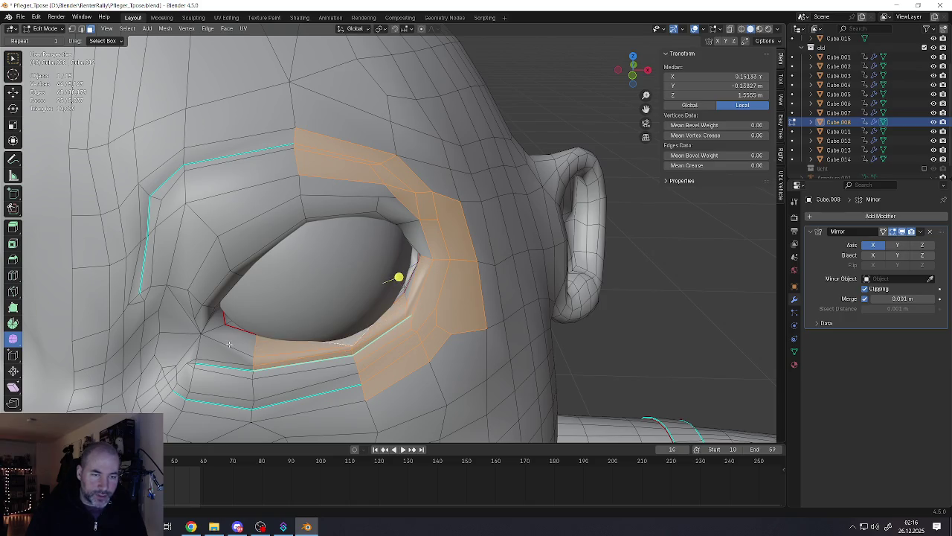
left_click(235, 354, "shift")
left_click(235, 354, "shift")
left_click(236, 325, "shift")
Step: Refine the face selection near the inner eye corner, then return to Object Mode
middle_click_drag(238, 324, 402, 277)
scroll(404, 275, "up", 4)
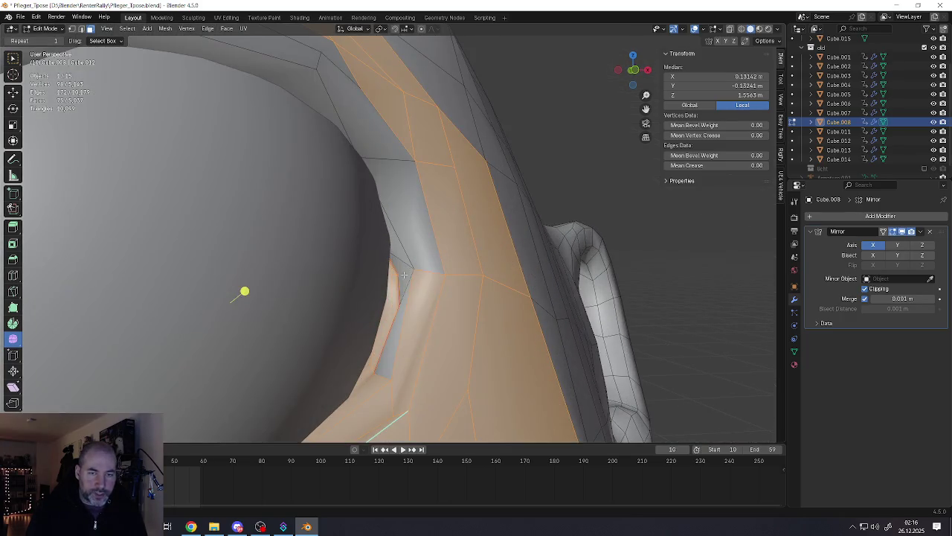
left_click(404, 276, "shift")
left_click(404, 275, "shift")
left_click(404, 251, "shift")
scroll(404, 251, "down", 5)
mouse_move(416, 253)
middle_mouse_down()
mouse_move(445, 253)
mouse_move(401, 292)
mouse_move(434, 263)
mouse_move(423, 272)
middle_mouse_up()
left_click(442, 250, "shift")
scroll(446, 252, "down", 5)
scroll(402, 292, "up", 4)
key("Tab")
scroll(411, 295, "down", 5)
scroll(406, 322, "down", 2)
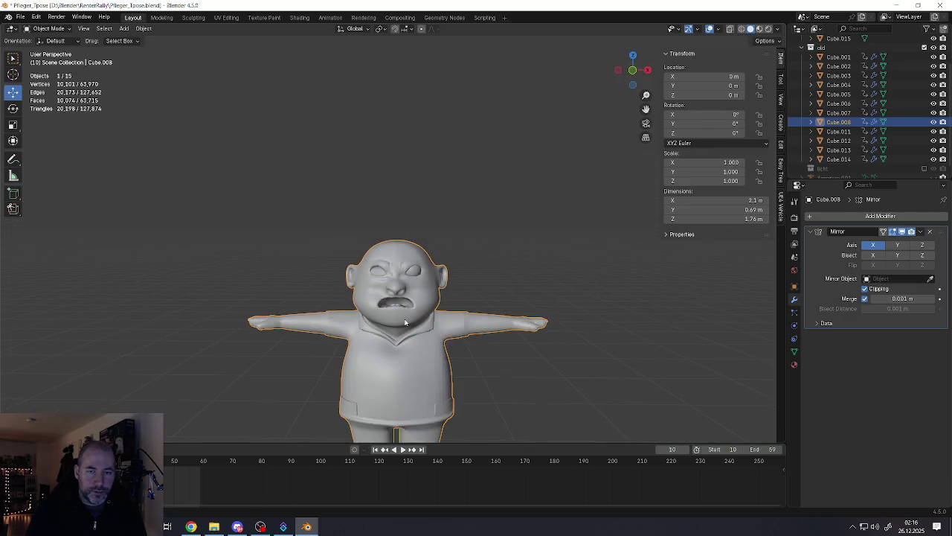
Step: In Edit Mode, inspect the eye socket faces by selecting a strip up the socket
scroll(406, 322, "up", 3)
scroll(438, 245, "up", 5)
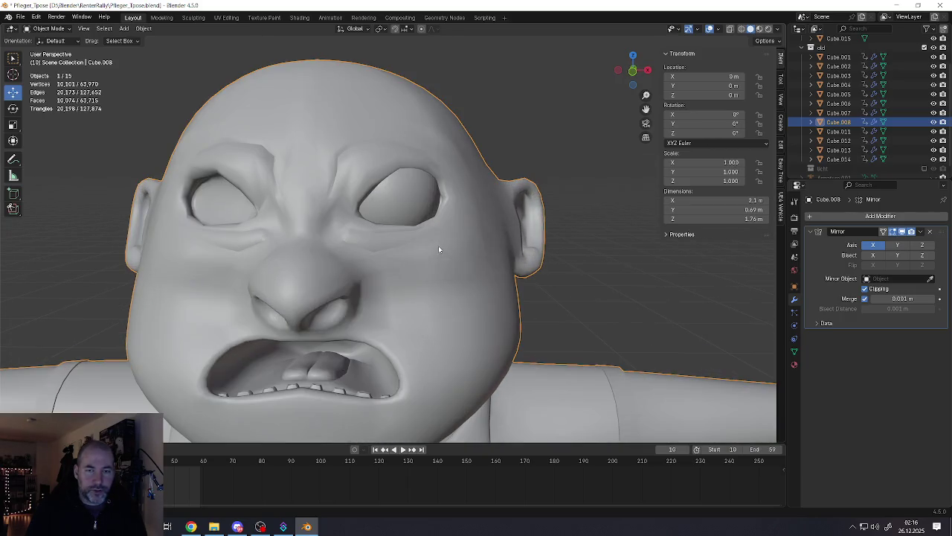
mouse_move(438, 246)
middle_mouse_down()
mouse_move(387, 270)
mouse_move(358, 261)
mouse_move(393, 191)
mouse_move(392, 171)
mouse_move(365, 174)
mouse_move(275, 270)
mouse_move(304, 295)
middle_mouse_up()
scroll(380, 268, "up", 1)
scroll(327, 238, "up", 4)
key("Tab")
left_click(308, 256)
scroll(392, 171, "up", 3)
left_click(304, 296)
left_click(318, 218, "ctrl")
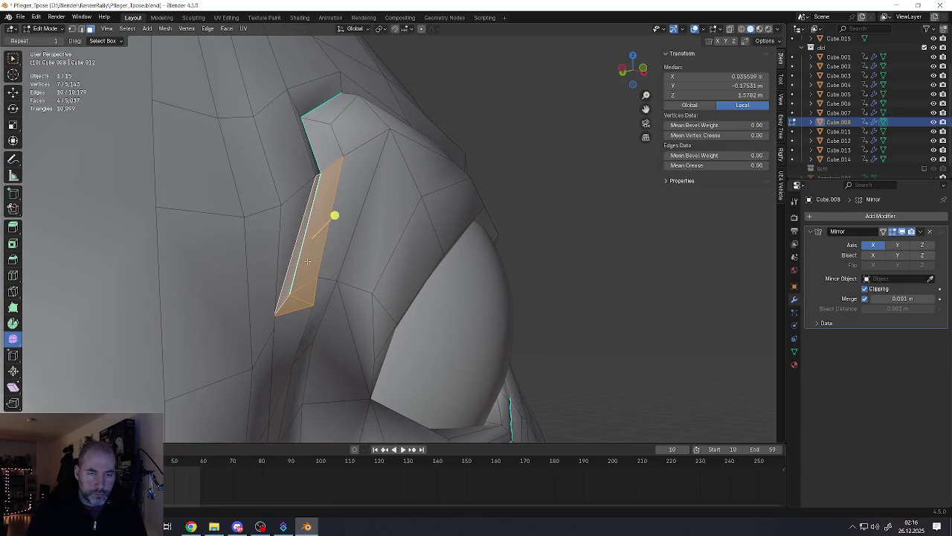
key("Tab")
Step: Orbit back to a front view of the scene and deselect the head object
middle_click_drag(334, 213, 365, 280)
scroll(361, 254, "up", 2)
scroll(319, 260, "down", 3)
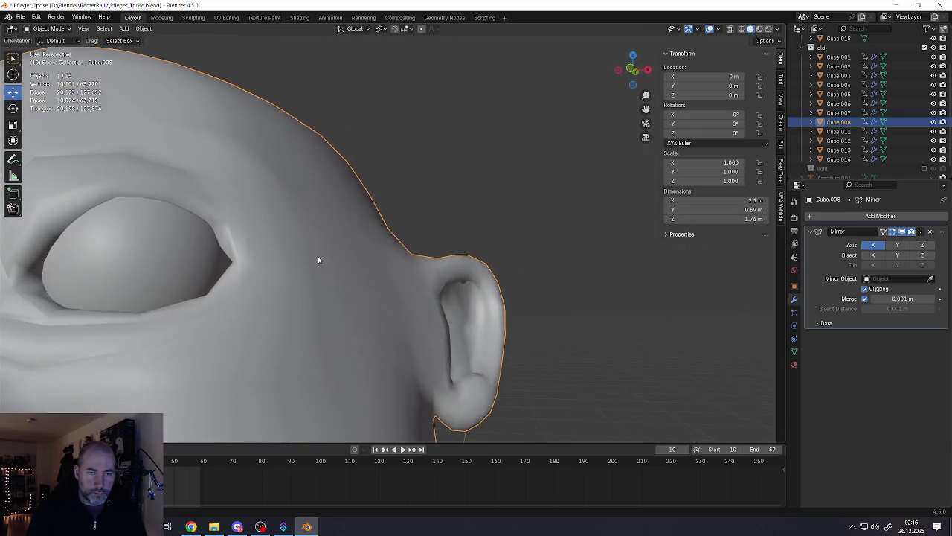
scroll(283, 276, "down", 2)
mouse_move(283, 276)
middle_mouse_down()
mouse_move(374, 224)
mouse_move(336, 226)
middle_mouse_up()
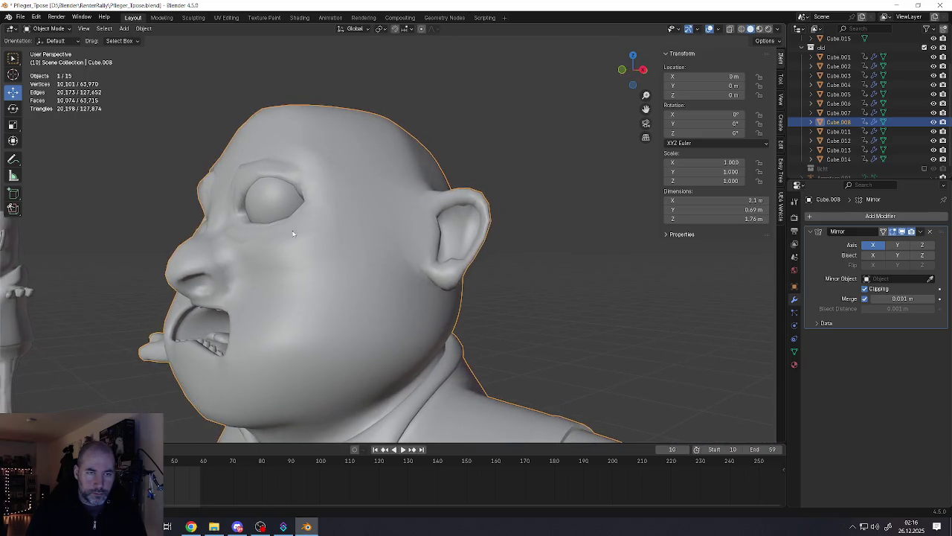
scroll(336, 226, "down", 2)
scroll(293, 261, "down", 3)
middle_click_drag(293, 262, 257, 283)
left_click(258, 298)
scroll(257, 297, "down", 3)
scroll(298, 275, "up", 1)
scroll(337, 253, "up", 2)
scroll(337, 252, "up", 4)
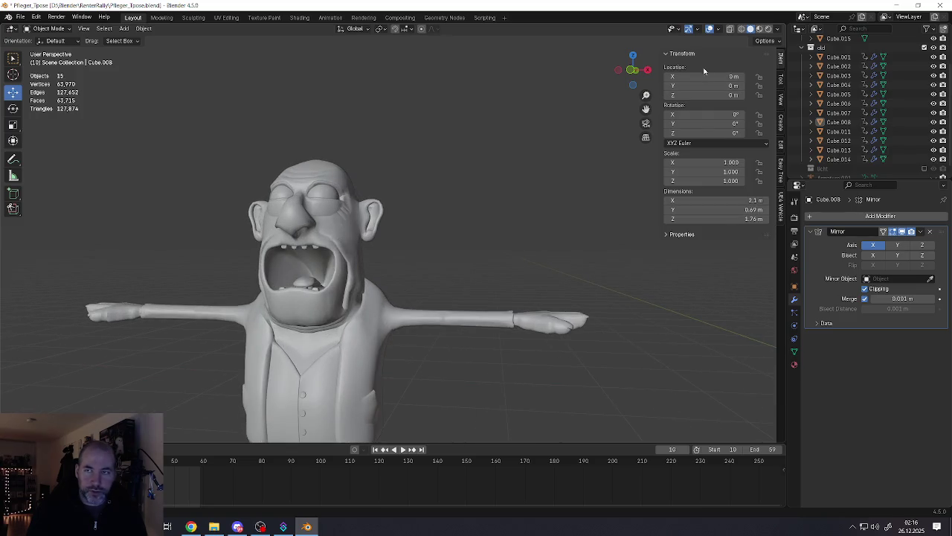
Step: Switch the viewport to Material Preview and look over the coloured old-man character
left_click(758, 30)
middle_click_drag(357, 220, 332, 226)
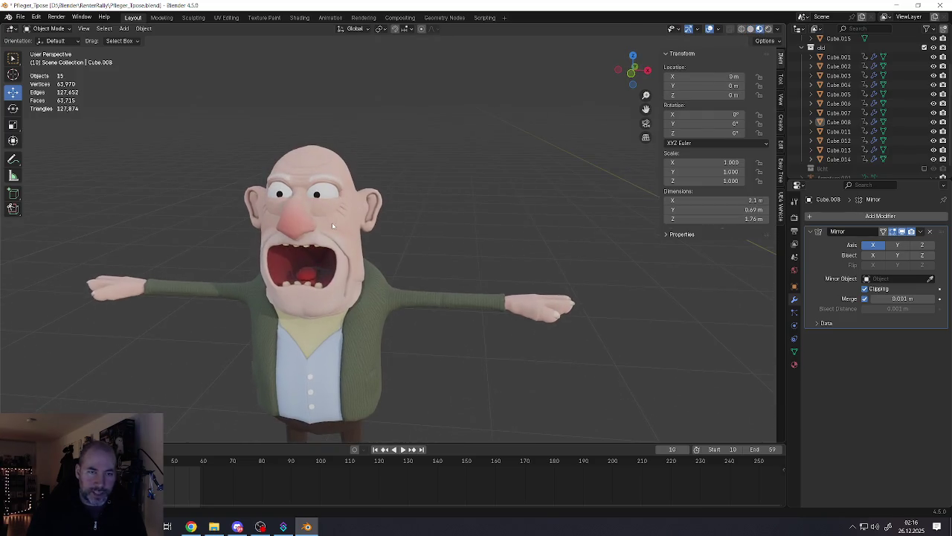
scroll(290, 262, "up", 1)
scroll(295, 257, "up", 2)
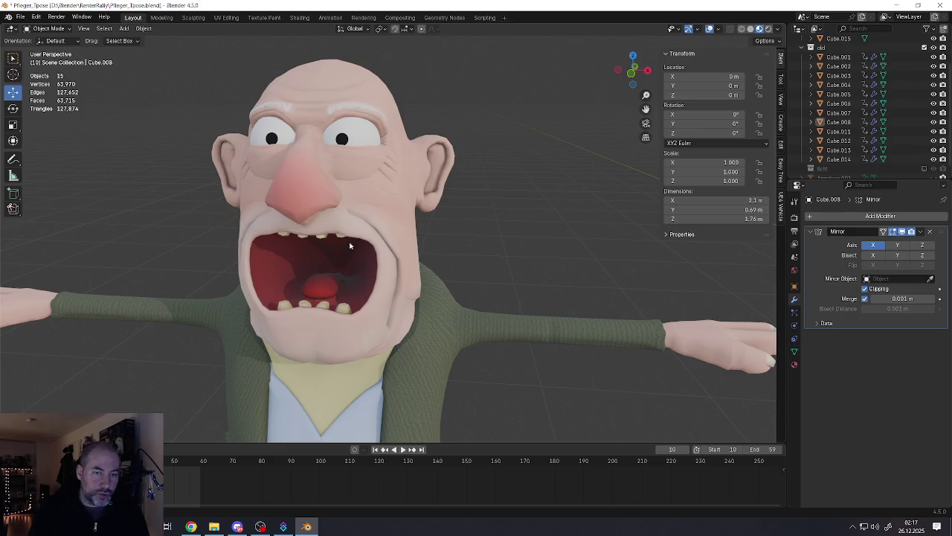
scroll(349, 245, "down", 5)
scroll(349, 244, "up", 5)
Step: Select the white cartoon character Cube.008 and orbit to a close front view
mouse_move(350, 245)
middle_mouse_down()
mouse_move(496, 192)
mouse_move(434, 244)
mouse_move(535, 244)
mouse_move(317, 230)
mouse_move(434, 267)
middle_mouse_up()
scroll(433, 267, "down", 2)
scroll(434, 267, "down", 3)
mouse_move(601, 279)
middle_mouse_down()
mouse_move(478, 270)
mouse_move(417, 245)
mouse_move(261, 229)
mouse_move(170, 180)
mouse_move(596, 216)
mouse_move(421, 228)
mouse_move(409, 220)
middle_mouse_up()
left_click(393, 236)
scroll(409, 220, "down", 3)
scroll(409, 220, "up", 3)
scroll(408, 221, "down", 2)
scroll(408, 221, "down", 3)
scroll(409, 221, "up", 4)
mouse_move(403, 215)
middle_mouse_down()
mouse_move(371, 234)
mouse_move(442, 248)
mouse_move(395, 248)
middle_mouse_up()
scroll(395, 248, "up", 2)
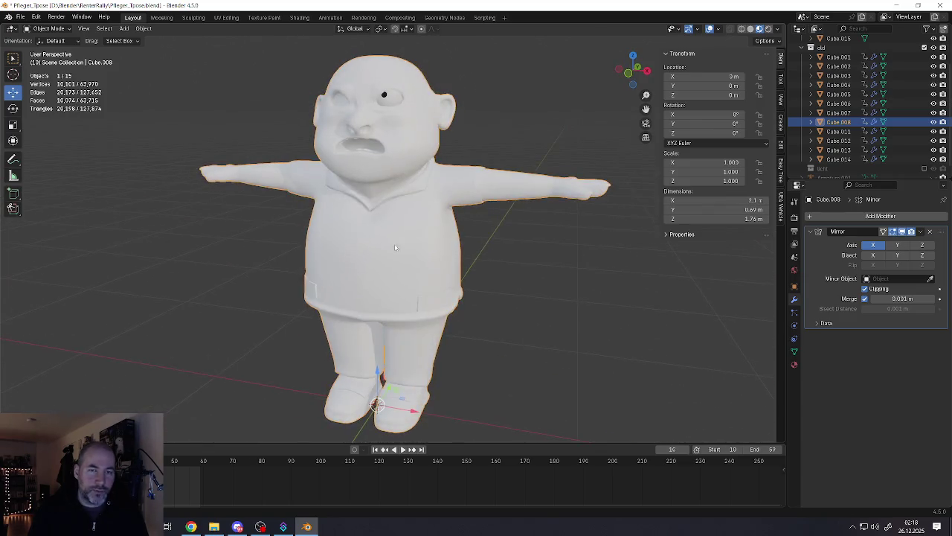
scroll(395, 247, "down", 3)
scroll(395, 248, "up", 3)
scroll(342, 253, "down", 3)
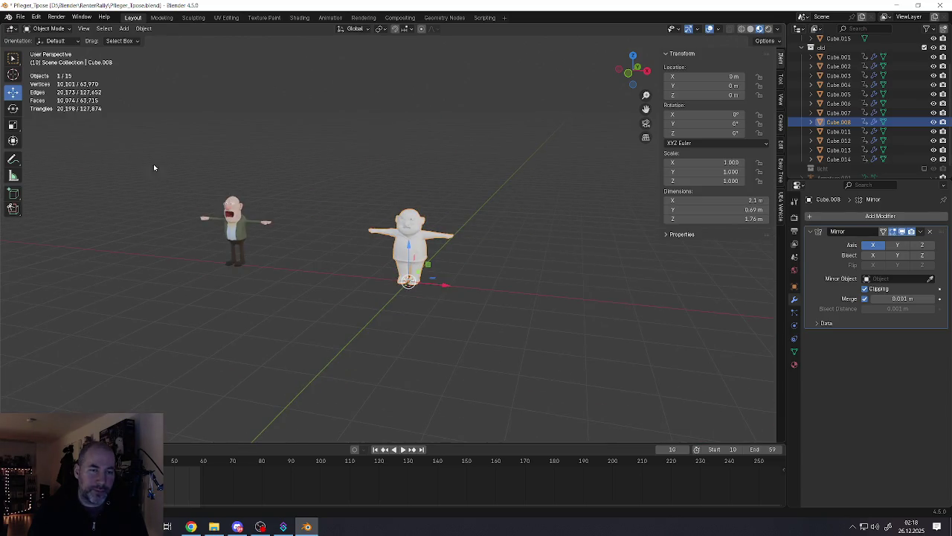
scroll(234, 223, "up", 3)
scroll(229, 225, "up", 2)
scroll(228, 225, "down", 3)
scroll(228, 224, "down", 2)
scroll(407, 243, "up", 2)
scroll(408, 244, "up", 5)
mouse_move(407, 244)
middle_mouse_down()
mouse_move(452, 259)
mouse_move(415, 263)
middle_mouse_up()
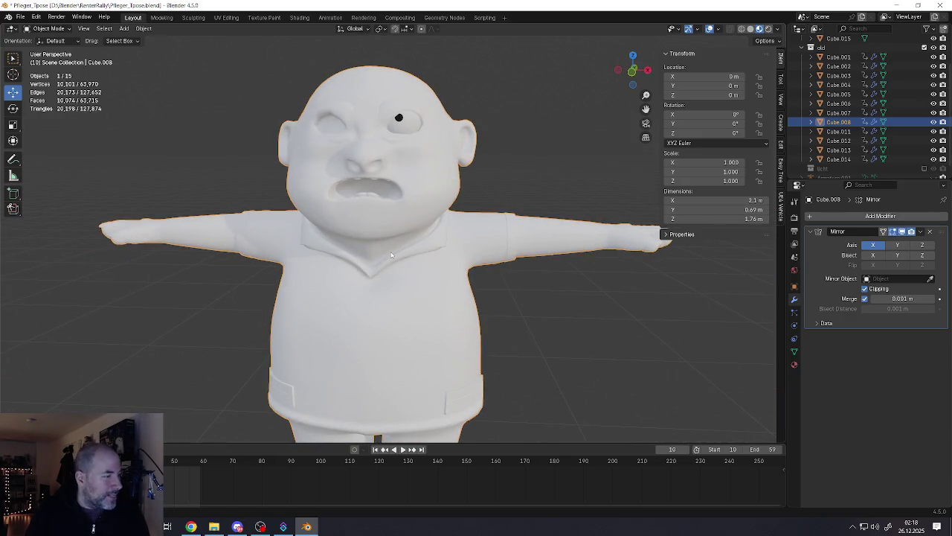
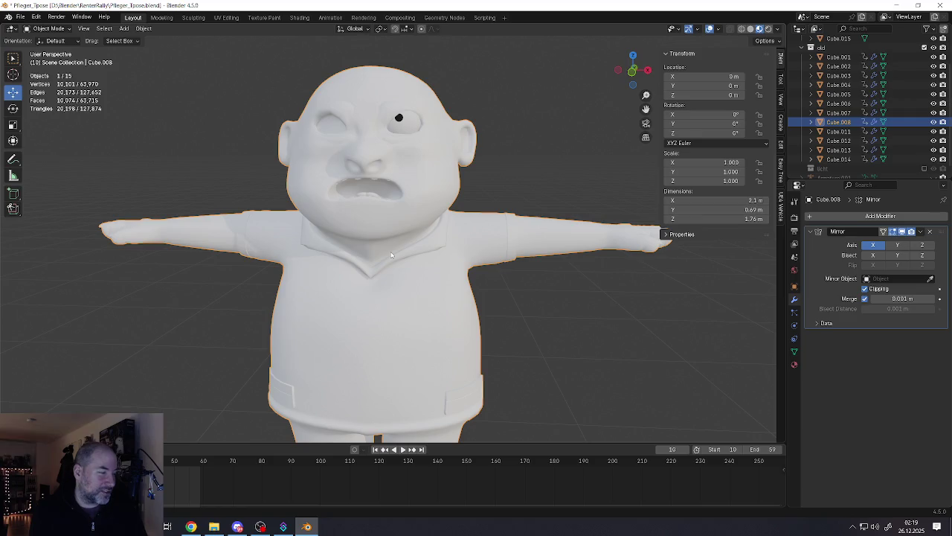
Step: Look over the finished old-man model, then start a second Blender 4.5 instance from the desktop
scroll(402, 255, "down", 6)
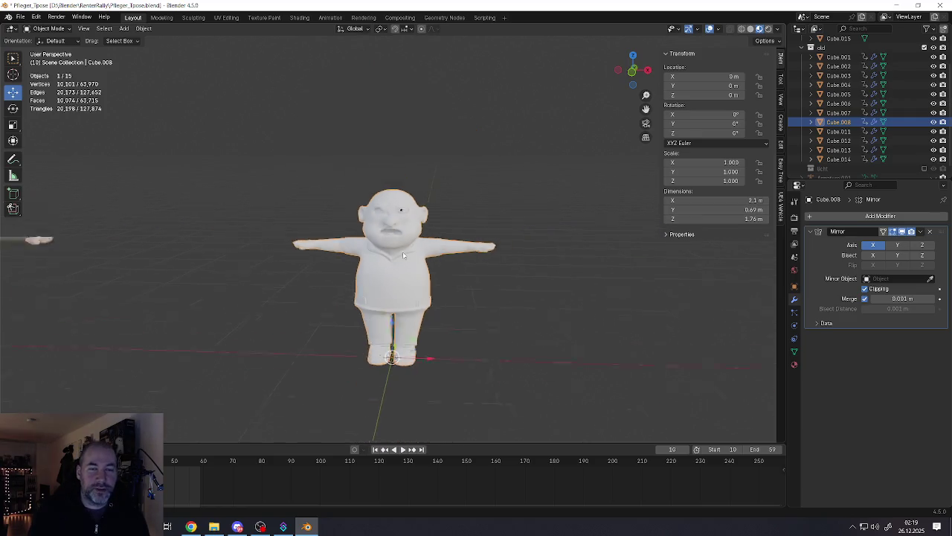
mouse_move(402, 252)
middle_mouse_down("shift")
mouse_move(432, 213)
mouse_move(268, 197)
mouse_move(387, 160)
middle_mouse_up("shift")
scroll(268, 197, "up", 4)
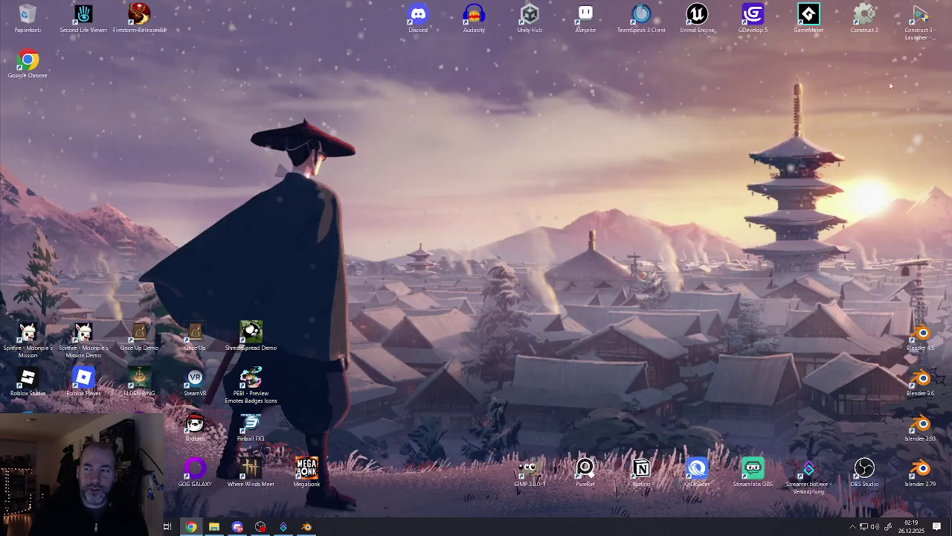
left_click(896, 6)
double_click(923, 335)
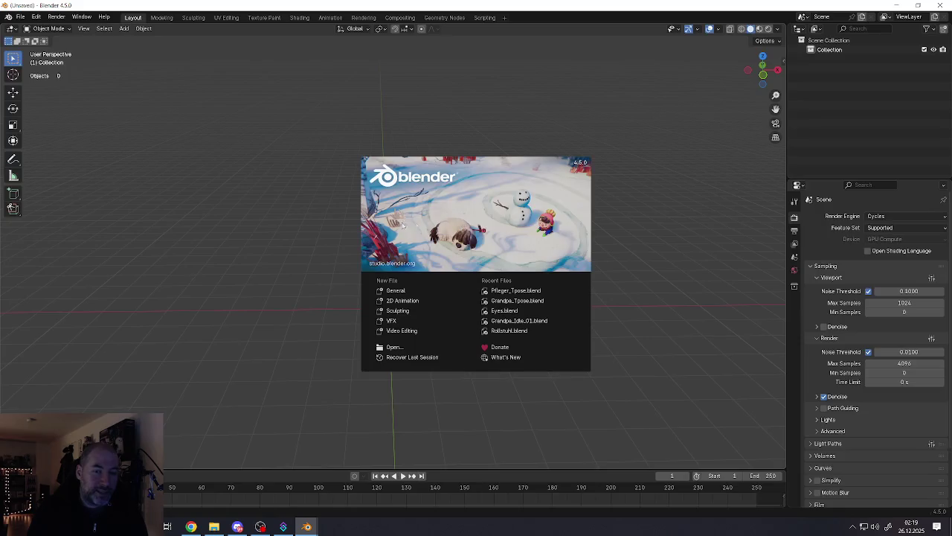
Step: Dismiss the splash screen and open Rollstuhl.blend from the recent files
left_click(317, 201)
left_click(20, 16)
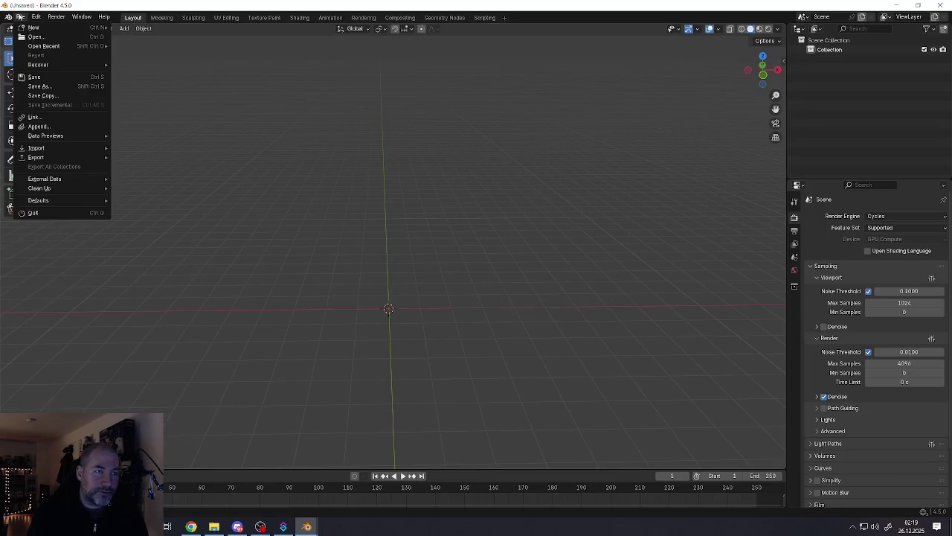
mouse_move(44, 46)
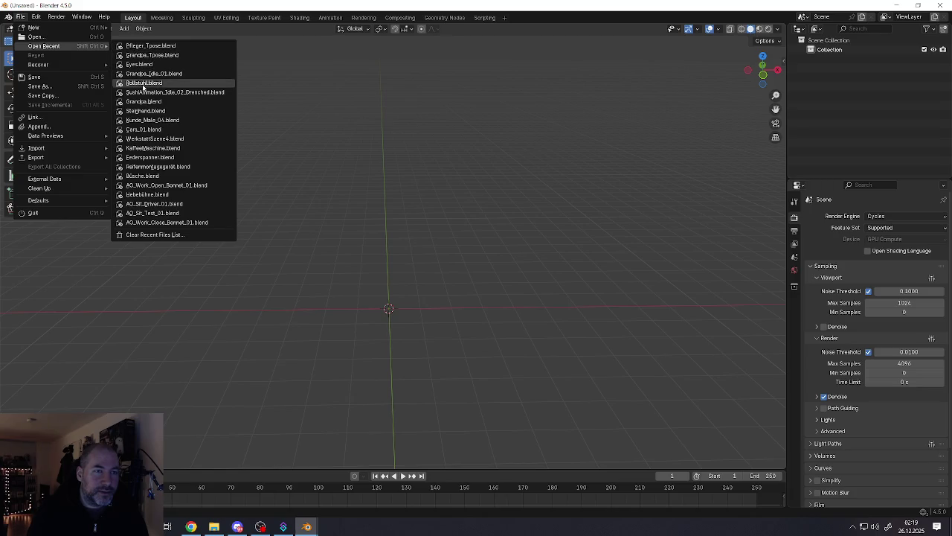
left_click(143, 84)
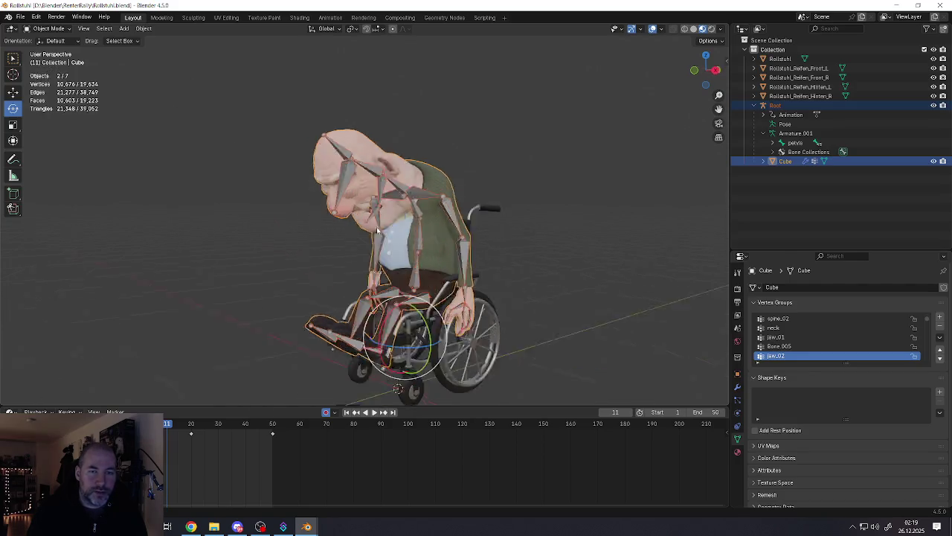
Step: Deselect everything and hide the Root armature with its Outliner eye icon
key("alt+a")
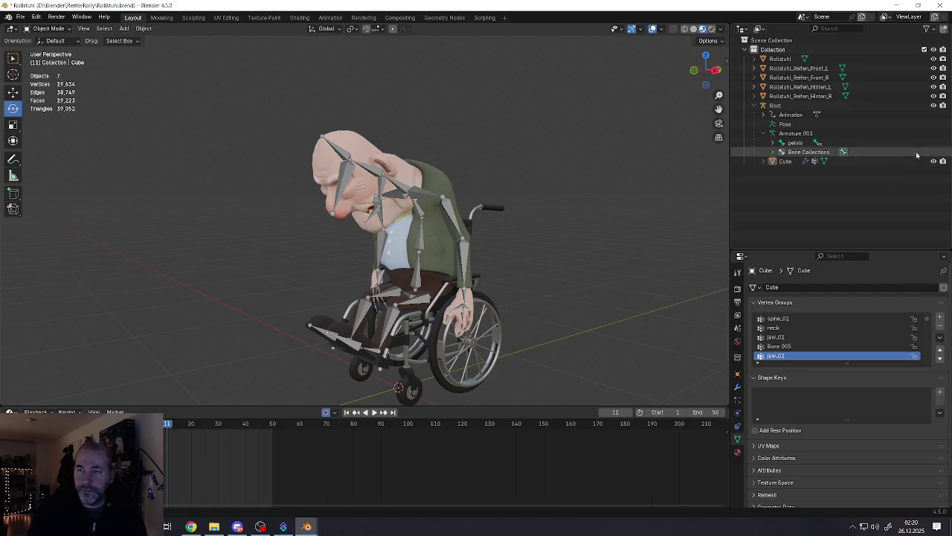
left_click(934, 105)
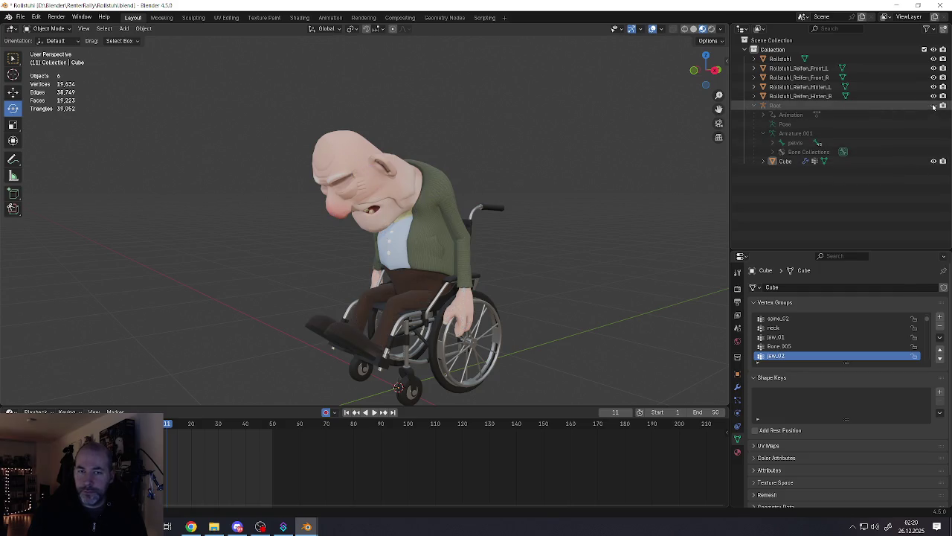
scroll(386, 274, "up", 4)
scroll(386, 275, "down", 4)
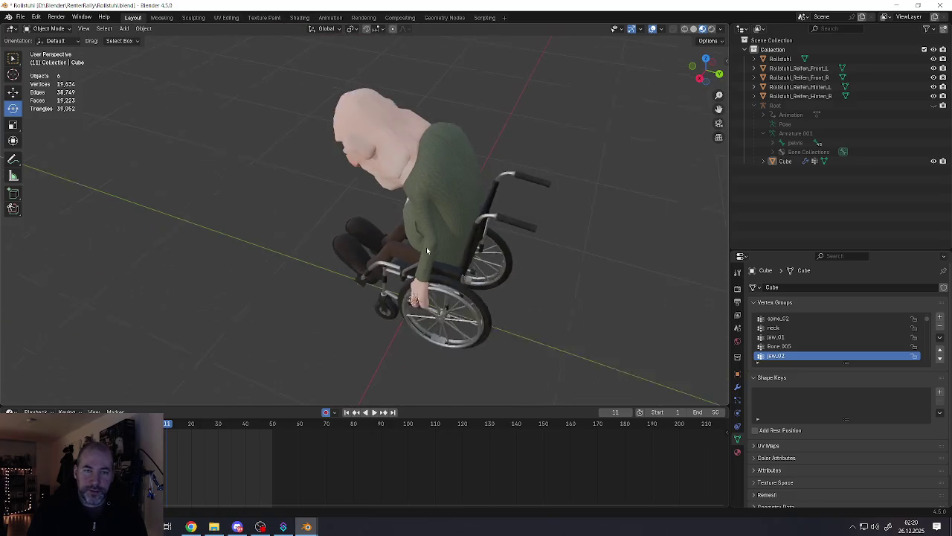
mouse_move(427, 246)
middle_mouse_down()
mouse_move(434, 310)
mouse_move(511, 303)
mouse_move(349, 282)
mouse_move(404, 225)
middle_mouse_up()
scroll(511, 303, "up", 2)
Step: Select the body, wheelchair and all six objects to inspect them, then deselect and orbit behind
left_click(415, 277)
left_click(415, 278)
mouse_move(416, 277)
middle_mouse_down()
mouse_move(446, 245)
mouse_move(367, 207)
mouse_move(409, 238)
mouse_move(294, 234)
mouse_move(401, 206)
mouse_move(390, 223)
middle_mouse_up()
left_click(439, 238)
key("a")
scroll(409, 238, "up", 2)
scroll(404, 235, "down", 1)
key("alt+a")
scroll(402, 205, "up", 3)
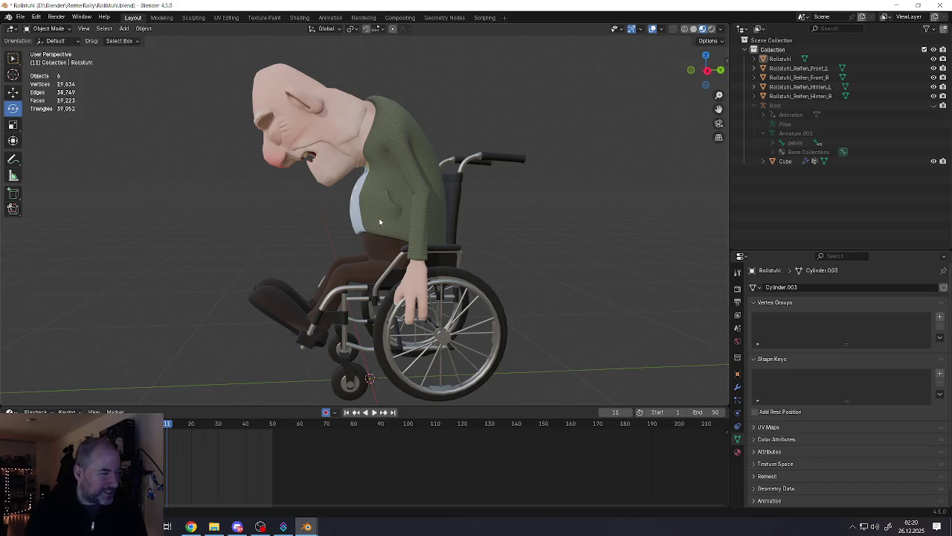
mouse_move(460, 249)
middle_mouse_down()
mouse_move(374, 269)
mouse_move(439, 236)
middle_mouse_up()
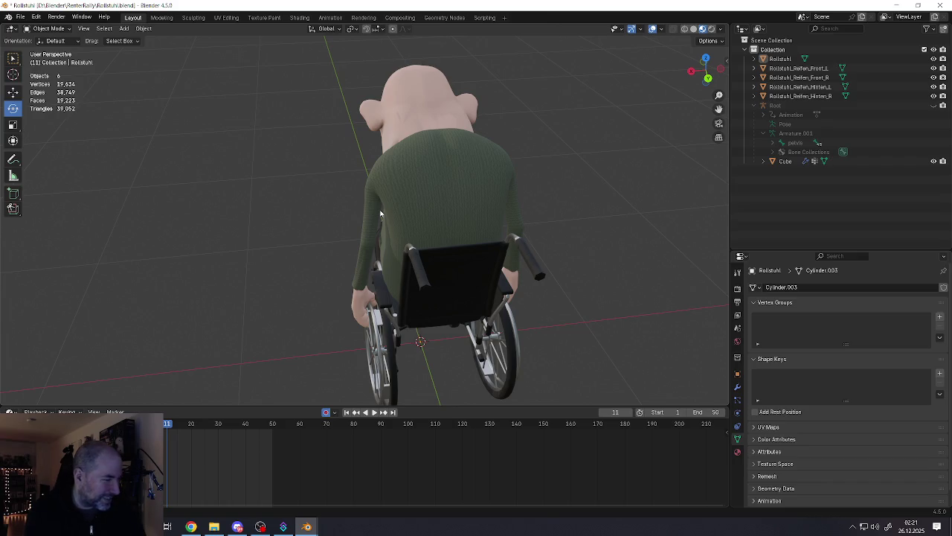
Step: Zoom out from the rear view of the wheelchair character
scroll(408, 216, "down", 2)
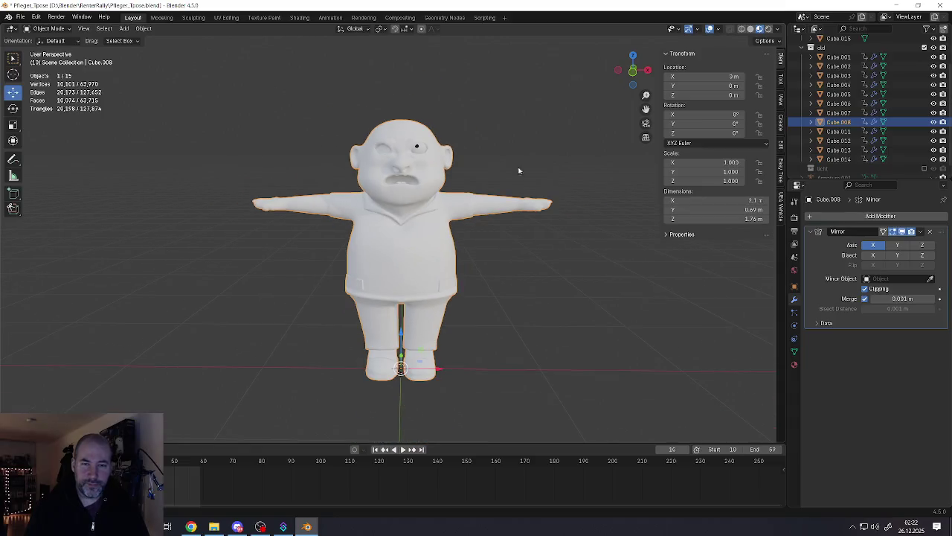
Step: Switch the viewport to Solid shading and orbit to an angled view of the caretaker
left_click(750, 28)
scroll(415, 238, "up", 1)
scroll(415, 231, "up", 3)
scroll(414, 221, "up", 2)
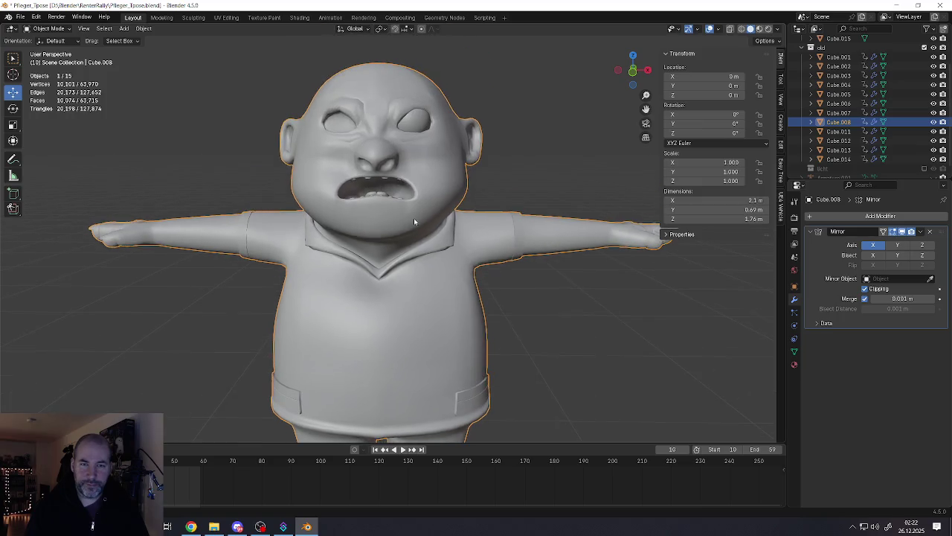
mouse_move(414, 221)
middle_mouse_down()
mouse_move(390, 219)
mouse_move(432, 247)
mouse_move(411, 253)
mouse_move(411, 244)
middle_mouse_up()
scroll(420, 274, "down", 4)
scroll(413, 312, "up", 4)
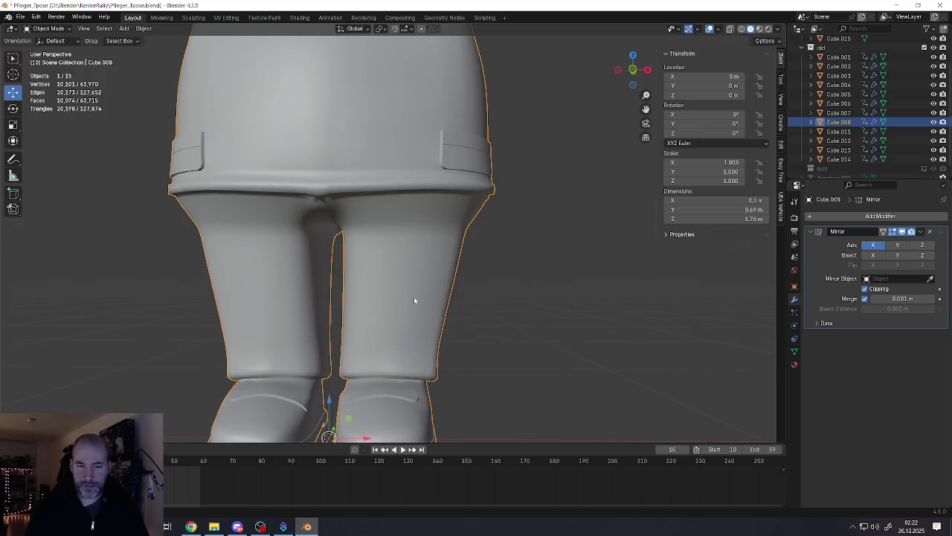
Step: Enter Edit Mode in edge select and pick edges at the back of the leg
key("Tab")
mouse_move(416, 298)
middle_mouse_down()
mouse_move(447, 295)
mouse_move(345, 291)
mouse_move(410, 302)
middle_mouse_up()
left_click(381, 300)
key("2")
left_click(374, 371)
middle_click_drag(374, 372, 374, 376)
left_click(378, 378)
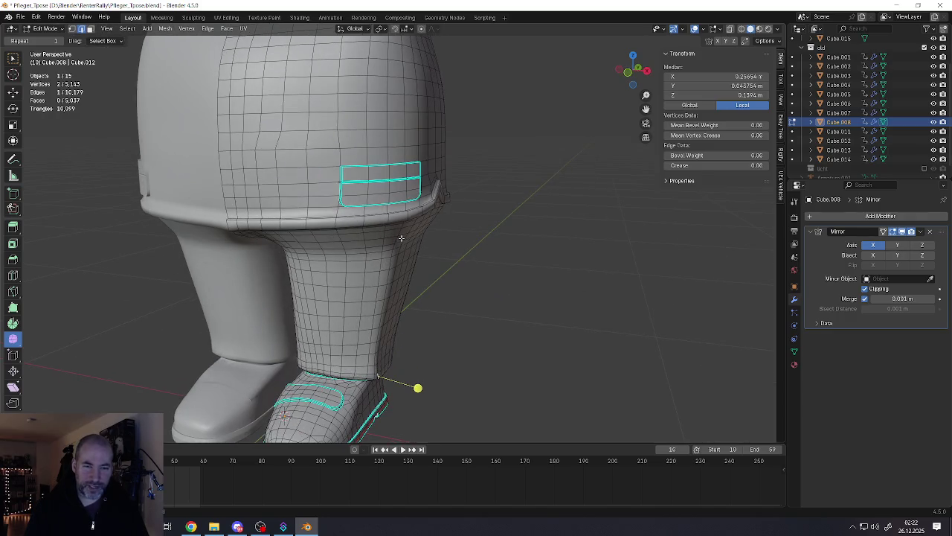
Step: Select the edge loop running up the back of the leg and show the move gizmo
left_click(402, 244, "alt")
middle_click_drag(402, 244, 363, 313)
left_click(373, 368)
left_click(389, 277, "ctrl")
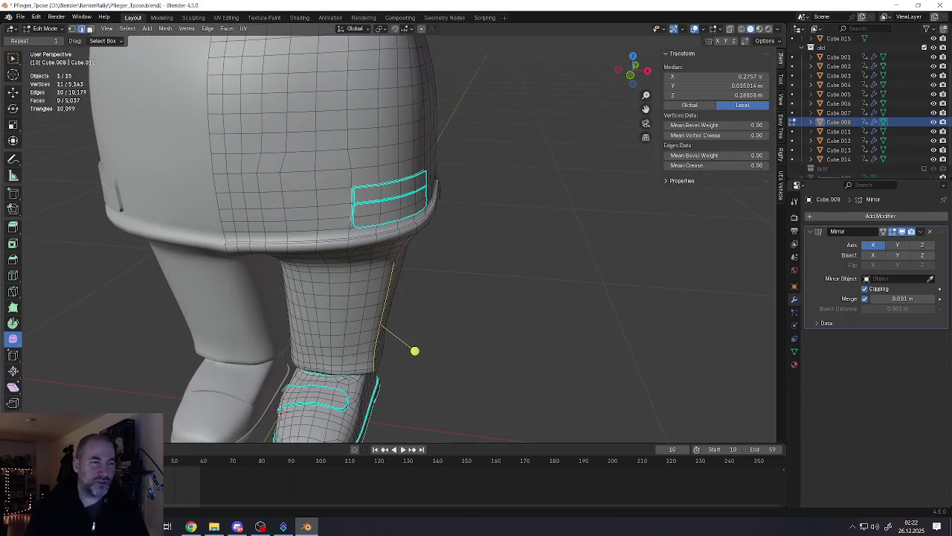
left_click(13, 91)
middle_click_drag(196, 190, 426, 375)
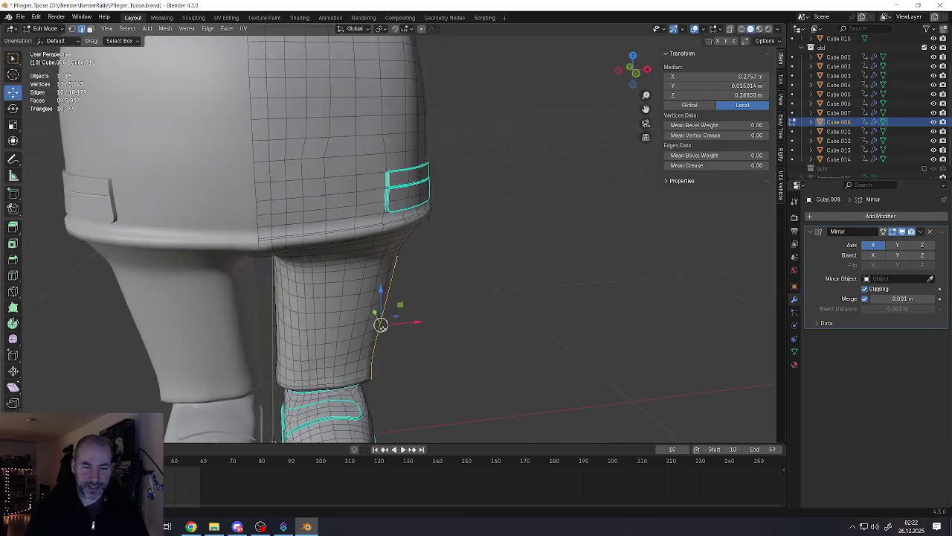
Step: Move the leg-back edges with proportional editing, switching the falloff to Sharp
key("g")
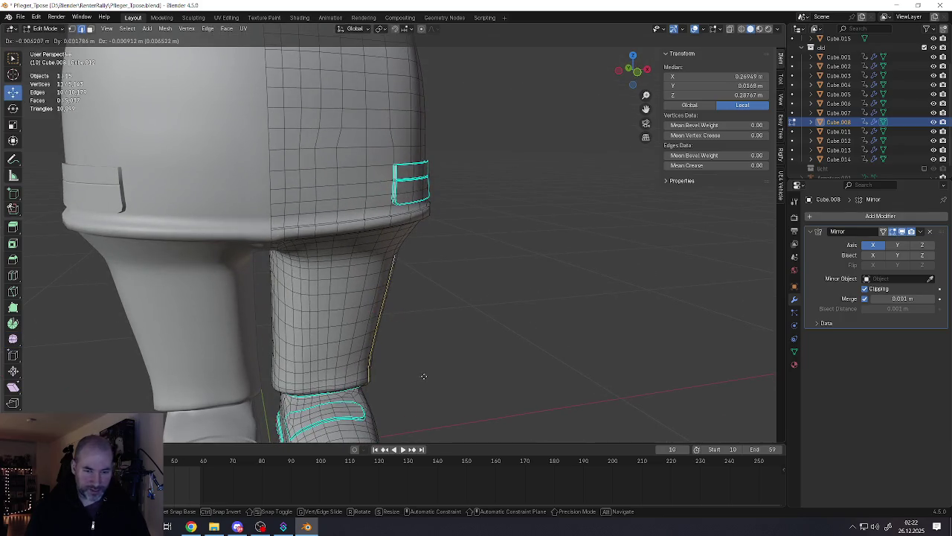
left_click(427, 375)
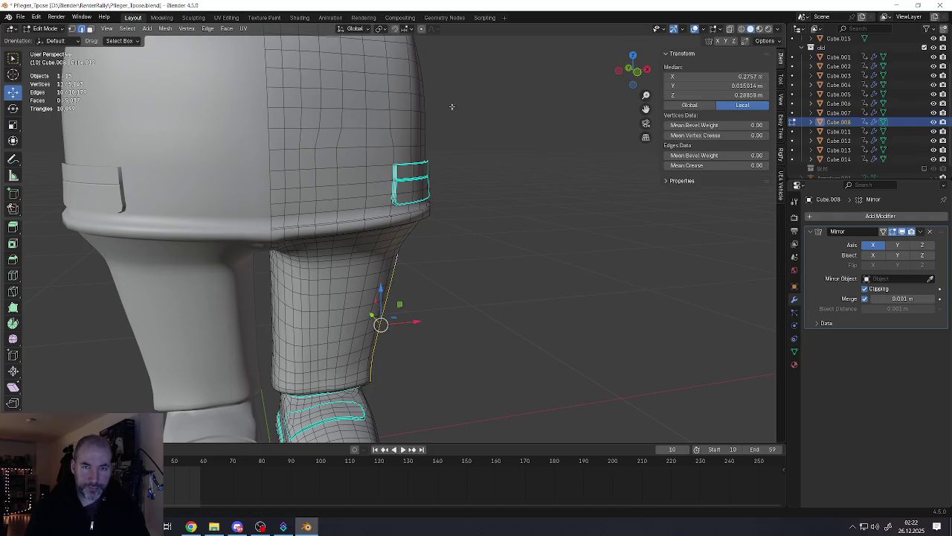
key("g")
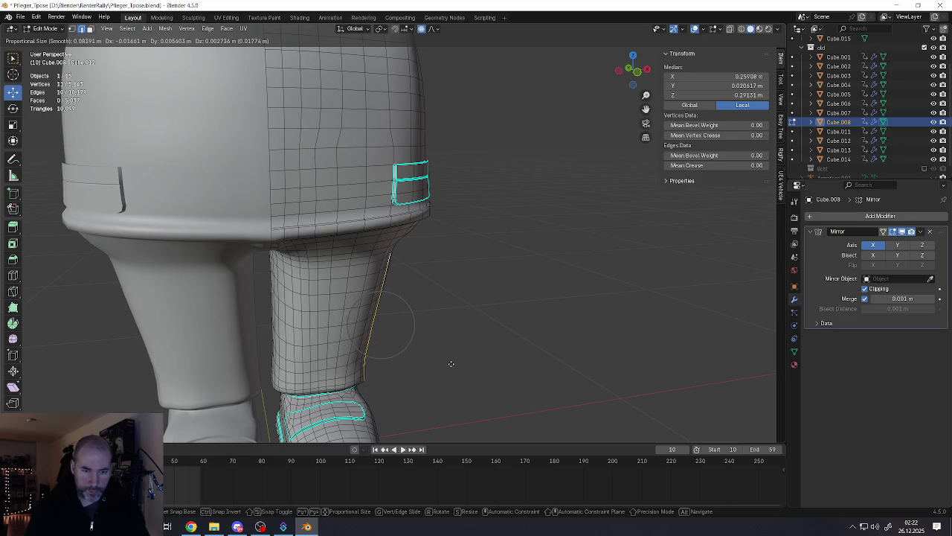
left_click(454, 365)
left_click(431, 29)
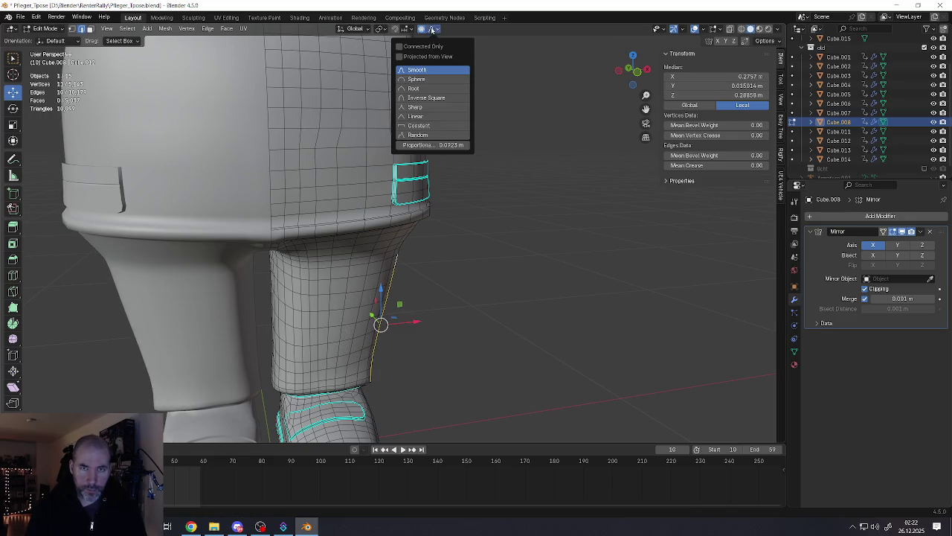
left_click(415, 107)
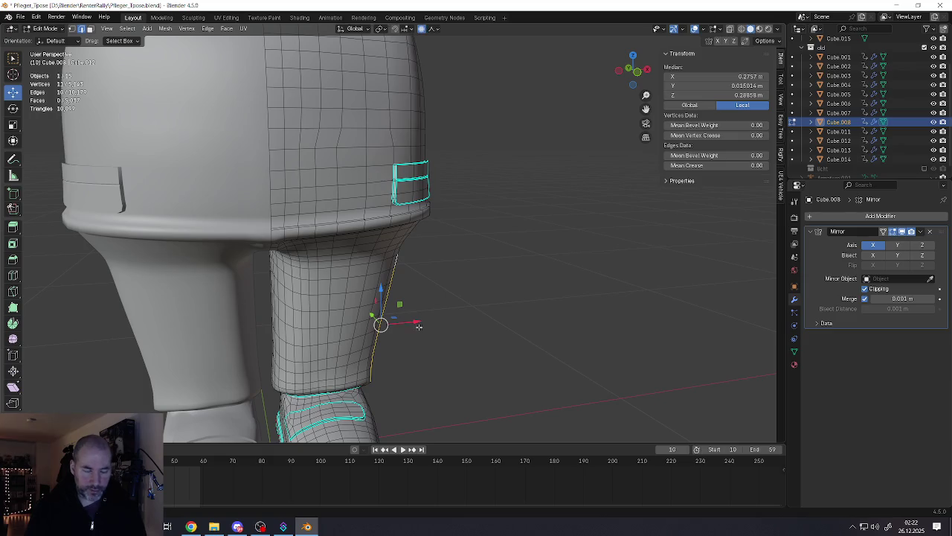
key("g")
left_click(446, 357)
Step: Reshape the edge loop along the boot and leg back with a proportional move, then exit Edit Mode
mouse_move(446, 357)
middle_mouse_down()
mouse_move(315, 345)
mouse_move(436, 366)
middle_mouse_up()
left_click(429, 371)
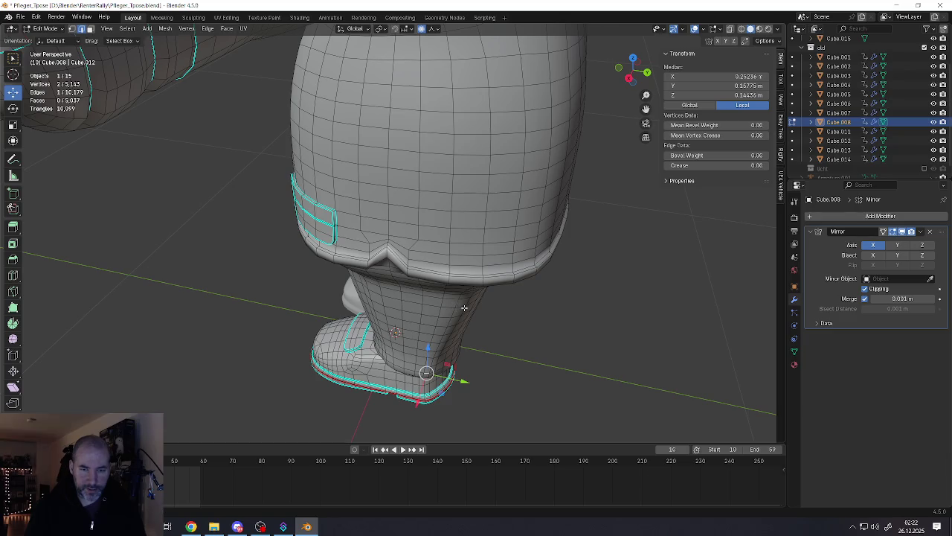
left_click(455, 333, "alt")
mouse_move(456, 333)
middle_mouse_down()
mouse_move(473, 335)
mouse_move(480, 356)
middle_mouse_up()
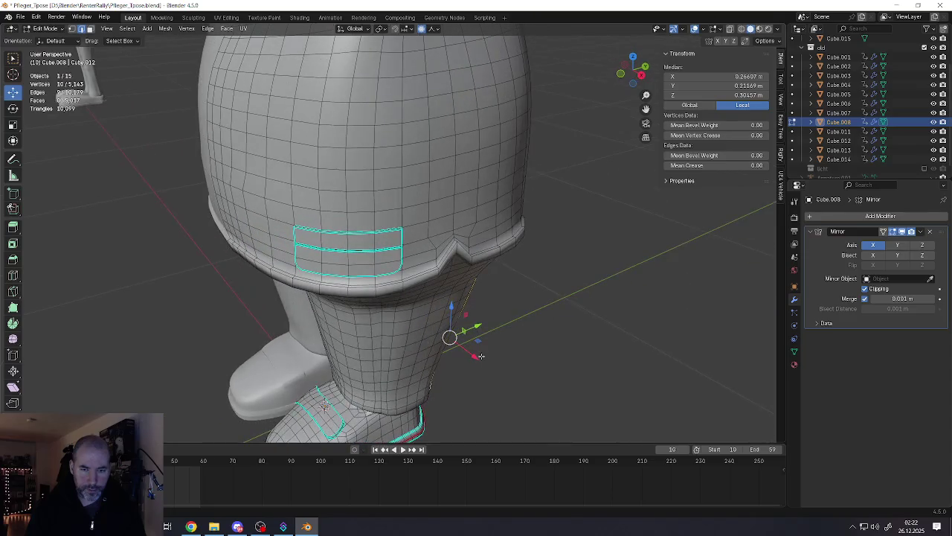
key("g")
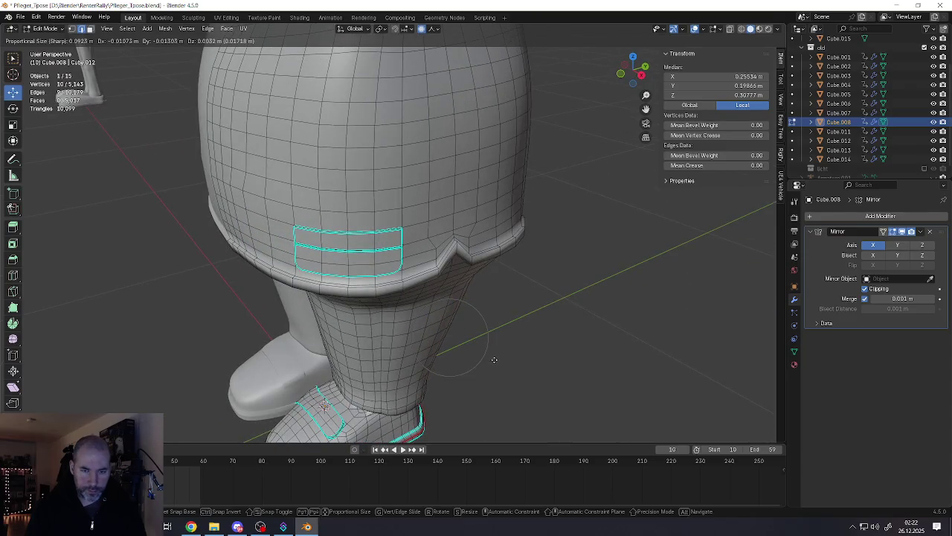
left_click(496, 360)
mouse_move(491, 357)
middle_mouse_down()
mouse_move(447, 336)
mouse_move(463, 337)
mouse_move(480, 375)
middle_mouse_up()
key("Tab")
Step: Select the loop around the bottom of the leg, shift it, and return to Object Mode
scroll(476, 365, "up", 1)
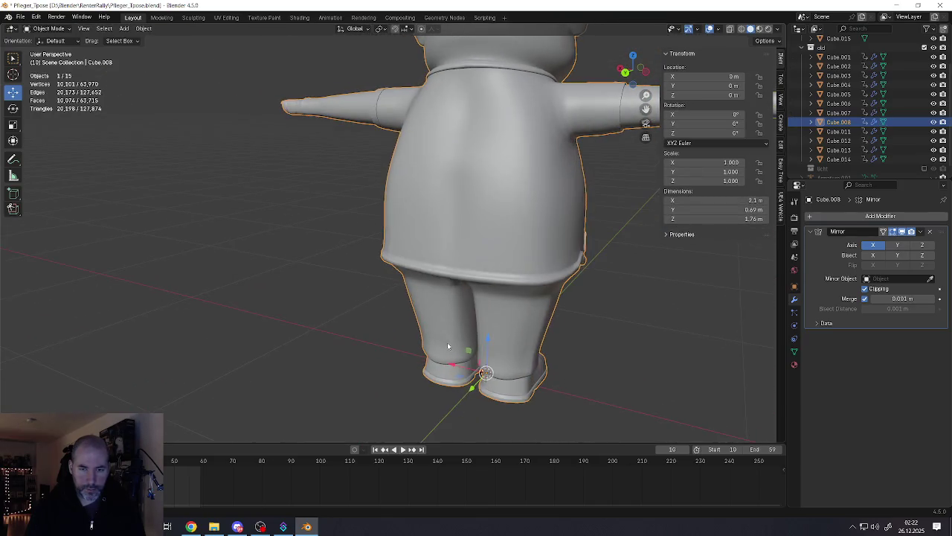
scroll(464, 345, "up", 2)
middle_click_drag(463, 345, 464, 357)
key("Tab")
left_click(464, 364)
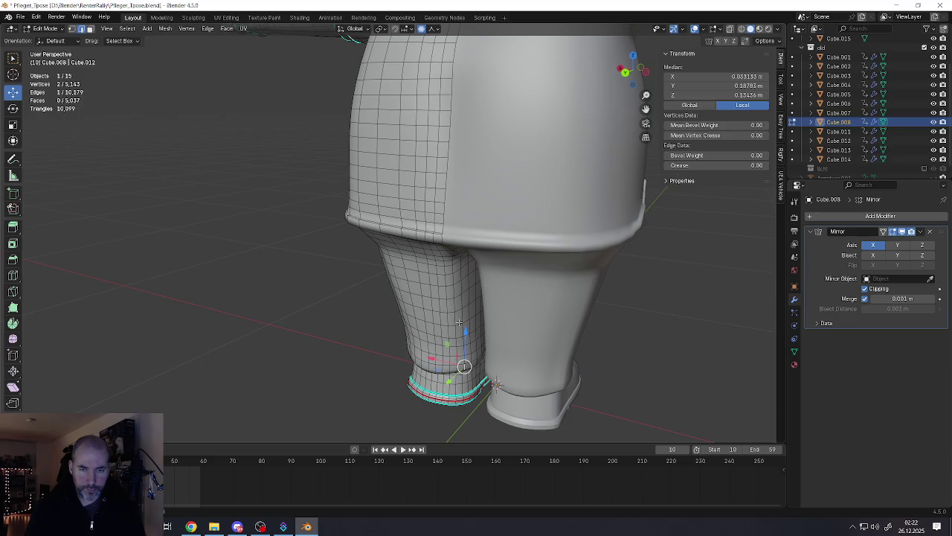
left_click(454, 273, "alt")
mouse_move(454, 273)
middle_mouse_down()
mouse_move(488, 334)
mouse_move(451, 323)
mouse_move(477, 348)
mouse_move(492, 329)
mouse_move(552, 316)
mouse_move(469, 309)
mouse_move(456, 279)
middle_mouse_up()
key("g")
left_click(510, 348)
scroll(446, 319, "down", 2)
key("Tab")
scroll(411, 324, "down", 2)
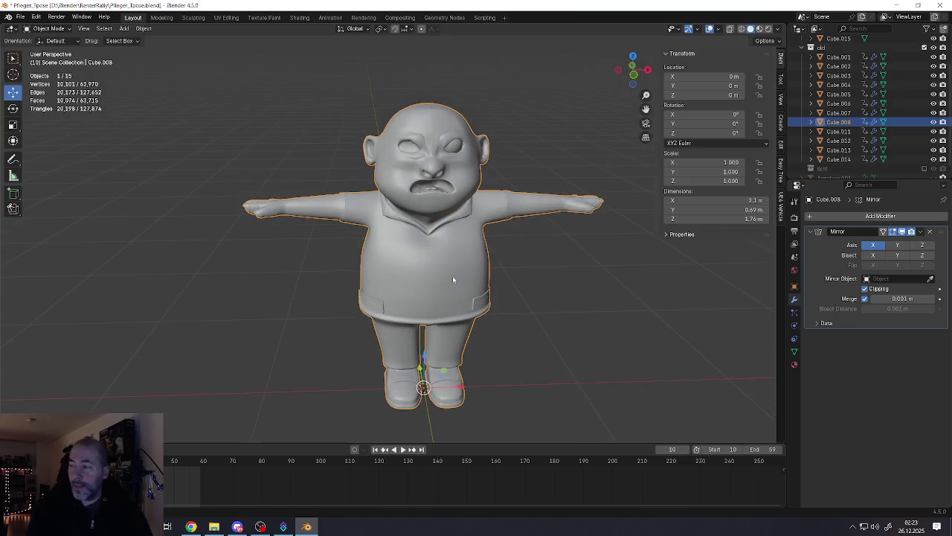
Step: Enter Edit Mode and select a patch of faces across the shirt chest
scroll(453, 276, "up", 2)
scroll(450, 236, "up", 3)
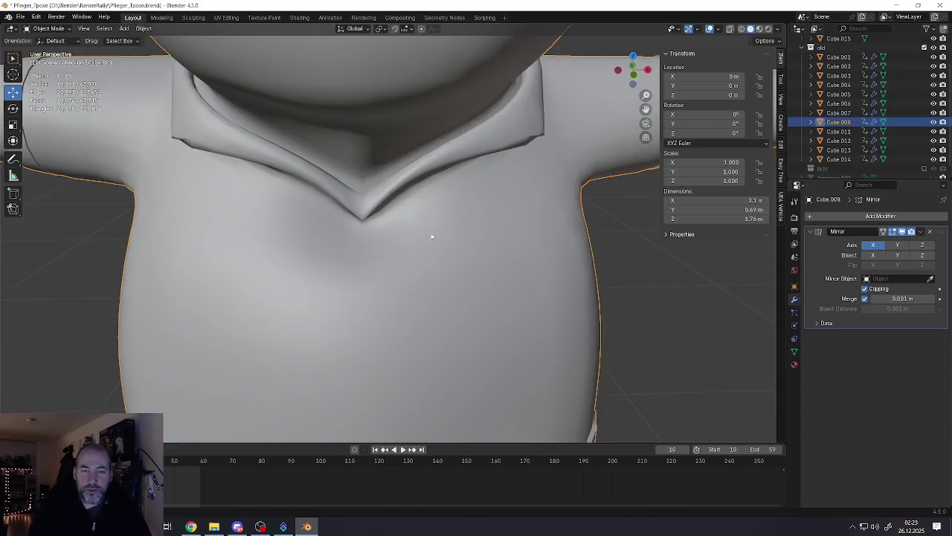
key("Tab")
left_click(463, 260)
middle_click_drag(462, 261, 421, 181, "shift")
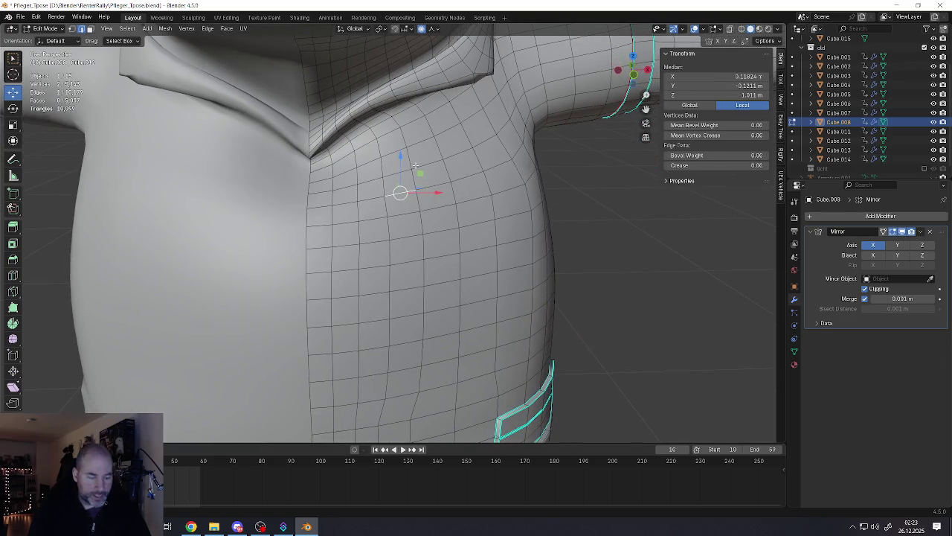
key("3")
left_click(400, 177)
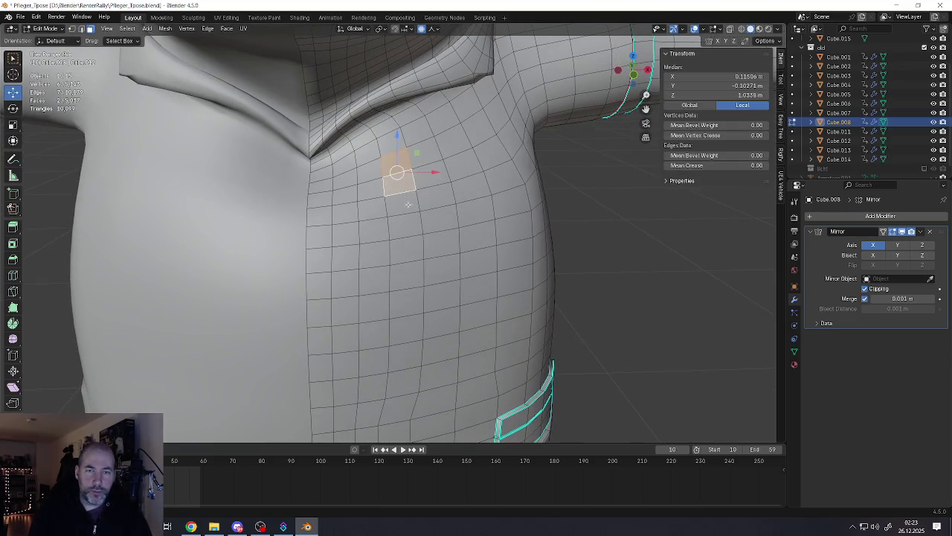
left_click(444, 215, "ctrl")
left_click(431, 224, "ctrl")
left_click(470, 212, "ctrl")
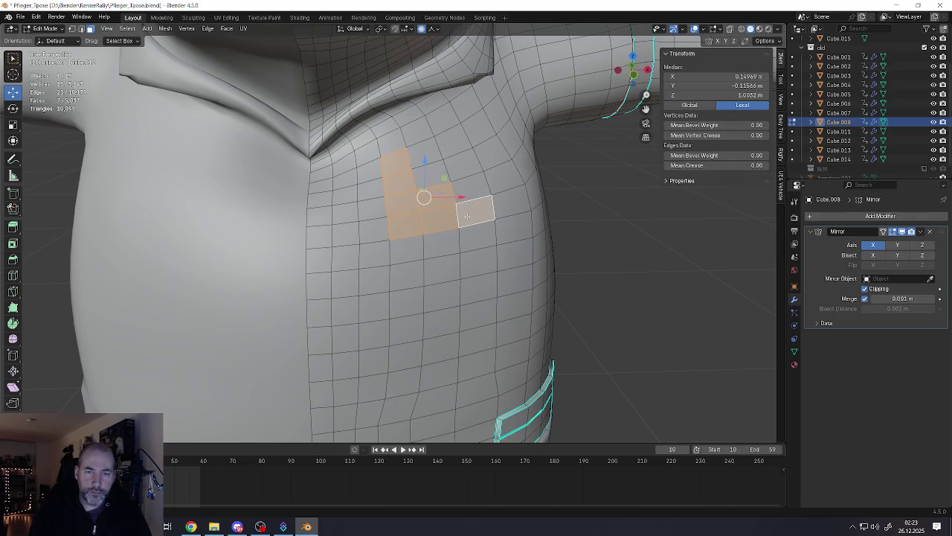
left_click(465, 195, "ctrl")
left_click(457, 166, "ctrl")
left_click(431, 159, "ctrl")
Step: In vertex select, nudge two chest-fold vertices, one up-right and one up-left
scroll(432, 159, "down", 5)
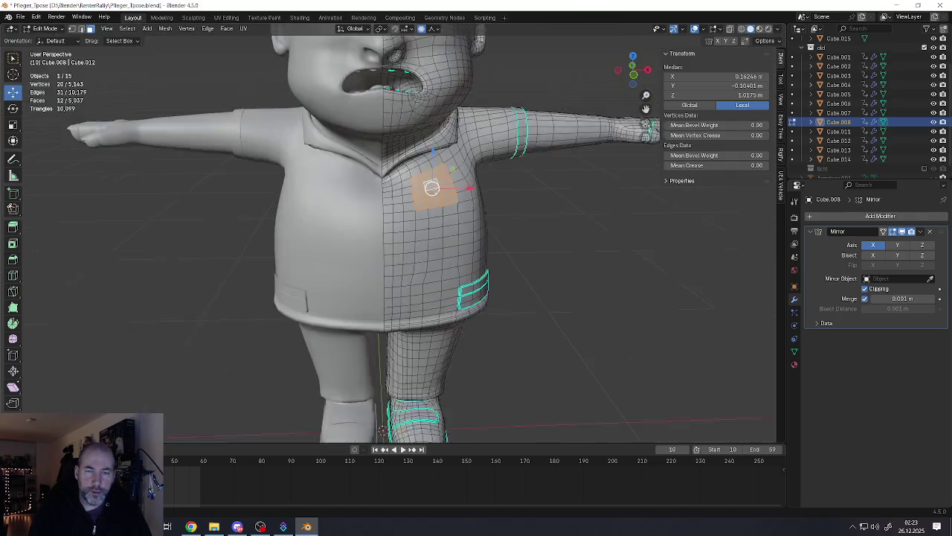
middle_click_drag(432, 159, 420, 211)
scroll(439, 195, "up", 4)
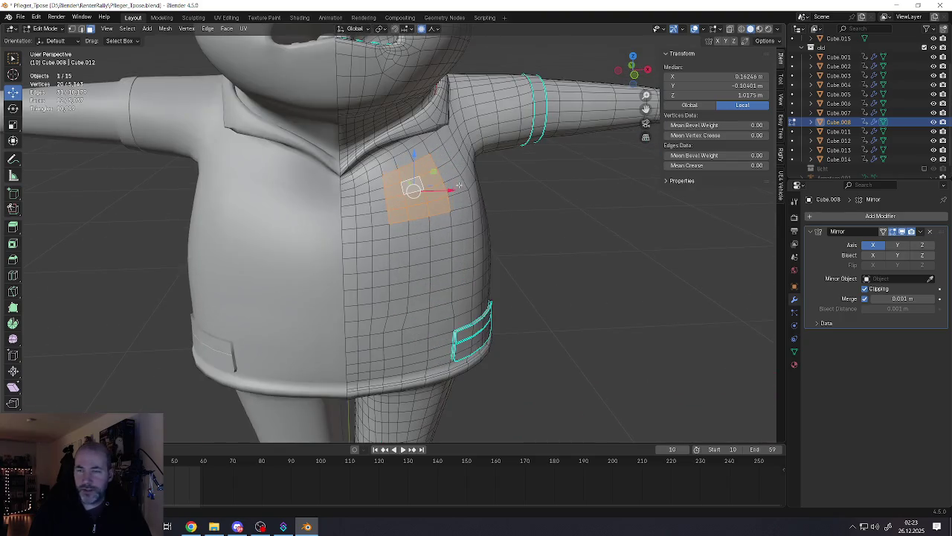
scroll(431, 195, "up", 1)
scroll(422, 194, "up", 2)
scroll(418, 195, "up", 2)
scroll(416, 201, "up", 1)
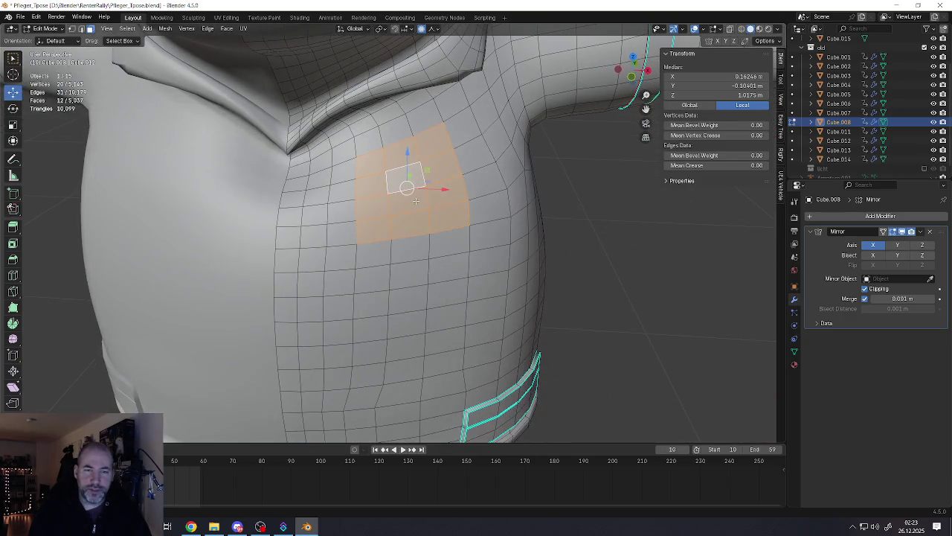
middle_click_drag(394, 169, 388, 218)
scroll(389, 217, "up", 3)
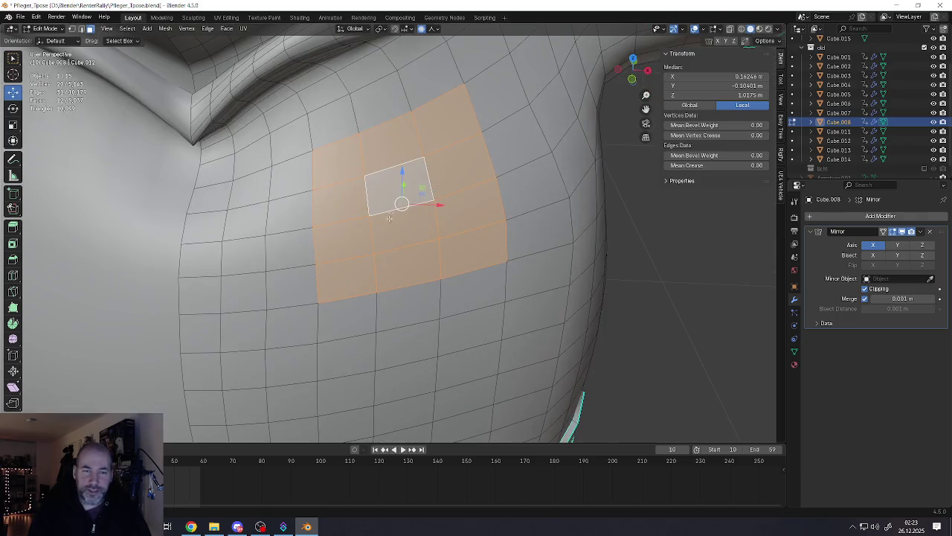
key("1")
left_click(318, 303)
key("g")
right_click(375, 138)
key("g")
key("g")
left_click(510, 277)
key("g")
key("g")
left_click(492, 217)
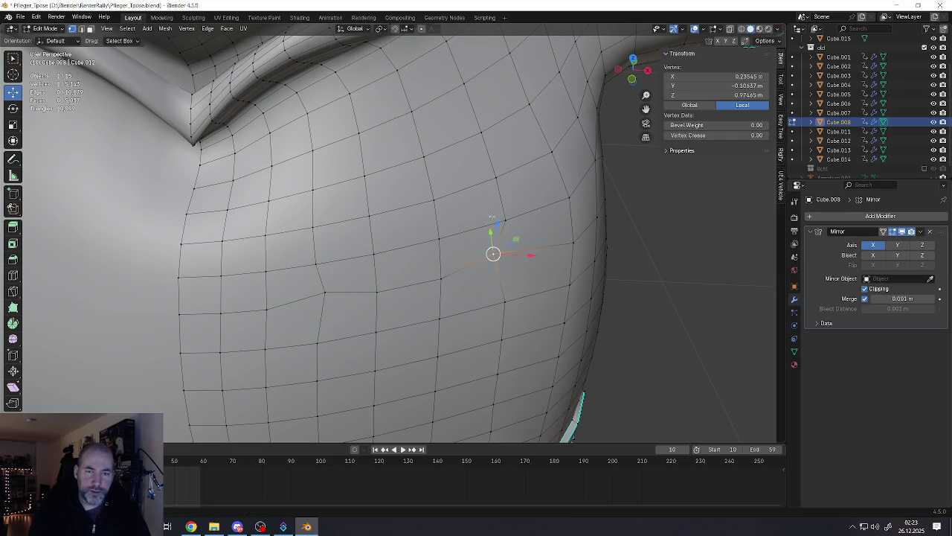
Step: Select the edge loop around the chest patch and mark it as a seam
middle_click_drag(439, 125, 414, 155)
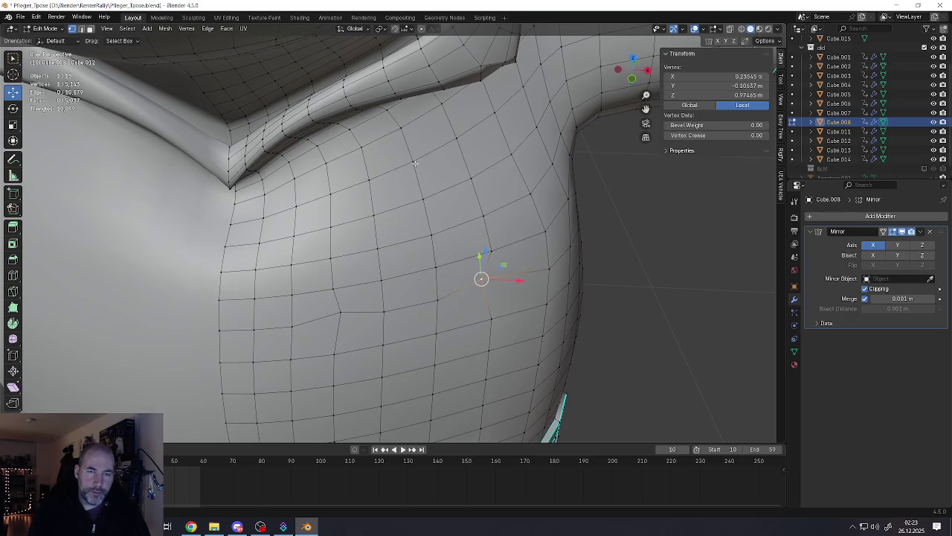
key("alt+a")
left_click(388, 174)
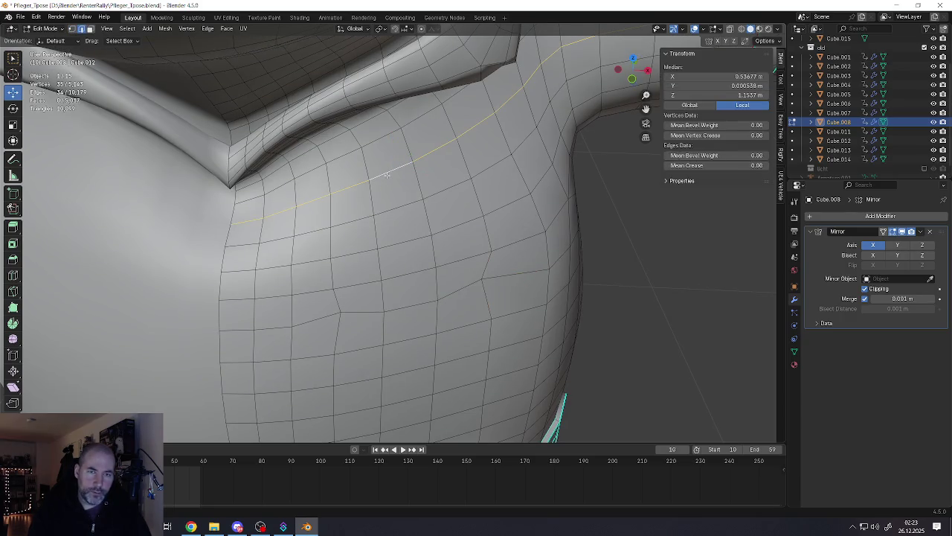
left_click(455, 139, "ctrl")
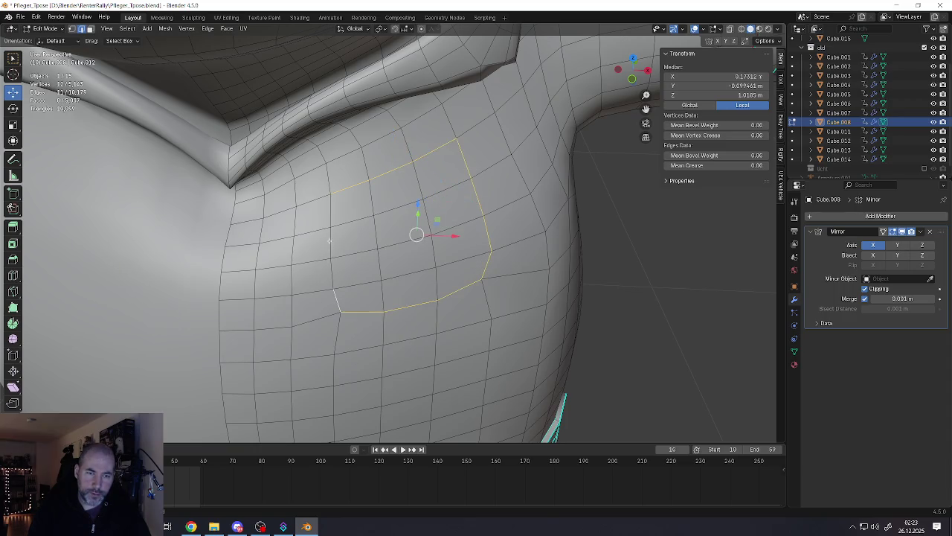
key("ctrl+e")
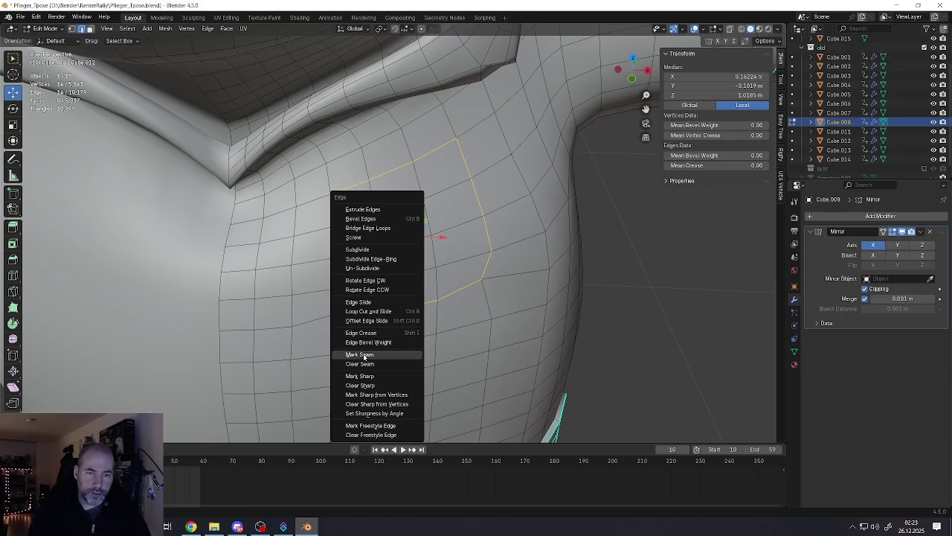
left_click(364, 356)
key("ctrl+e")
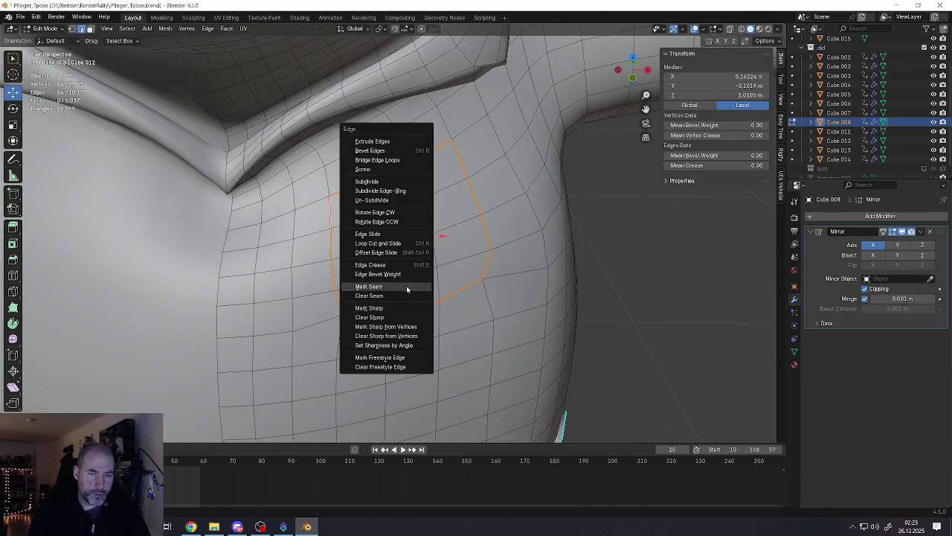
left_click(379, 288)
Step: Select the whole seam-bounded chest patch as a linked island with Ctrl+L
mouse_move(402, 261)
middle_mouse_down()
mouse_move(385, 270)
mouse_move(435, 246)
mouse_move(394, 267)
mouse_move(372, 257)
mouse_move(387, 257)
mouse_move(391, 270)
middle_mouse_up()
key("alt+a")
left_click(376, 271)
key("ctrl+l")
scroll(371, 254, "down", 3)
scroll(387, 256, "up", 2)
scroll(390, 270, "down", 2)
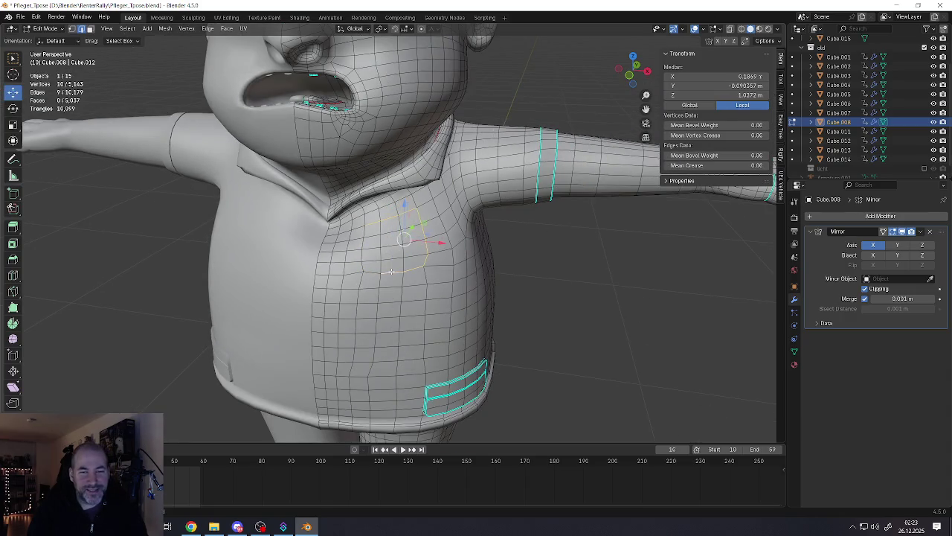
Step: Select a single jaw vertex, then view the whole character in Object Mode from several angles
key("1")
left_click(391, 271)
scroll(390, 271, "down", 6)
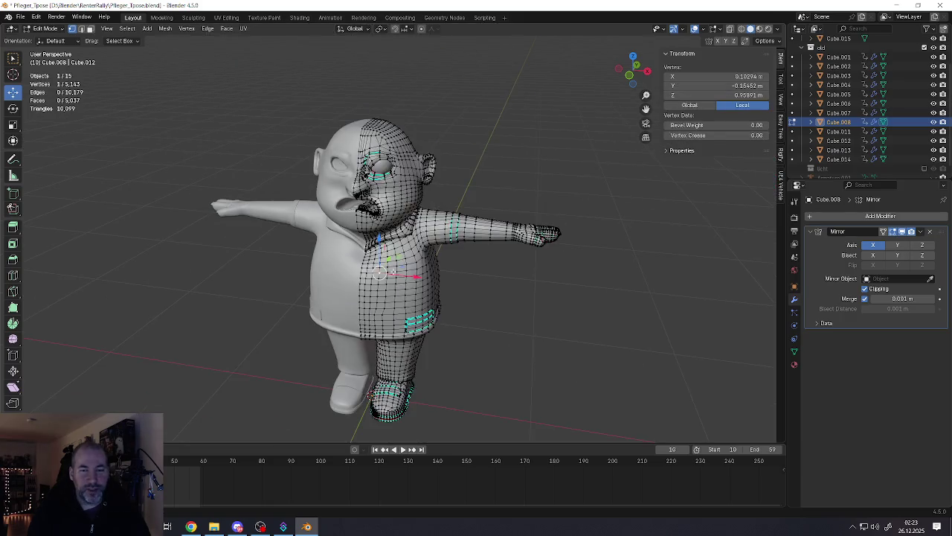
key("Tab")
scroll(440, 238, "up", 4)
scroll(397, 209, "up", 2)
mouse_move(396, 209)
middle_mouse_down()
mouse_move(275, 210)
mouse_move(251, 195)
mouse_move(336, 191)
mouse_move(400, 201)
mouse_move(419, 249)
mouse_move(425, 208)
middle_mouse_up()
scroll(436, 251, "up", 2)
mouse_move(436, 251)
middle_mouse_down()
mouse_move(404, 204)
mouse_move(407, 236)
mouse_move(391, 241)
middle_mouse_up()
scroll(398, 206, "up", 4)
scroll(398, 206, "down", 3)
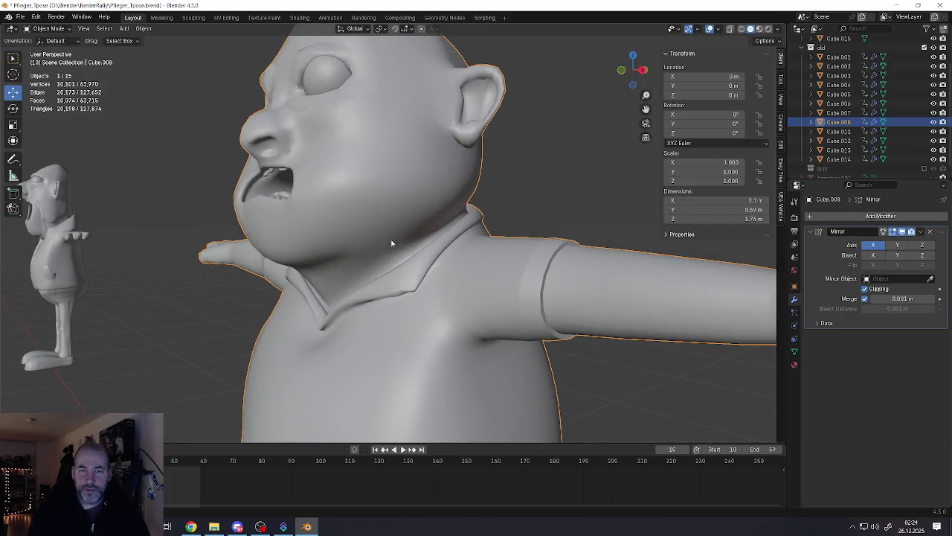
Step: Select two jawline vertices below the ear and move the jaw edge loop twice
key("Tab")
scroll(441, 193, "up", 3)
left_click(480, 151)
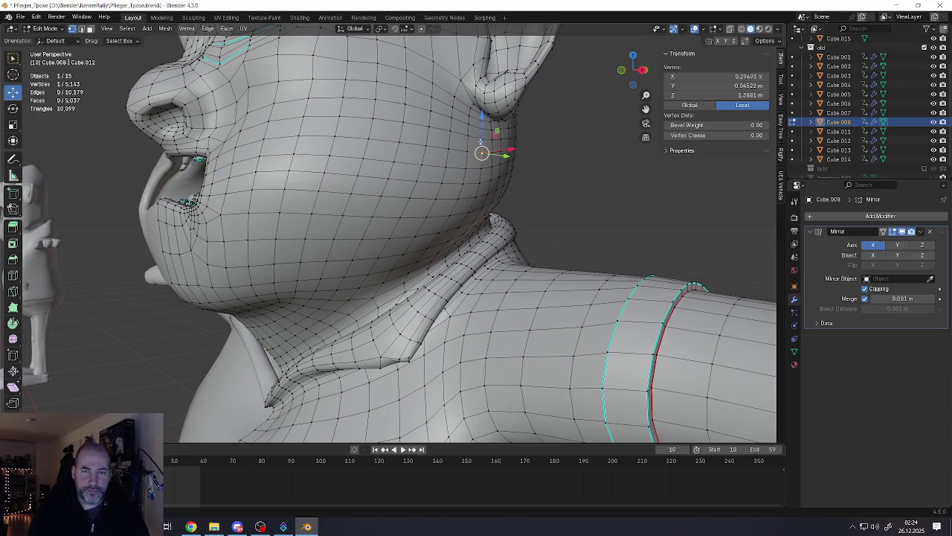
left_click(479, 143, "shift")
middle_click_drag(471, 202, 465, 143)
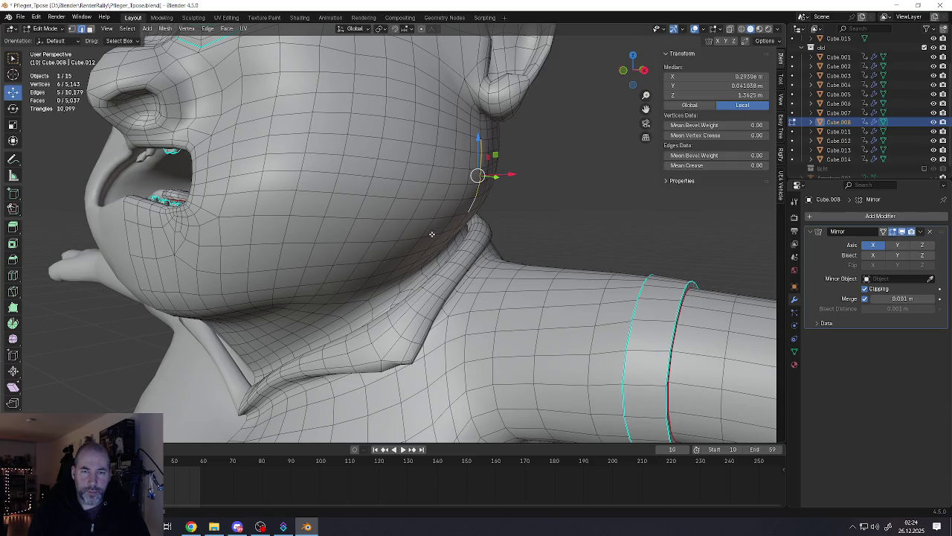
middle_click_drag(404, 238, 488, 259)
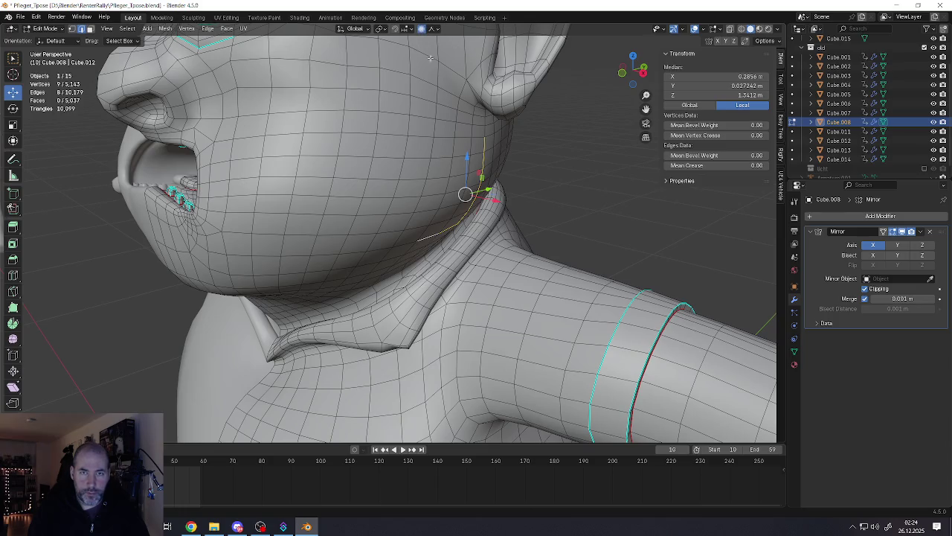
key("g")
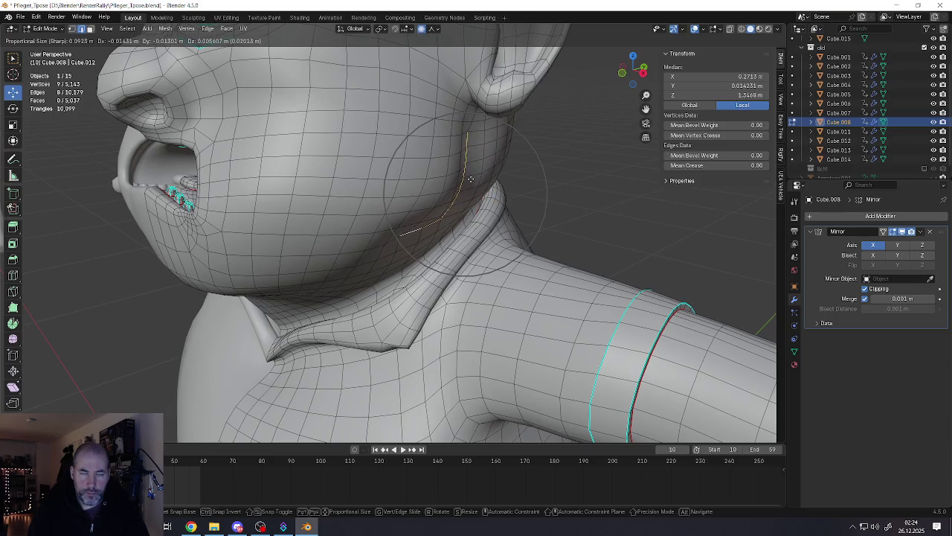
left_click(471, 179)
middle_click_drag(471, 179, 401, 209)
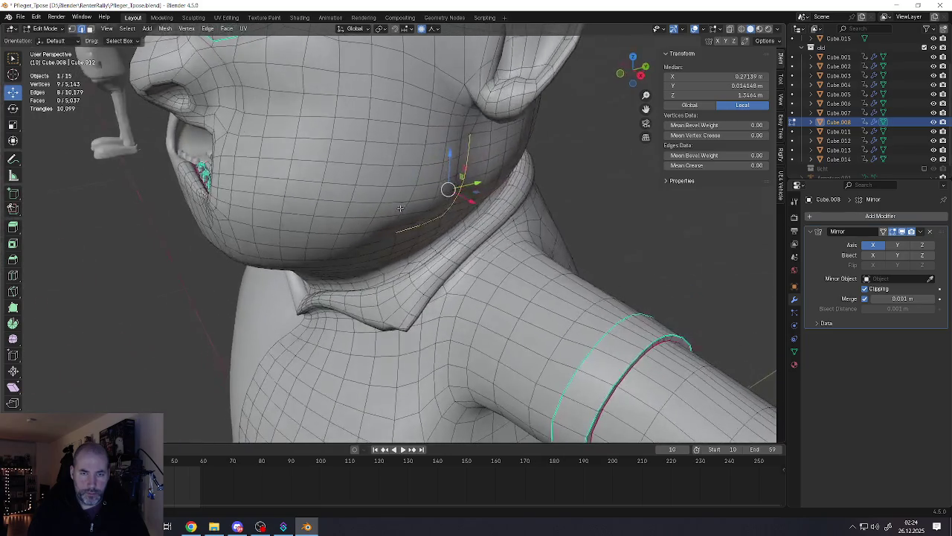
key("g")
left_click(398, 195)
mouse_move(398, 195)
middle_mouse_down()
mouse_move(407, 163)
mouse_move(412, 208)
middle_mouse_up()
Step: Nudge one jaw vertex, then check the front view in Object Mode, hiding and unhiding the model
left_click(437, 226)
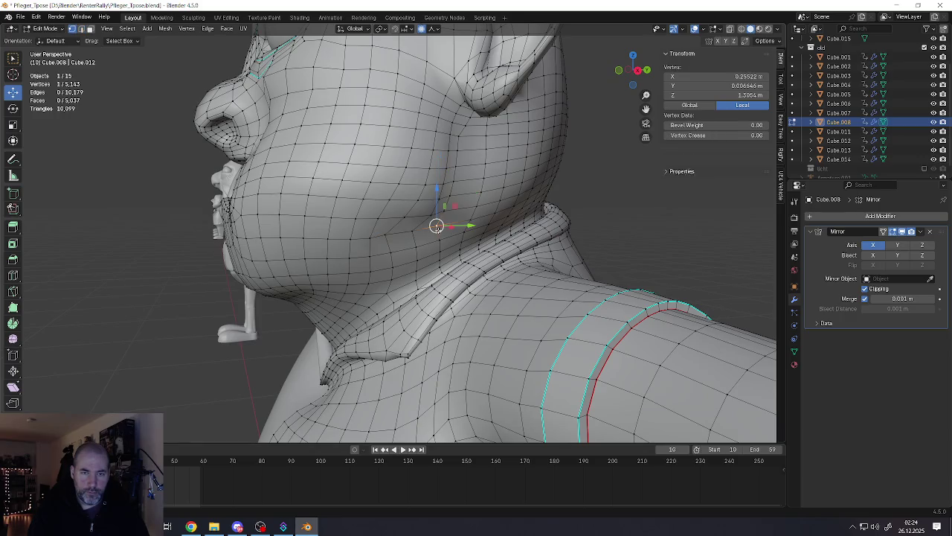
key("g")
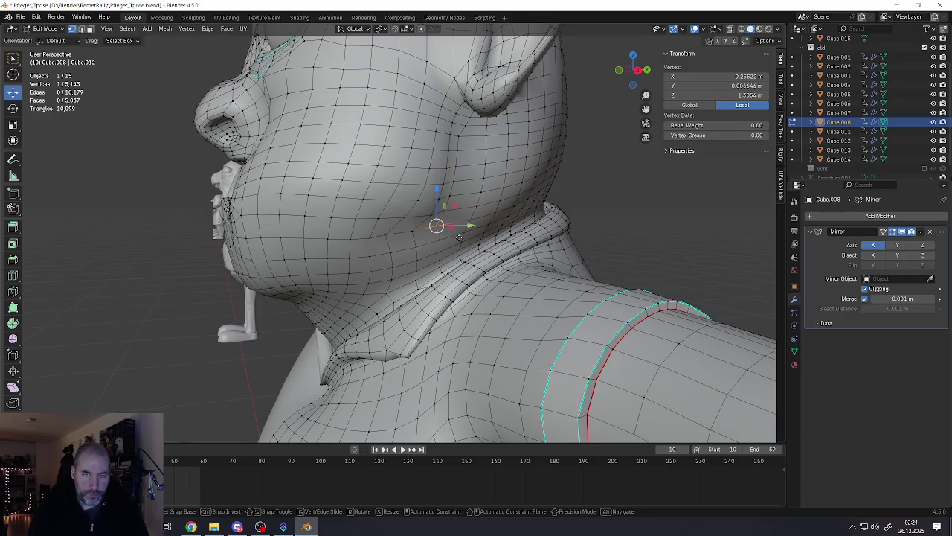
left_click(455, 234)
key("Tab")
scroll(435, 219, "down", 5)
mouse_move(411, 216)
middle_mouse_down()
mouse_move(457, 227)
mouse_move(467, 214)
mouse_move(441, 224)
middle_mouse_up()
scroll(446, 225, "up", 3)
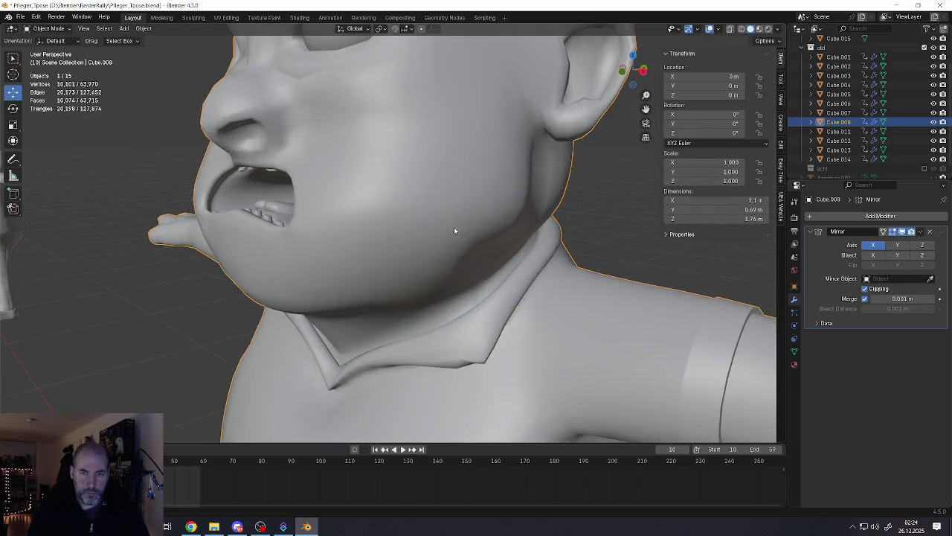
key("h")
key("alt+h")
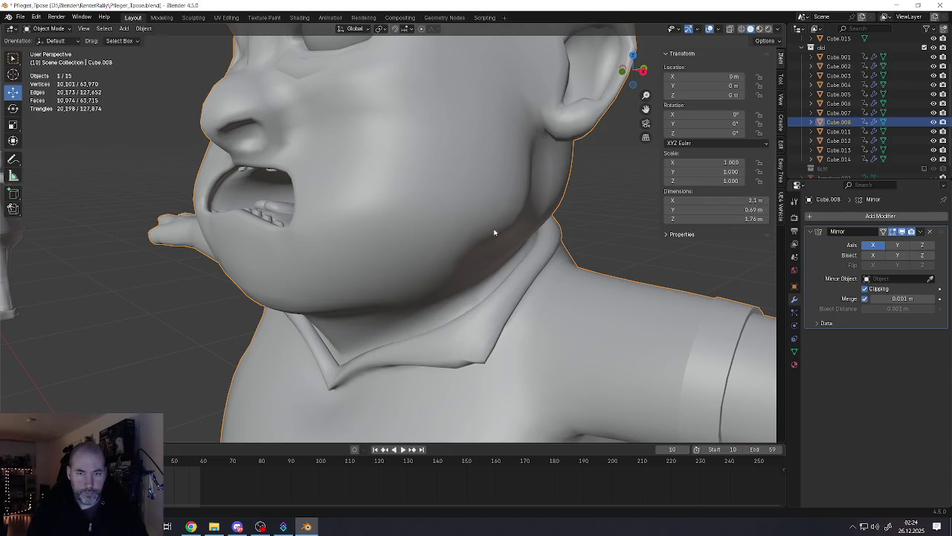
key("Tab")
Step: Select two jaw vertices and move them with a smooth proportional falloff
left_click(464, 255)
mouse_move(464, 255)
middle_mouse_down()
mouse_move(460, 239)
mouse_move(483, 259)
middle_mouse_up()
left_click(473, 255)
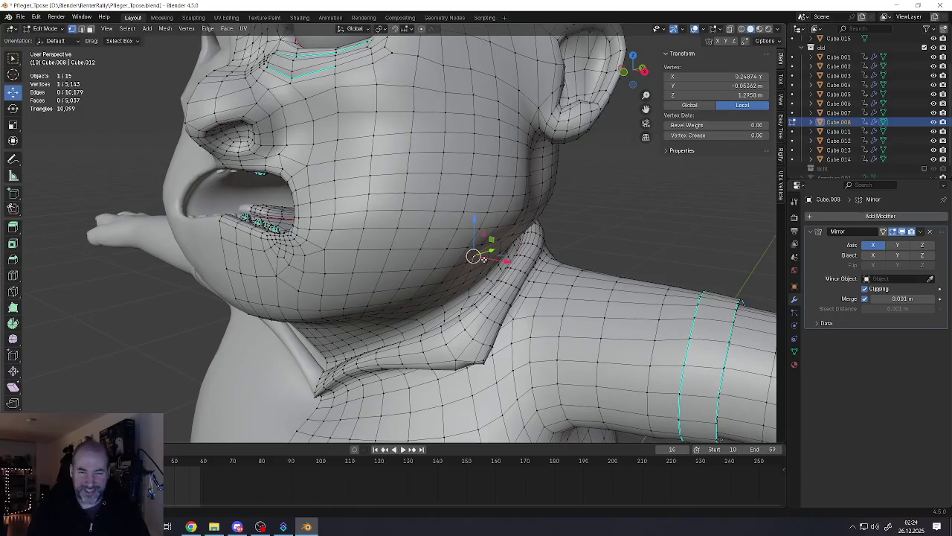
left_click(429, 31)
key("g")
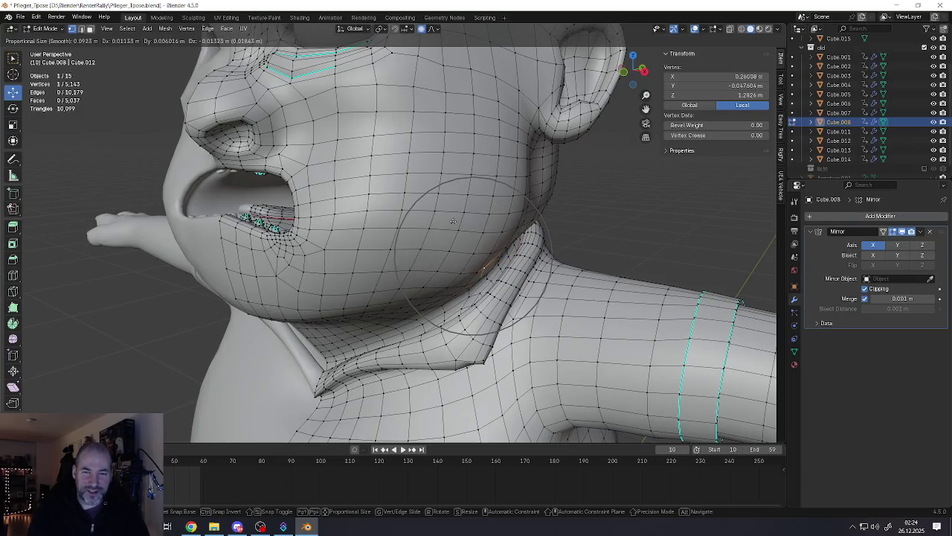
scroll(449, 217, "up", 1)
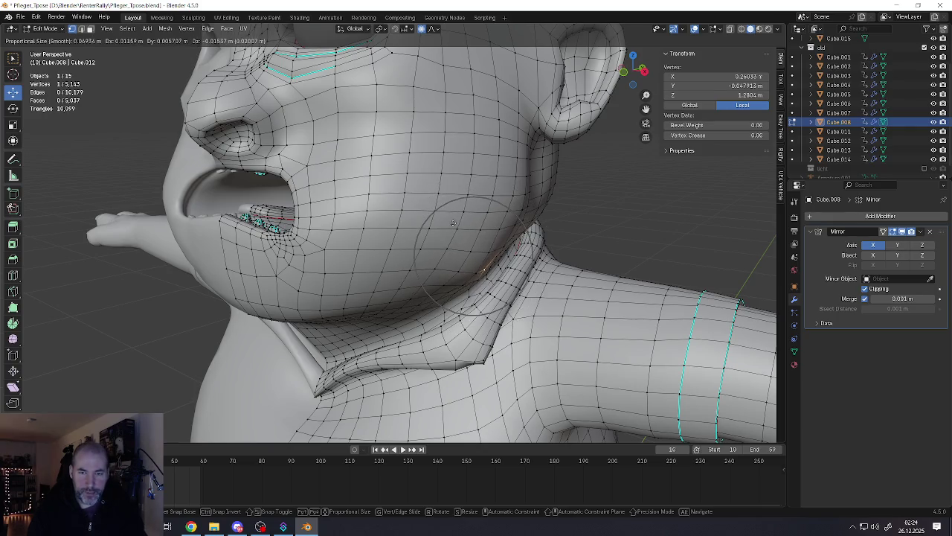
left_click(491, 187)
Step: Raise the jaw edge path under the chin and check the upper body in Object Mode
left_click(505, 203)
mouse_move(505, 203)
middle_mouse_down()
mouse_move(424, 193)
mouse_move(479, 229)
mouse_move(423, 264)
middle_mouse_up()
scroll(506, 202, "down", 5)
scroll(476, 223, "up", 2)
left_click(444, 247, "ctrl")
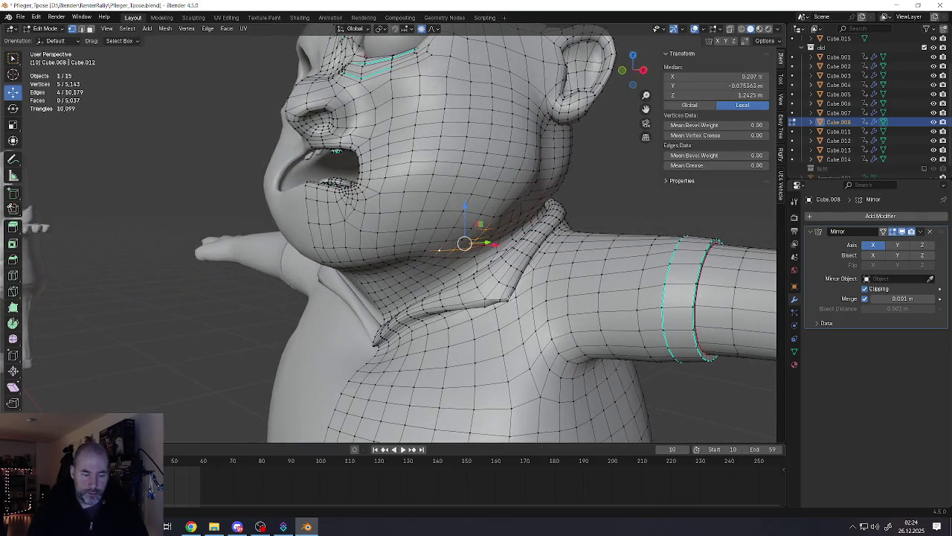
key("g")
key("Return")
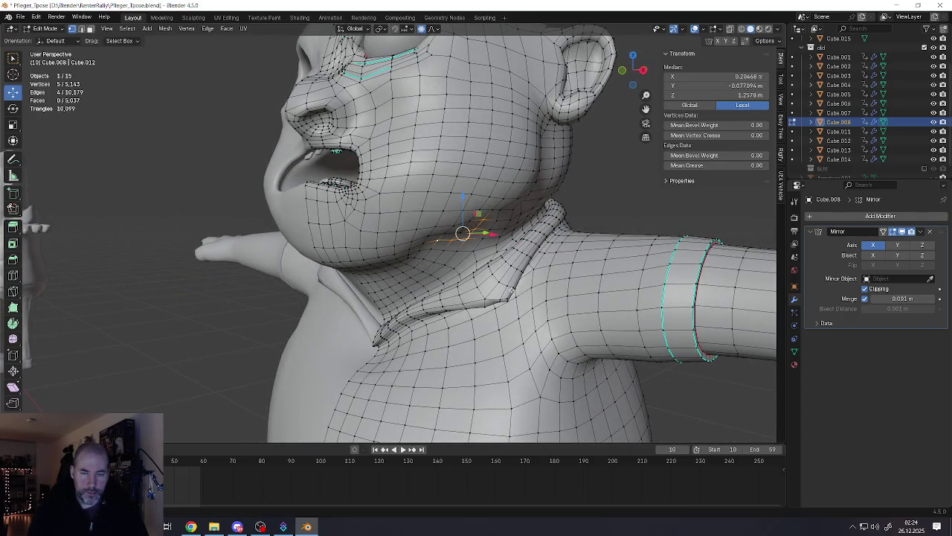
scroll(462, 231, "down", 3)
mouse_move(462, 231)
middle_mouse_down()
mouse_move(426, 221)
mouse_move(410, 240)
mouse_move(386, 240)
middle_mouse_up()
key("Tab")
scroll(447, 224, "down", 2)
key("Tab")
Step: Softly pull a cheek vertex near the jaw with proportional falloff
scroll(386, 241, "up", 3)
scroll(371, 228, "up", 2)
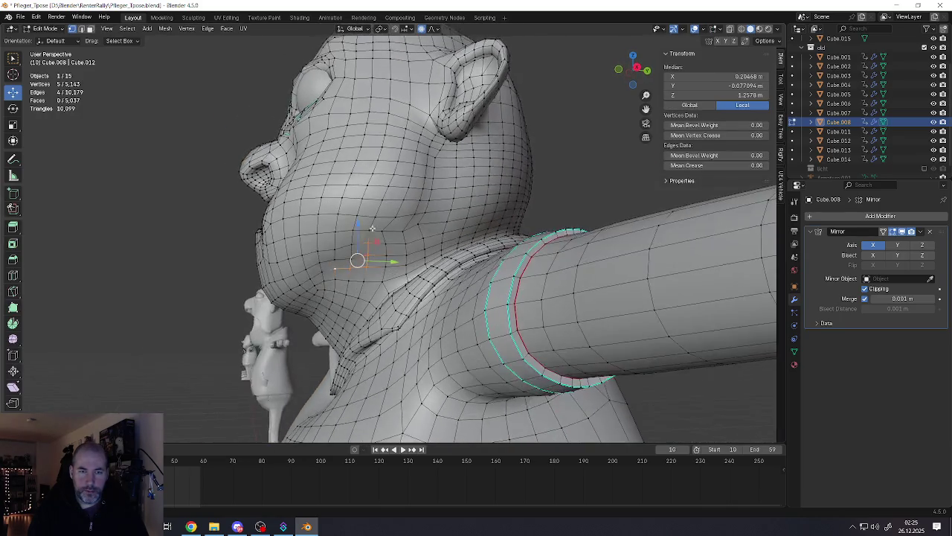
scroll(371, 253, "up", 3)
left_click(369, 282)
key("g")
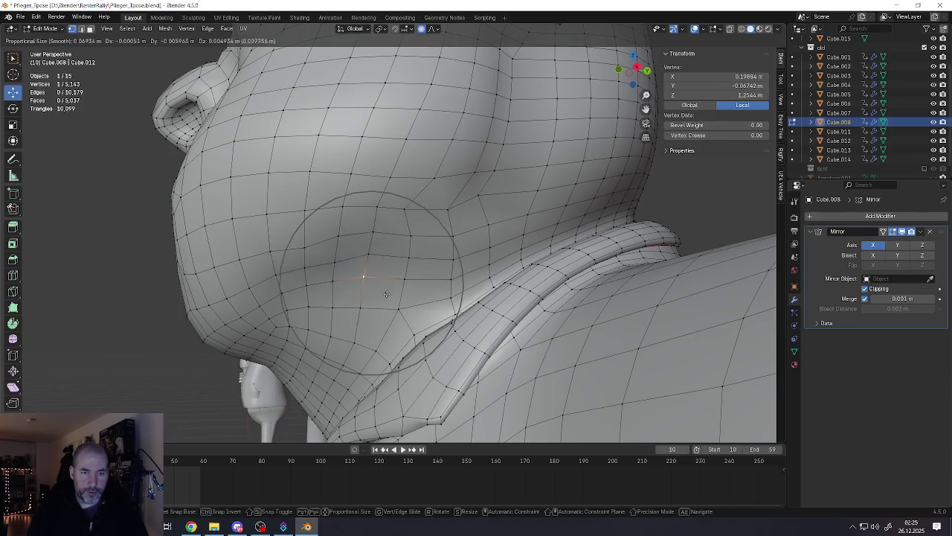
left_click(370, 279)
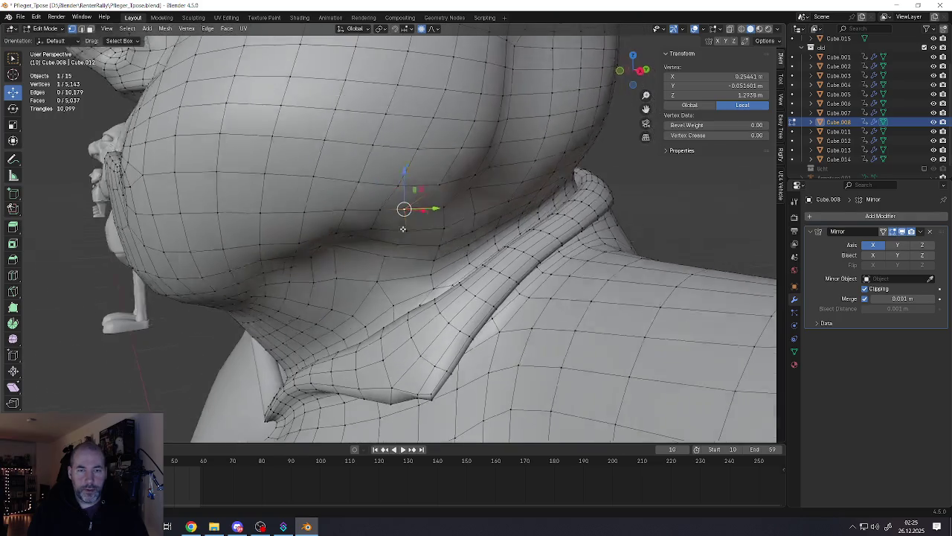
scroll(403, 214, "down", 2)
mouse_move(403, 214)
middle_mouse_down()
mouse_move(355, 214)
mouse_move(398, 231)
mouse_move(380, 182)
mouse_move(374, 227)
mouse_move(409, 251)
middle_mouse_up()
Step: Preview the rounder chin curve in Object Mode, then return to Edit Mode
scroll(396, 215, "down", 3)
scroll(355, 214, "down", 3)
key("Tab")
scroll(376, 205, "up", 3)
scroll(372, 223, "down", 3)
scroll(397, 241, "up", 4)
key("Tab")
scroll(410, 251, "up", 2)
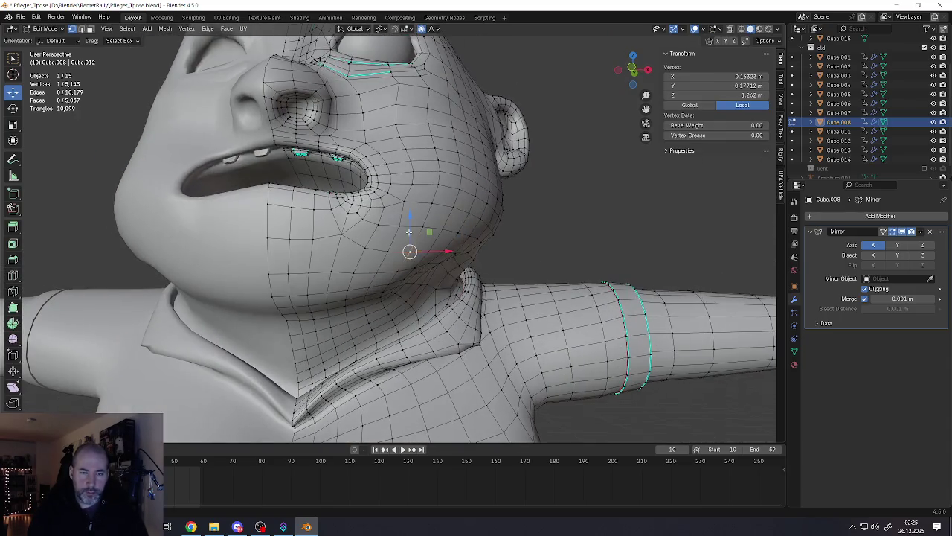
Step: Move the jaw vertex, pulling it up-left and the neck vertex down-left
key("g")
left_click(441, 272)
left_click_drag(412, 266, 404, 271)
left_click_drag(384, 304, 368, 311)
Step: Select the neck edge loop and shift it with soft proportional falloff
left_click(349, 351, "alt")
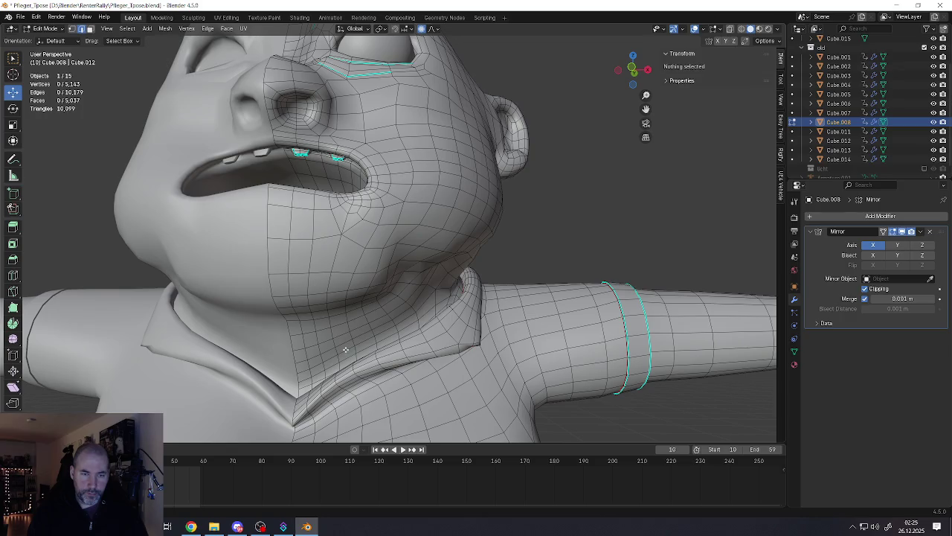
left_click_drag(381, 366, 378, 361)
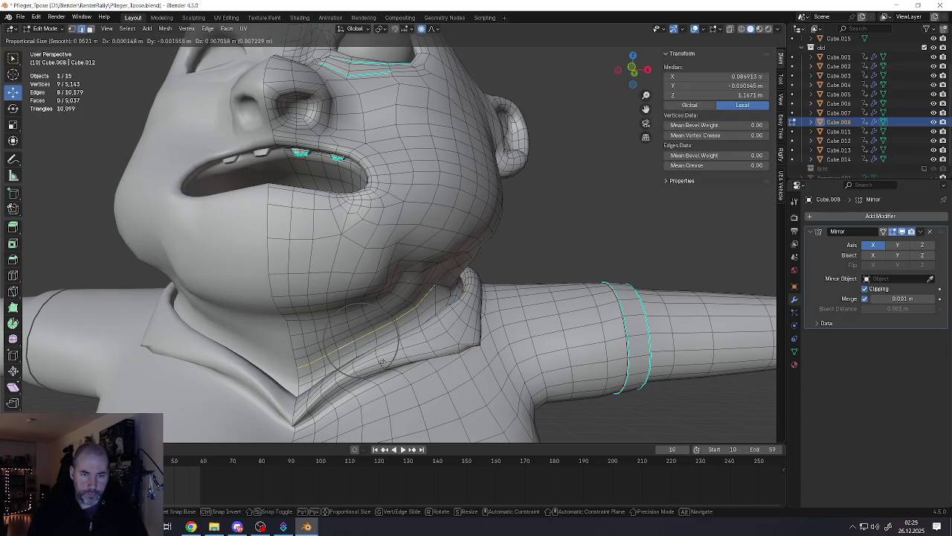
mouse_move(378, 362)
middle_mouse_down()
mouse_move(328, 346)
mouse_move(361, 339)
middle_mouse_up()
key("g")
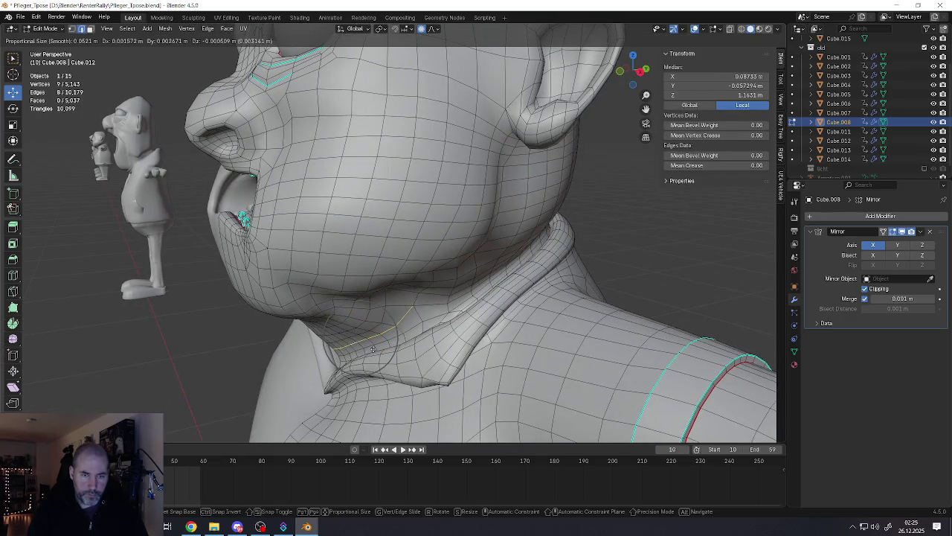
scroll(382, 348, "down", 3)
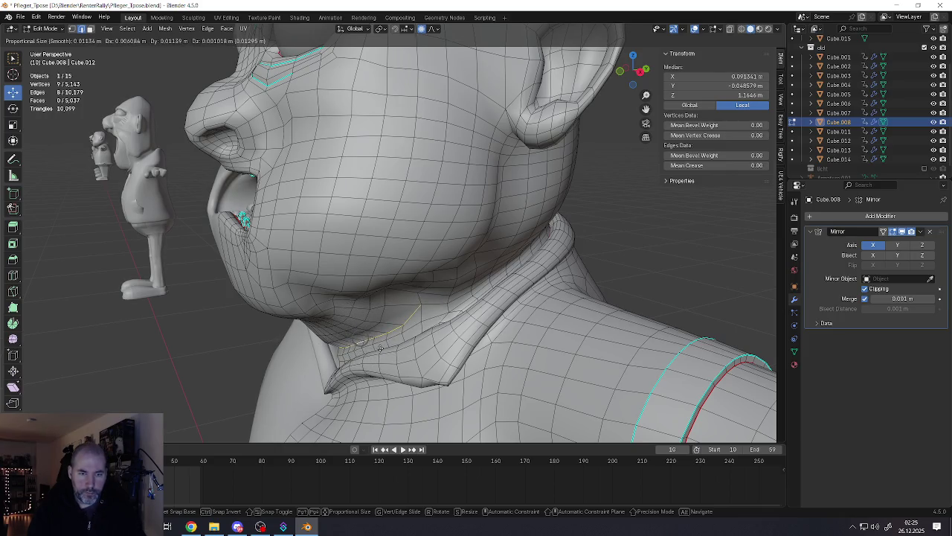
left_click(377, 347)
mouse_move(377, 347)
middle_mouse_down()
mouse_move(396, 297)
mouse_move(378, 310)
middle_mouse_up()
Step: Select a path of edges under the jaw and move them
left_click(377, 310, "alt")
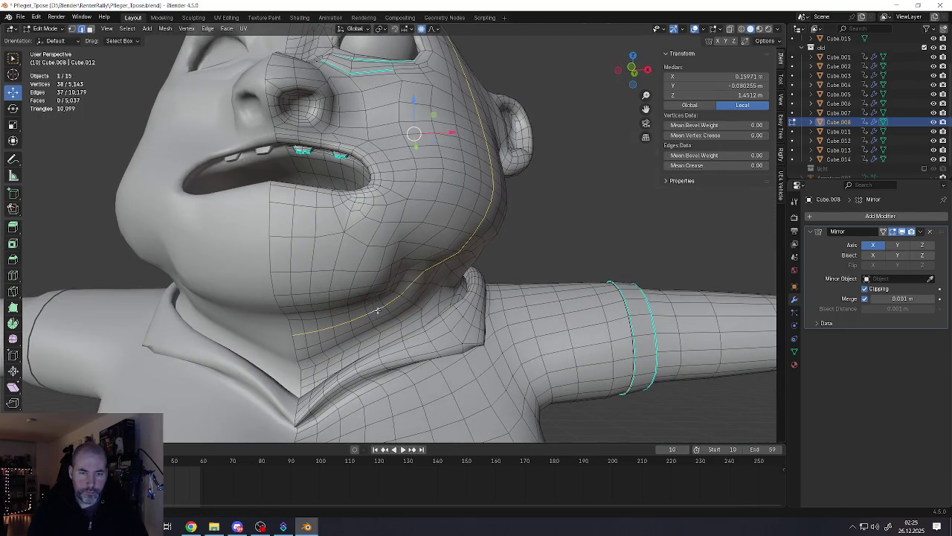
left_click(377, 309)
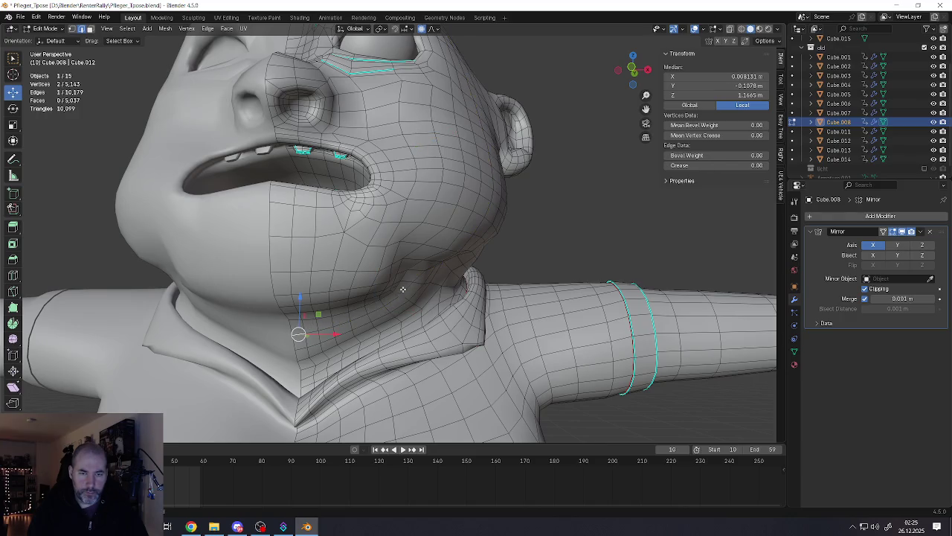
left_click(403, 289, "ctrl")
middle_click_drag(403, 289, 398, 308)
key("g")
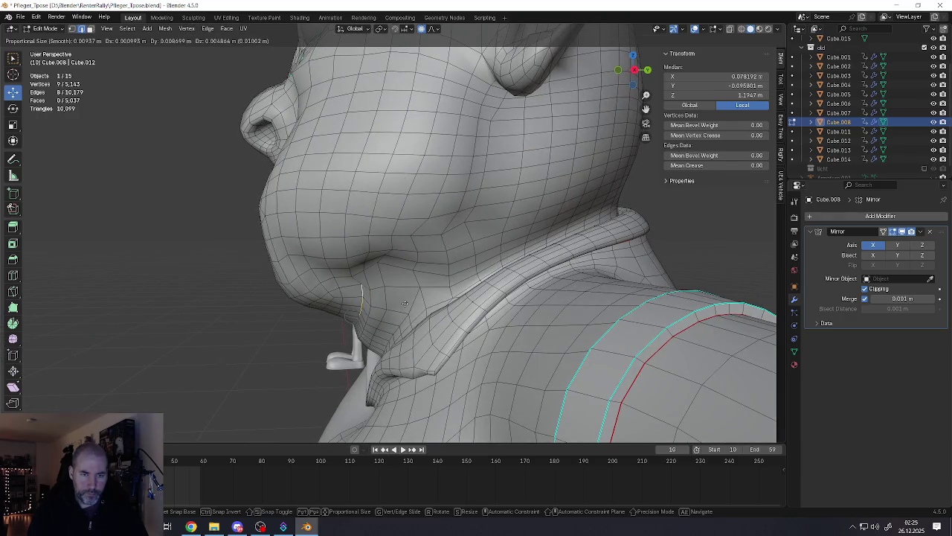
left_click(400, 303)
Step: Reshape the chin by moving its edge path and then a path of chin vertices
middle_click_drag(343, 299, 240, 330)
left_click(232, 328, "ctrl")
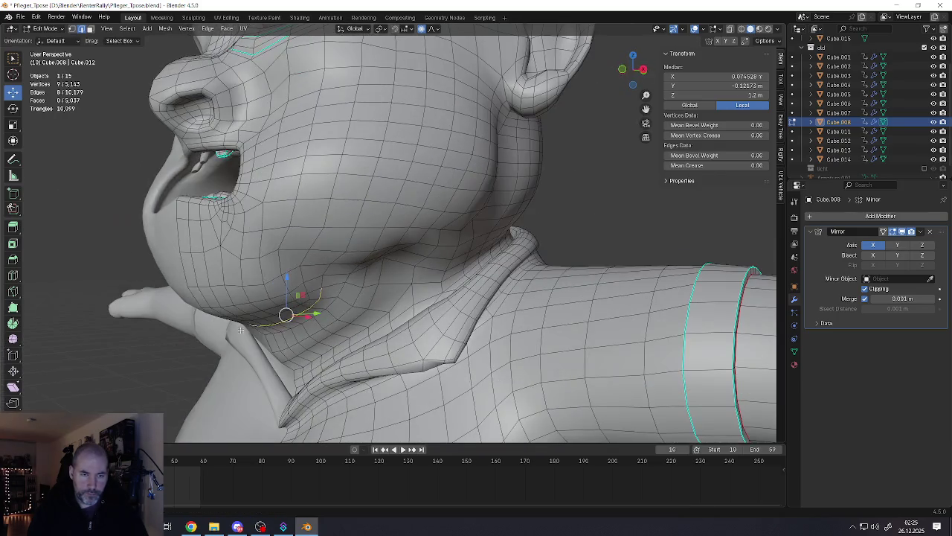
key("g")
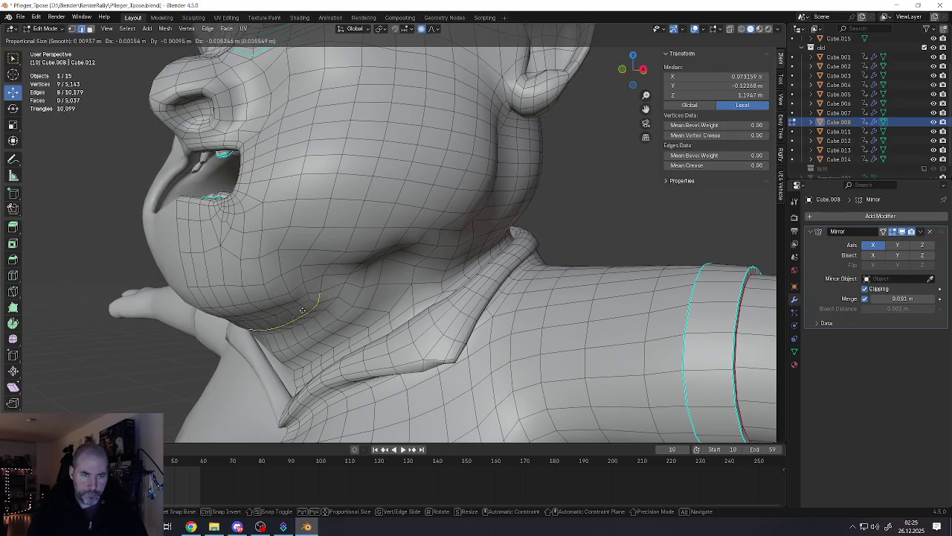
left_click(303, 309)
left_click(307, 301)
middle_click_drag(306, 302, 262, 297)
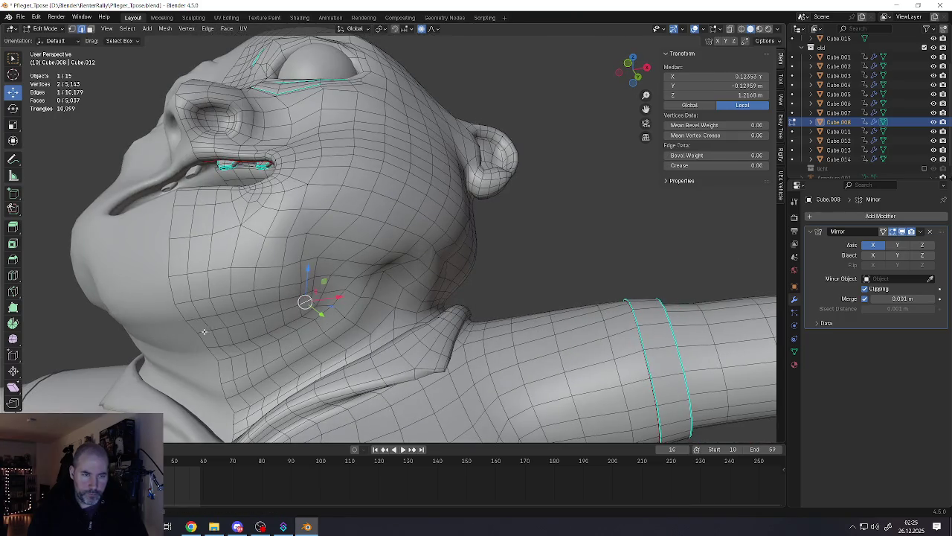
left_click(204, 332, "ctrl")
middle_click_drag(204, 332, 257, 335)
key("g")
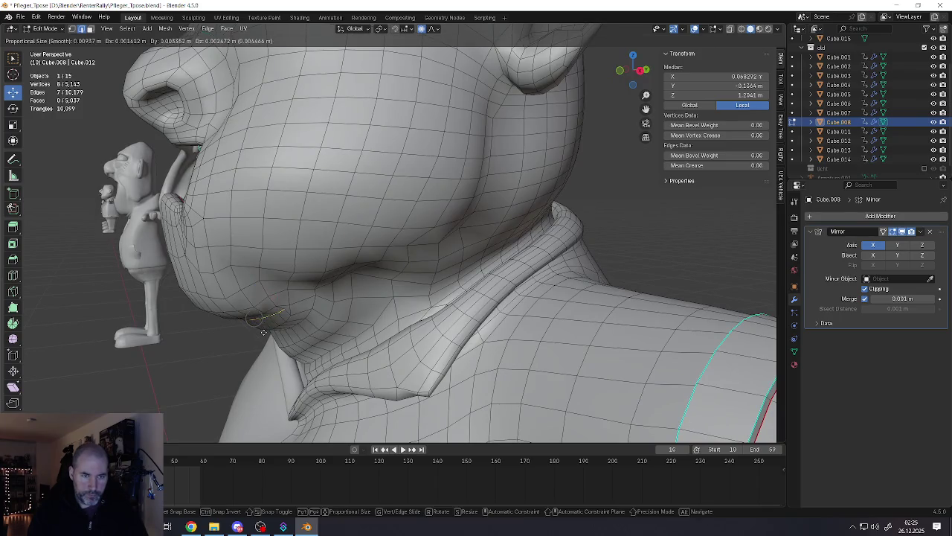
left_click(269, 329)
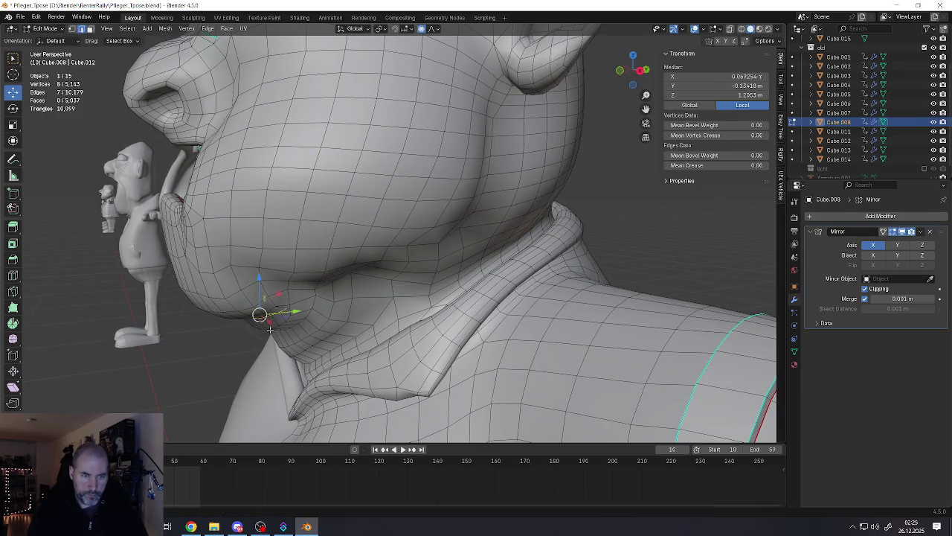
Step: Join two chin vertices with a new edge and orbit to inspect it
left_click(286, 313)
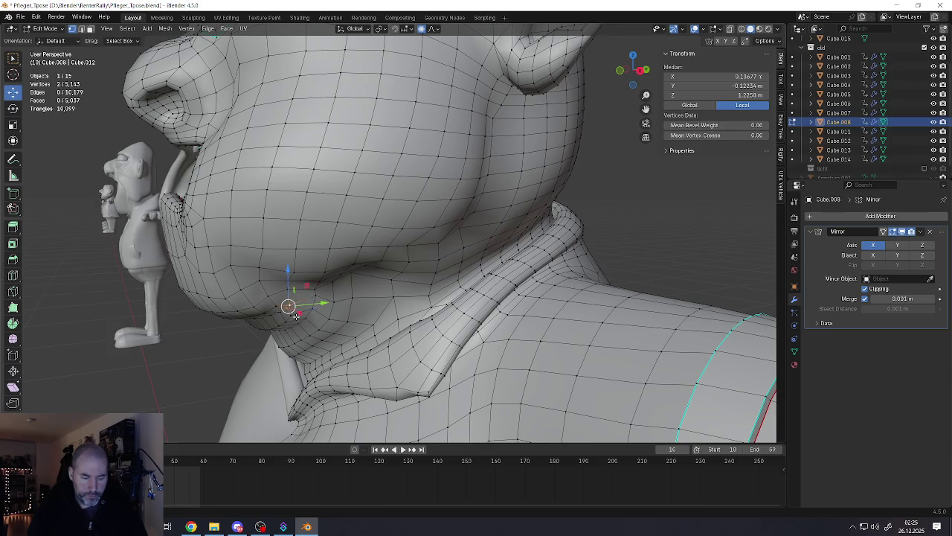
key("j")
middle_click_drag(295, 315, 291, 308)
middle_click_drag(294, 311, 327, 317)
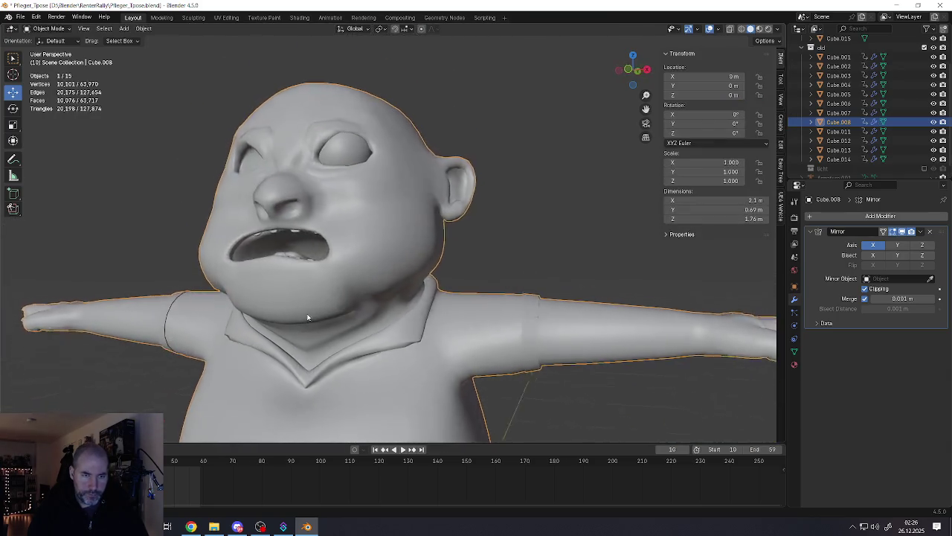
Step: Lift the collar vertex under the chin with an enlarged proportional falloff radius
scroll(329, 316, "down", 3)
scroll(332, 333, "up", 8)
key("Tab")
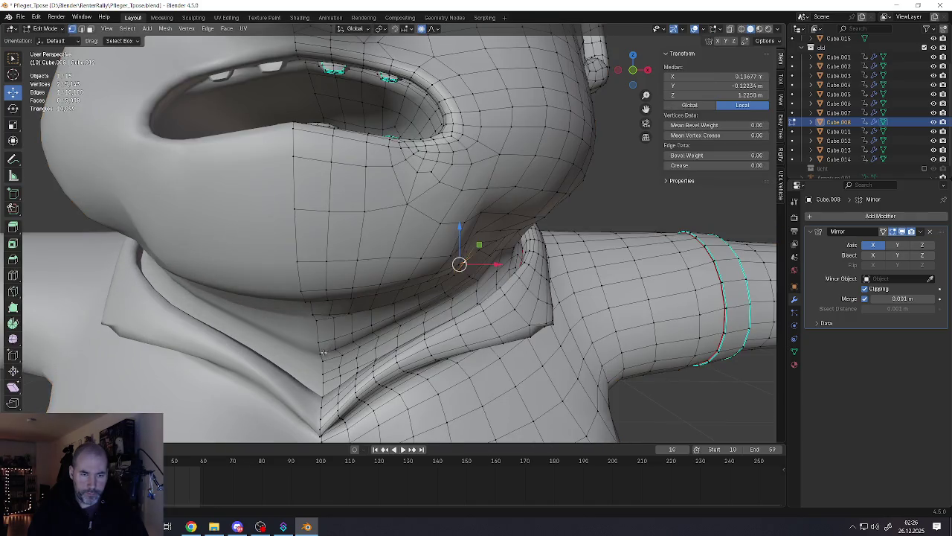
left_click(319, 353)
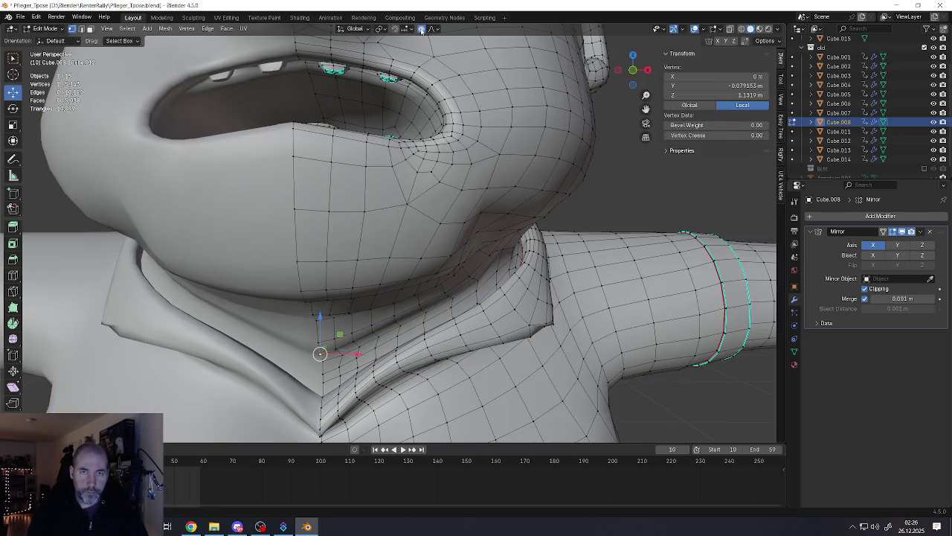
key("g")
scroll(353, 302, "down", 5)
scroll(353, 299, "down", 5)
scroll(353, 296, "down", 5)
scroll(353, 293, "down", 5)
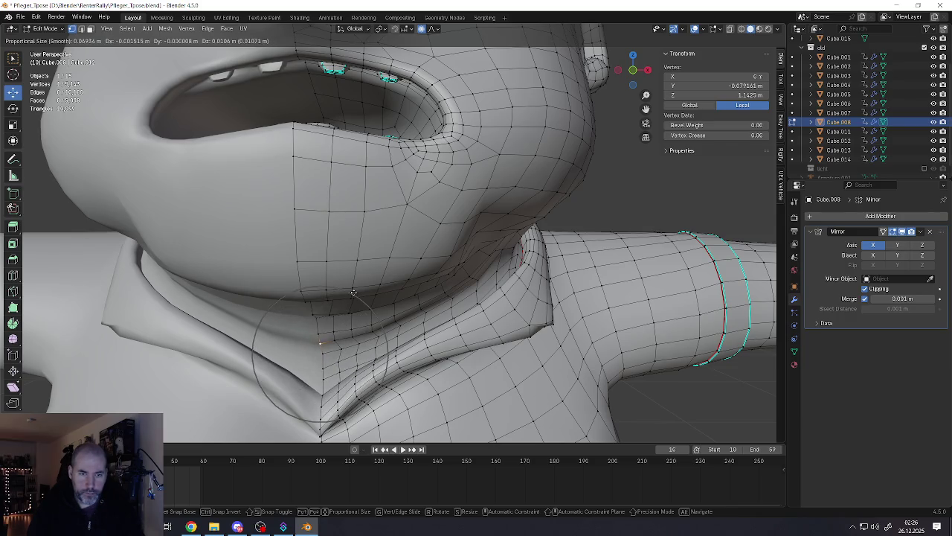
left_click(353, 293)
Step: Frame the whole character in Object Mode and orbit to a three-quarter view
key("Tab")
key("KP_Decimal")
mouse_move(349, 324)
middle_mouse_down()
mouse_move(316, 320)
mouse_move(331, 290)
mouse_move(365, 306)
middle_mouse_up()
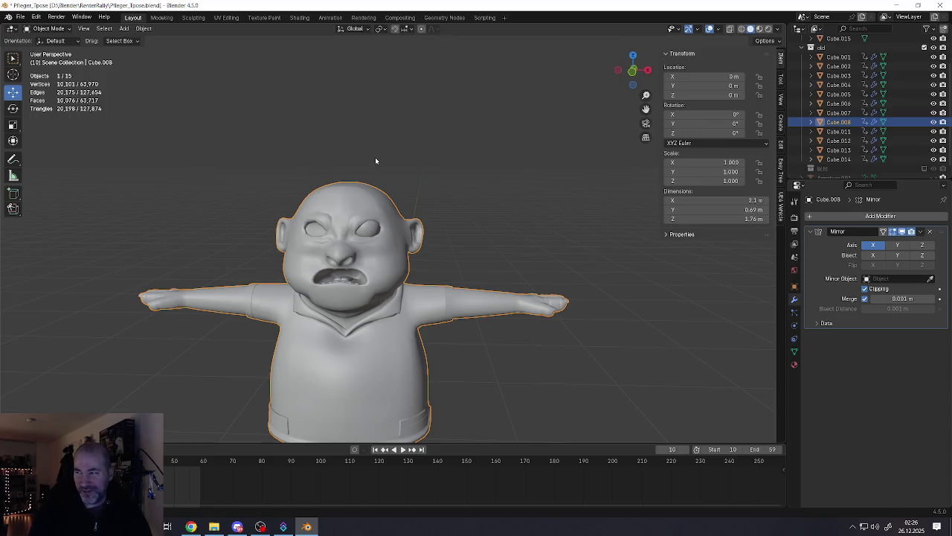
scroll(368, 158, "up", 5)
Step: Try loop-cut previews on the head and torso, cancelling both
key("Tab")
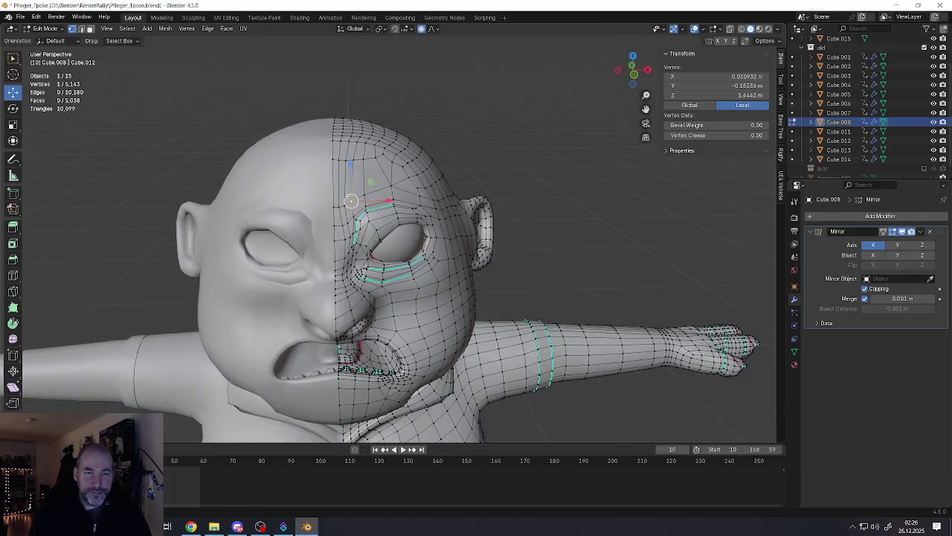
scroll(371, 178, "up", 2)
key("ctrl+r")
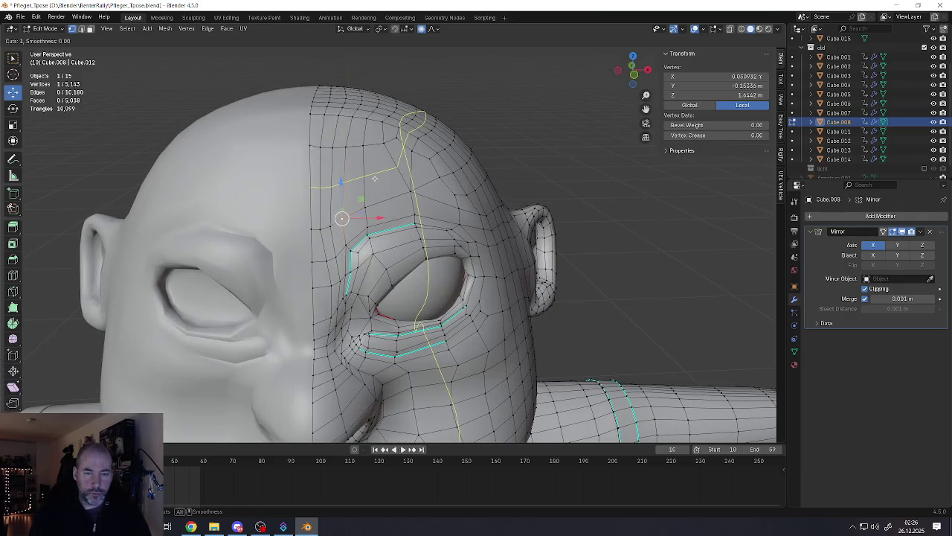
key("Escape")
scroll(374, 178, "down", 6)
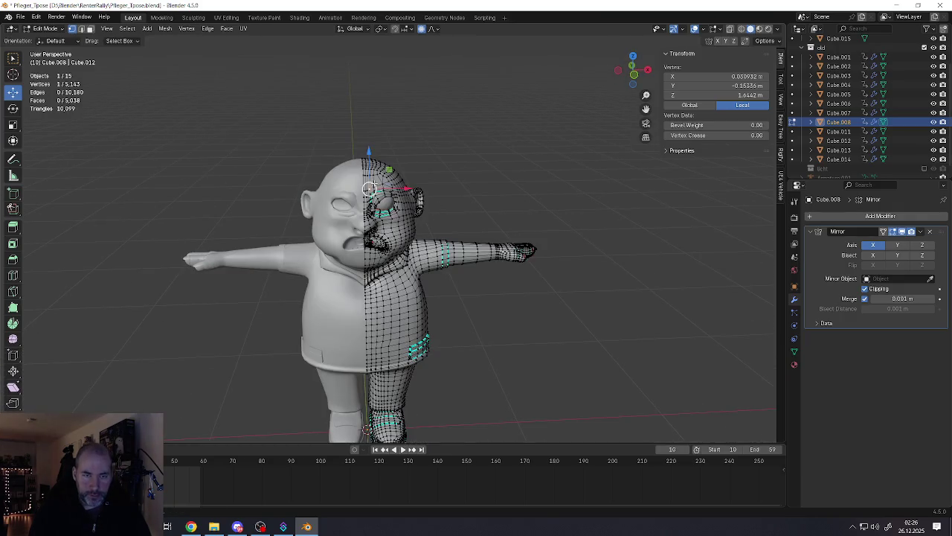
key("ctrl+r")
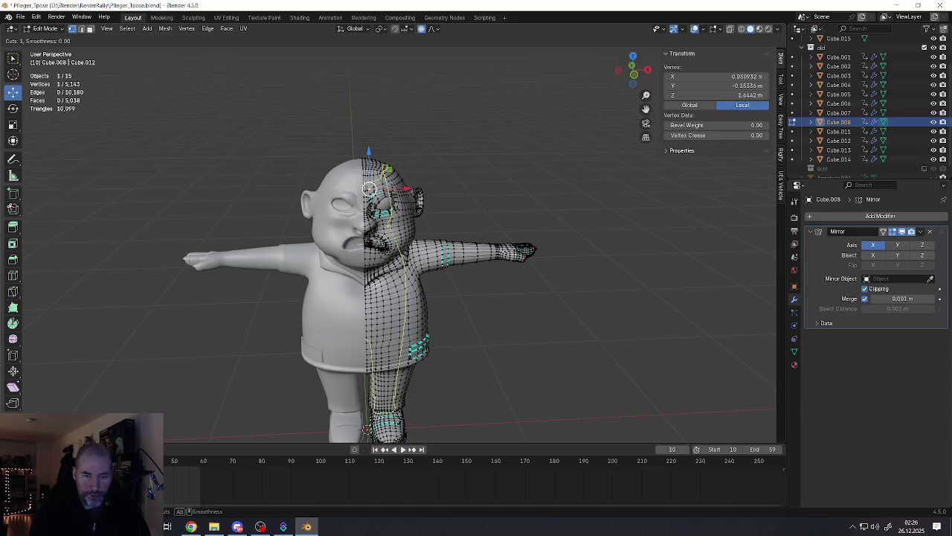
key("Escape")
Step: Add a centred loop cut across the forehead above the eye
mouse_move(369, 188)
middle_mouse_down()
mouse_move(424, 195)
mouse_move(387, 194)
mouse_move(329, 214)
middle_mouse_up()
scroll(387, 194, "up", 4)
scroll(385, 194, "up", 2)
scroll(385, 193, "up", 1)
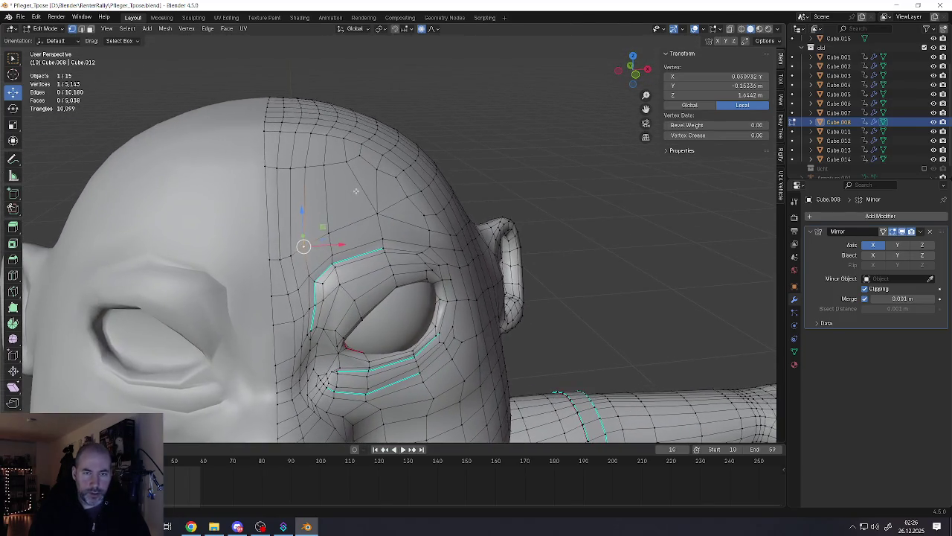
key("ctrl+r")
left_click(324, 222)
right_click(325, 222)
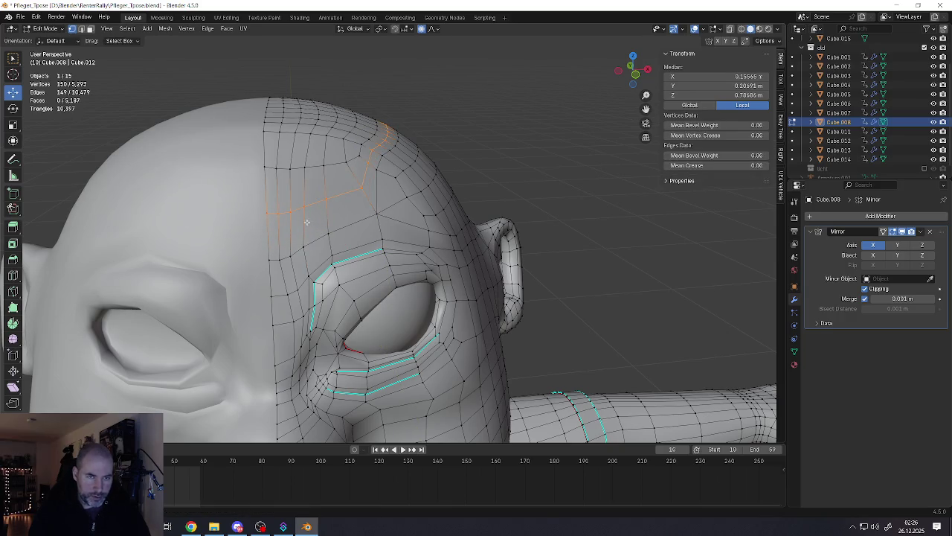
Step: Select the forehead edge strip and bevel it into four segments with Ctrl+B
left_click(305, 208)
middle_click_drag(312, 219, 313, 224)
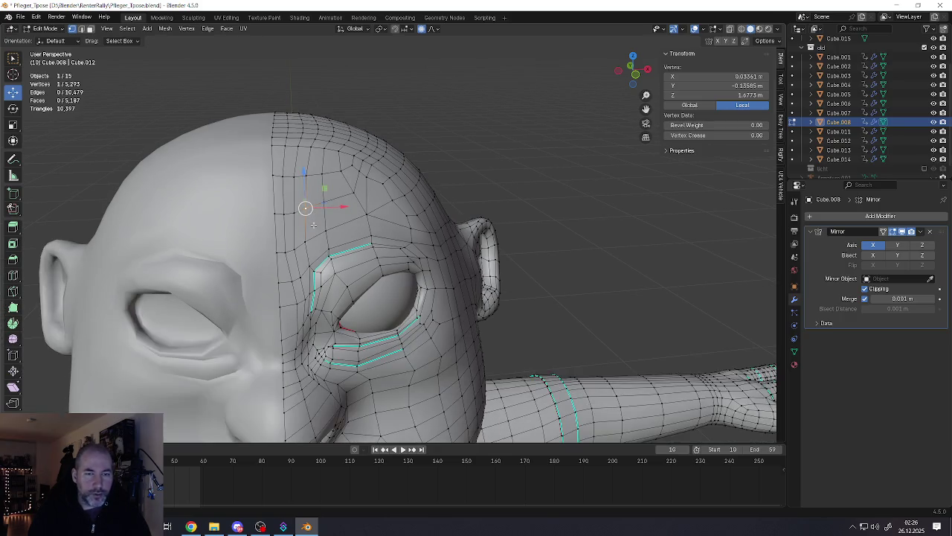
scroll(313, 224, "up", 2)
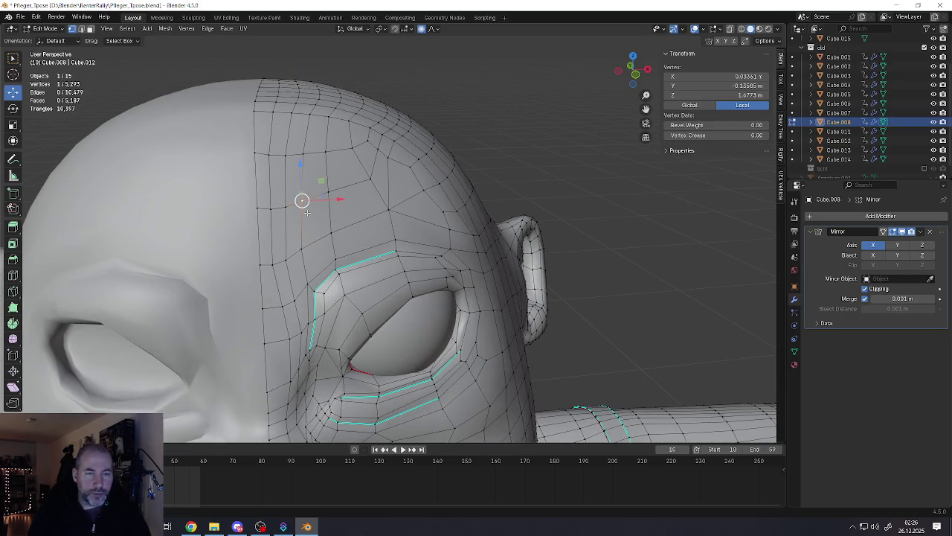
left_click(264, 209, "alt")
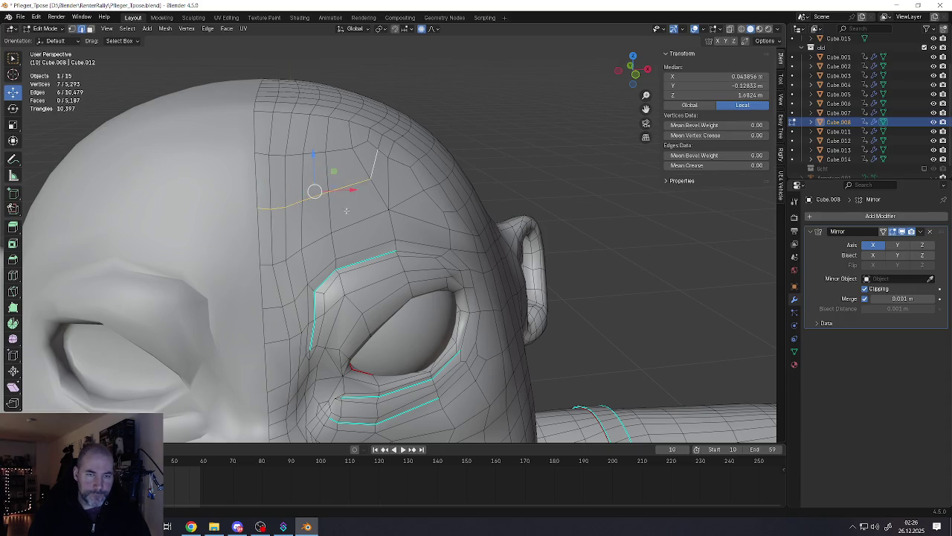
middle_click_drag(345, 211, 386, 200)
key("ctrl+b")
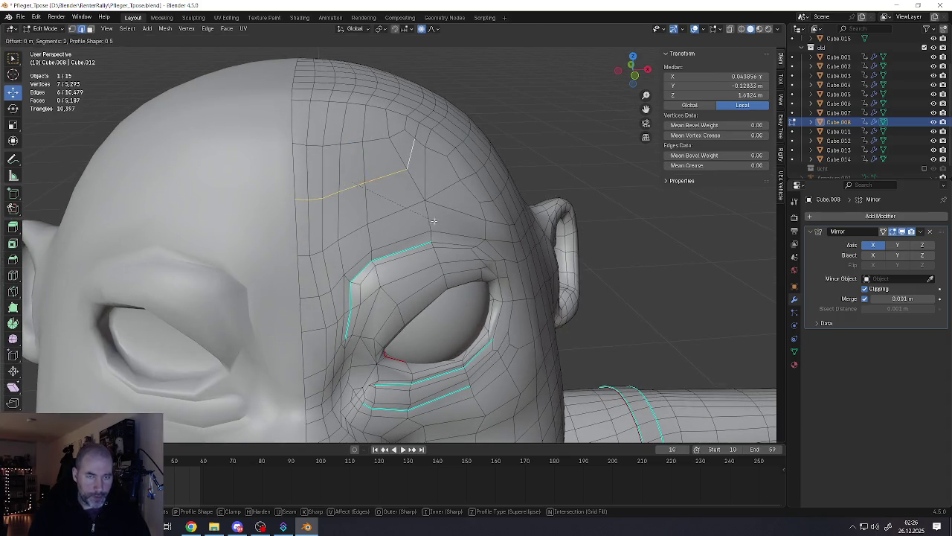
scroll(443, 225, "up", 1)
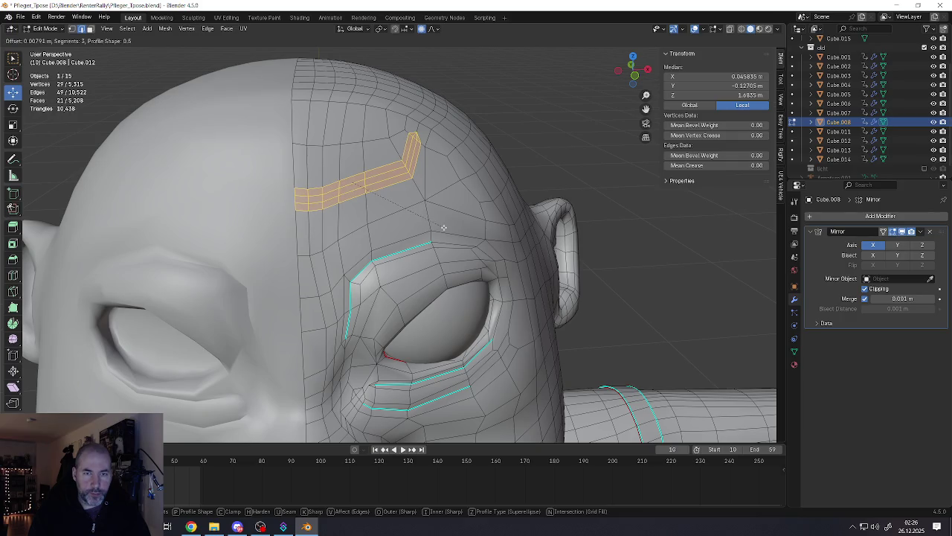
scroll(445, 229, "up", 1)
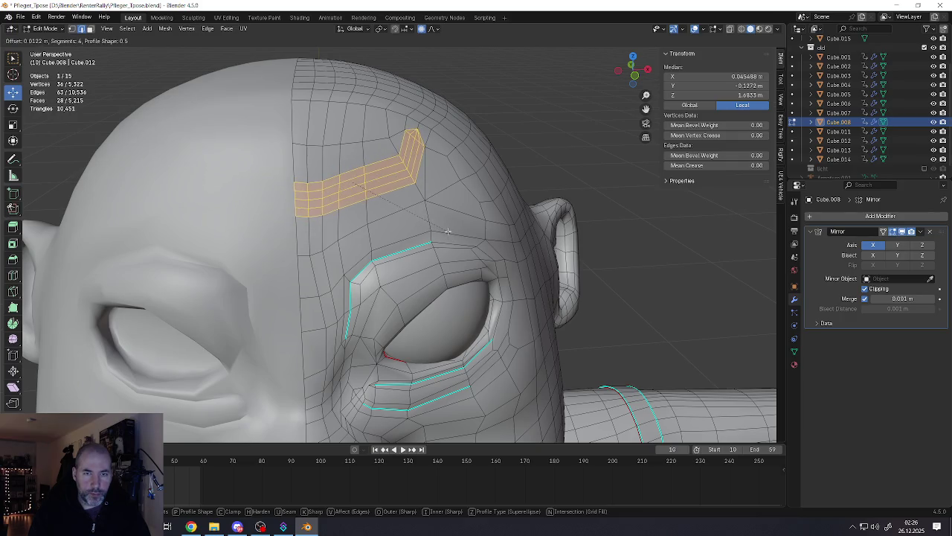
left_click(417, 217)
Step: Push two of the new bevel loops with proportional editing to form the forehead crease
left_click(383, 172, "alt")
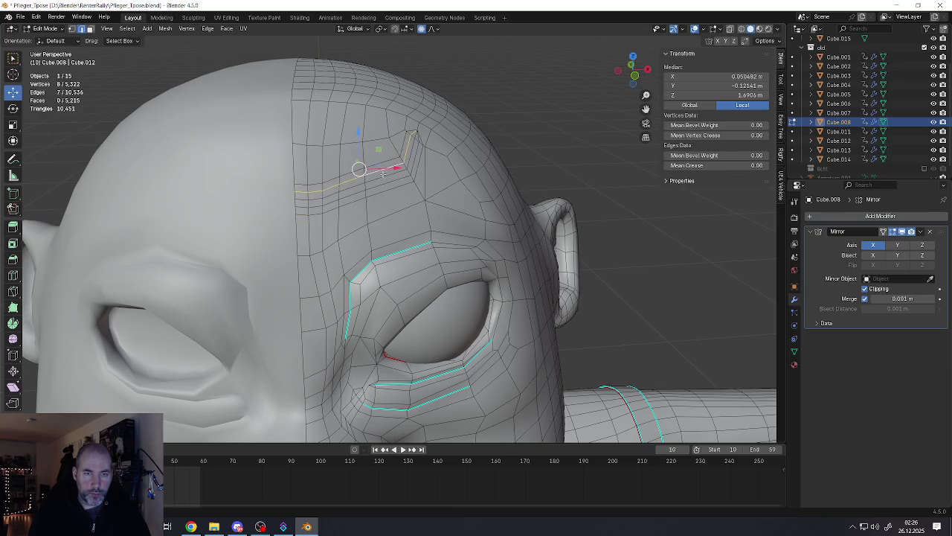
left_click(386, 184, "alt+shift")
middle_click_drag(386, 184, 436, 208)
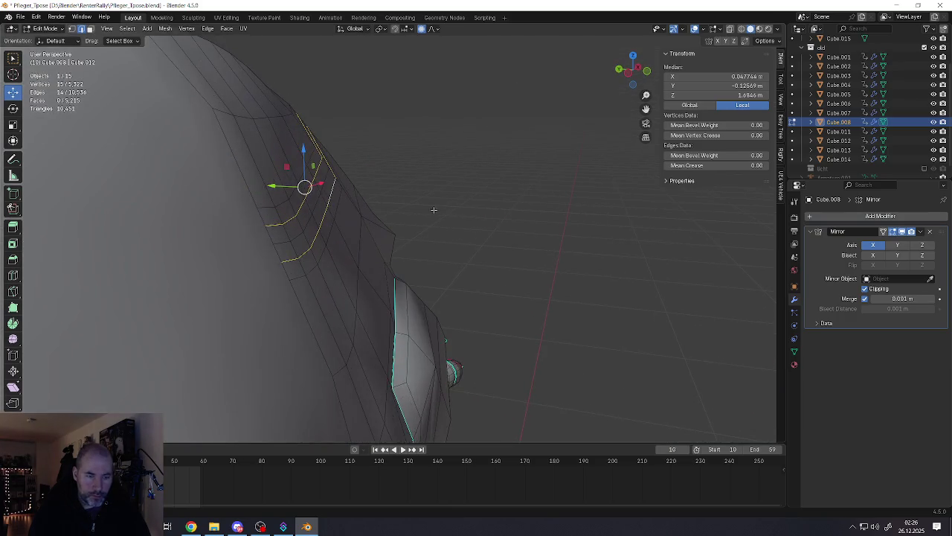
key("g")
scroll(429, 216, "up", 8)
scroll(432, 216, "up", 8)
scroll(435, 216, "up", 6)
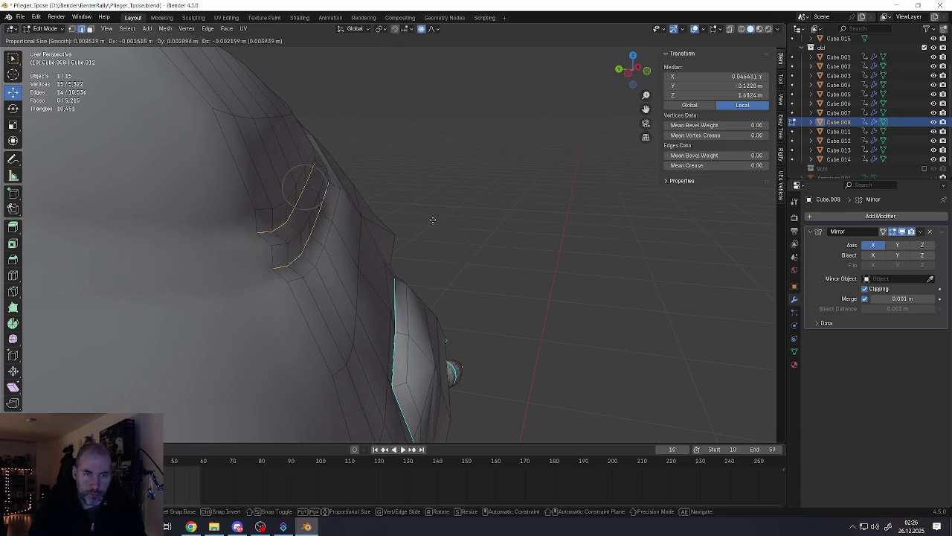
left_click(430, 223)
middle_click_drag(429, 223, 334, 262)
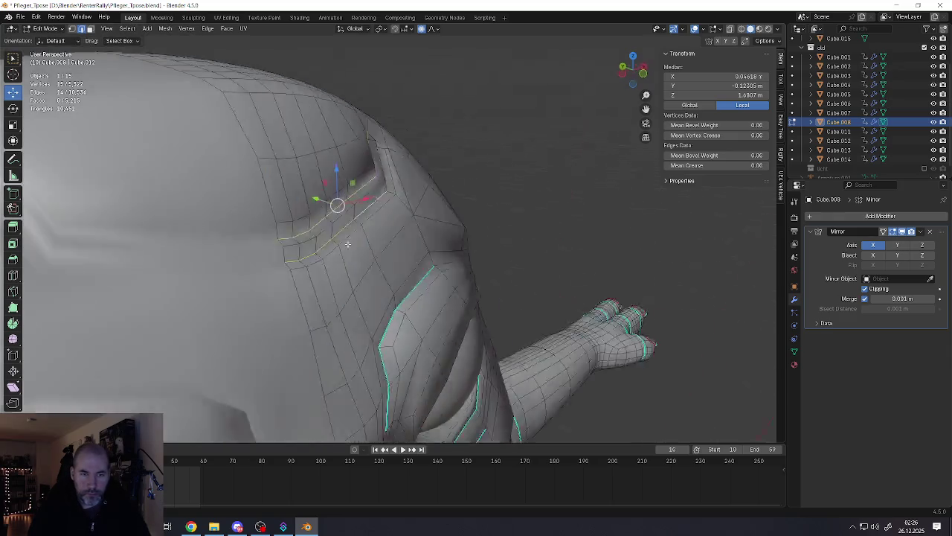
Step: Move the edge loops below the crease downward with soft falloff, then clear the selection
left_click(294, 259, "alt")
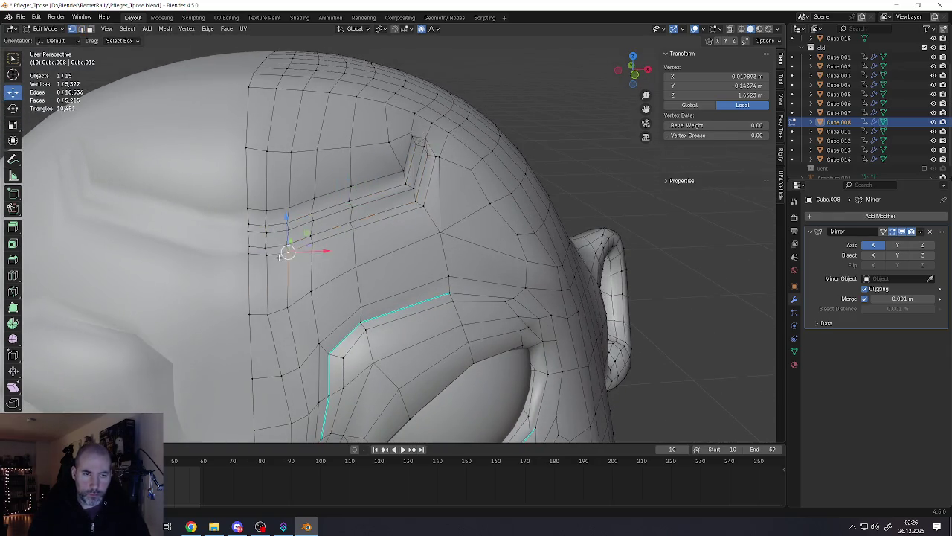
key("g")
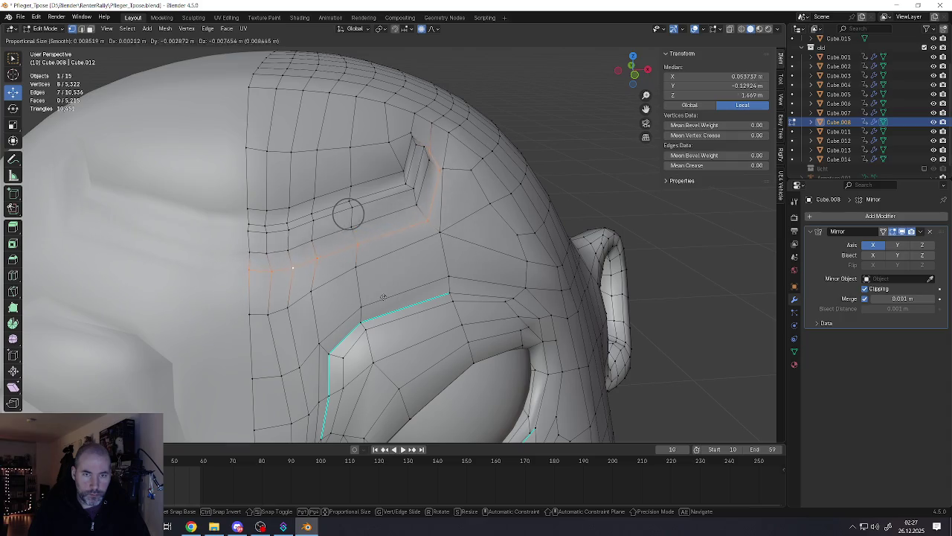
left_click(380, 282)
left_click(263, 313, "alt")
left_click(447, 221, "alt")
key("g")
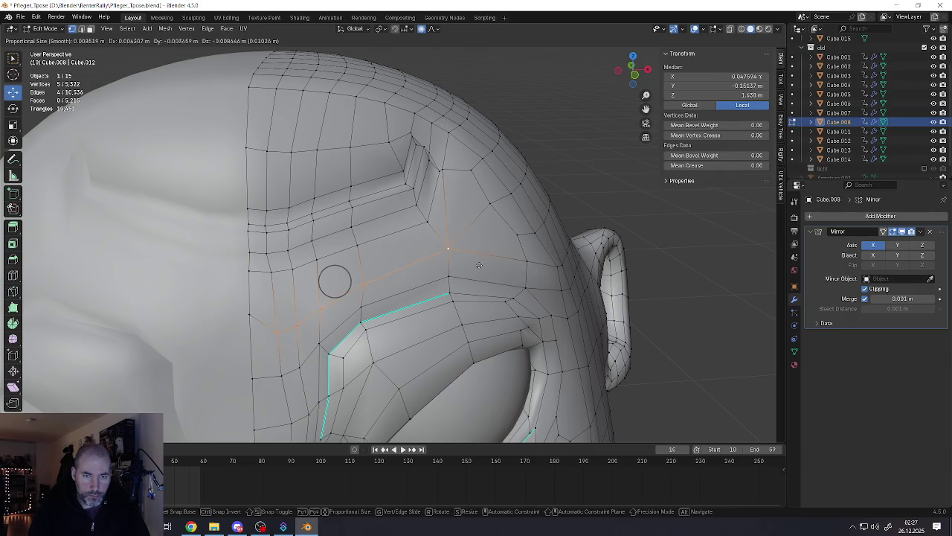
left_click(431, 271)
left_click(250, 313)
key("g")
left_click(330, 256)
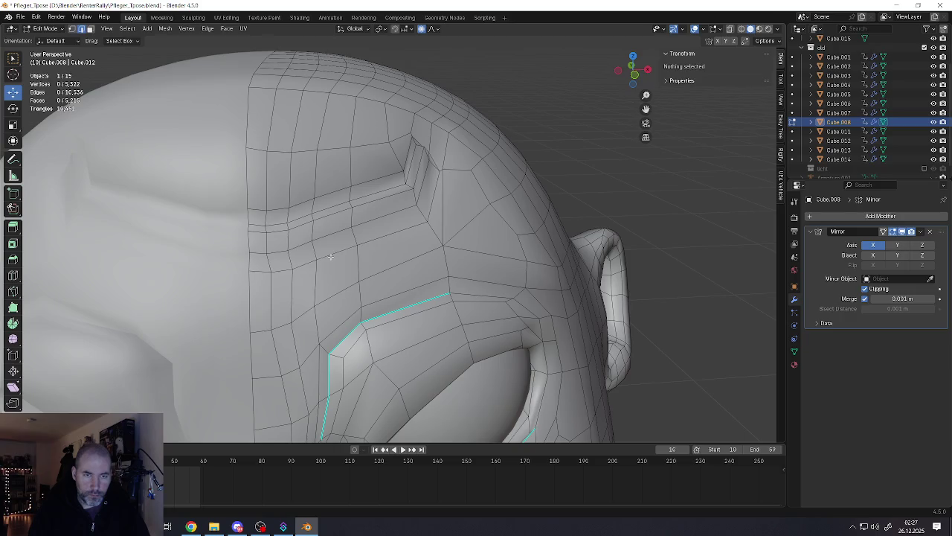
Step: Box-select the faces around the forehead crease
left_click(331, 256, "alt")
mouse_move(401, 284)
middle_mouse_down()
mouse_move(436, 213)
mouse_move(409, 229)
middle_mouse_up()
left_click(409, 228)
scroll(387, 216, "down", 3)
scroll(383, 212, "down", 2)
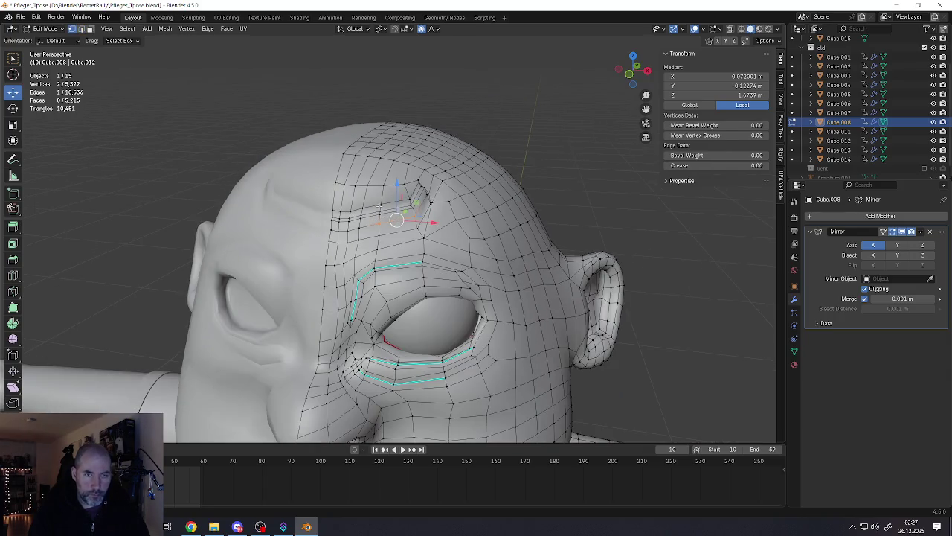
left_click(380, 203)
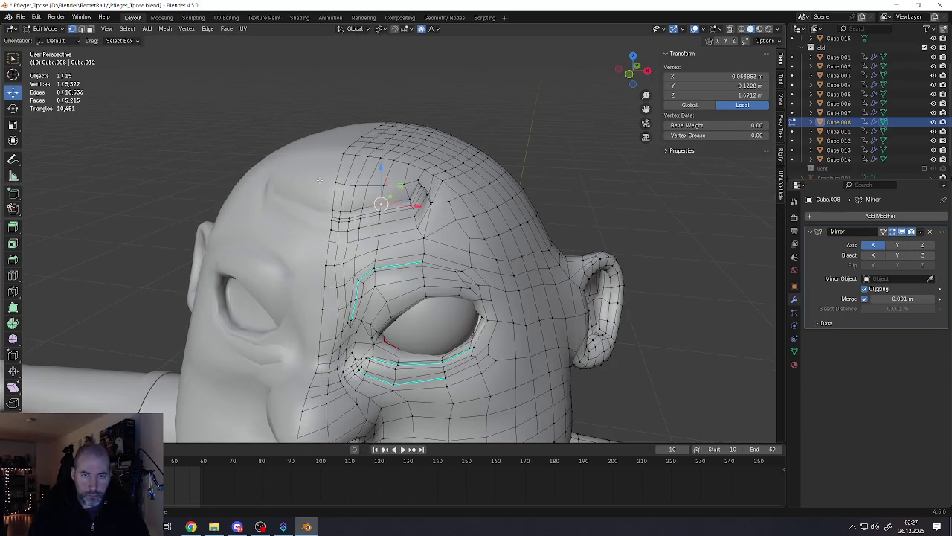
left_click_drag(440, 238, 395, 242)
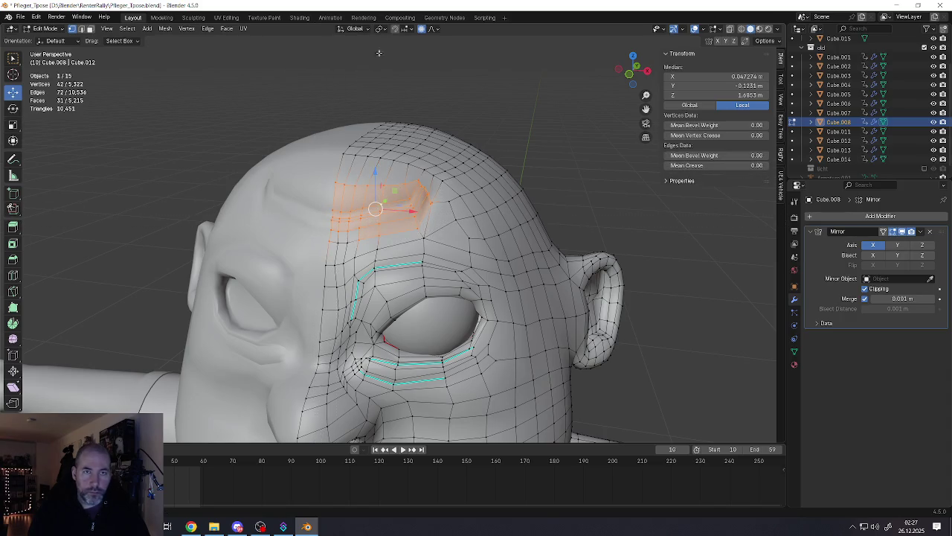
Step: Soften the selected forehead faces with the Smooth tool
left_click(13, 340)
left_click_drag(379, 198, 378, 197)
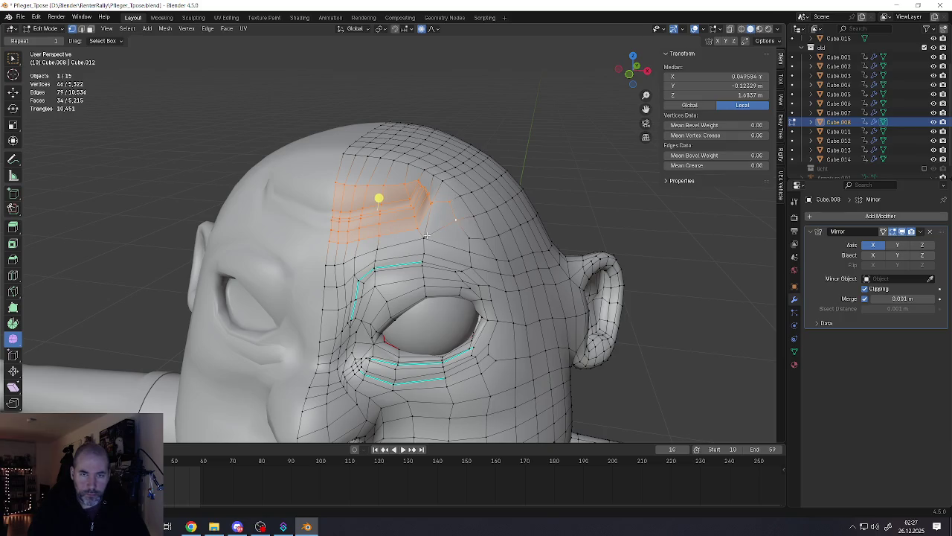
key("2")
middle_click_drag(400, 241, 426, 218)
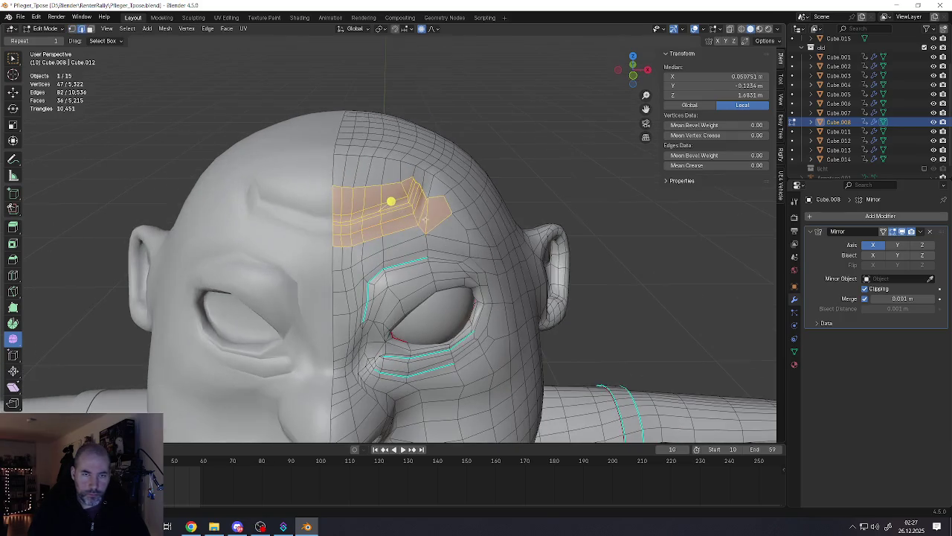
mouse_move(391, 200)
left_mouse_down()
mouse_move(511, 194)
mouse_move(491, 195)
left_mouse_up()
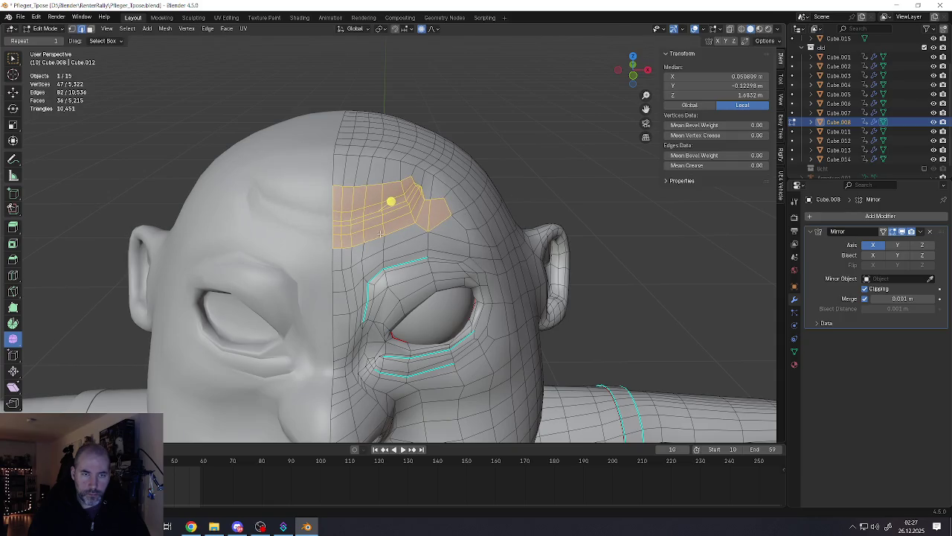
scroll(336, 257, "up", 4)
Step: Knife-cut a new edge at the crease corner and move it to deepen the wrinkle
left_click(336, 257)
key("k")
left_click(336, 256)
middle_click_drag(433, 213, 410, 244)
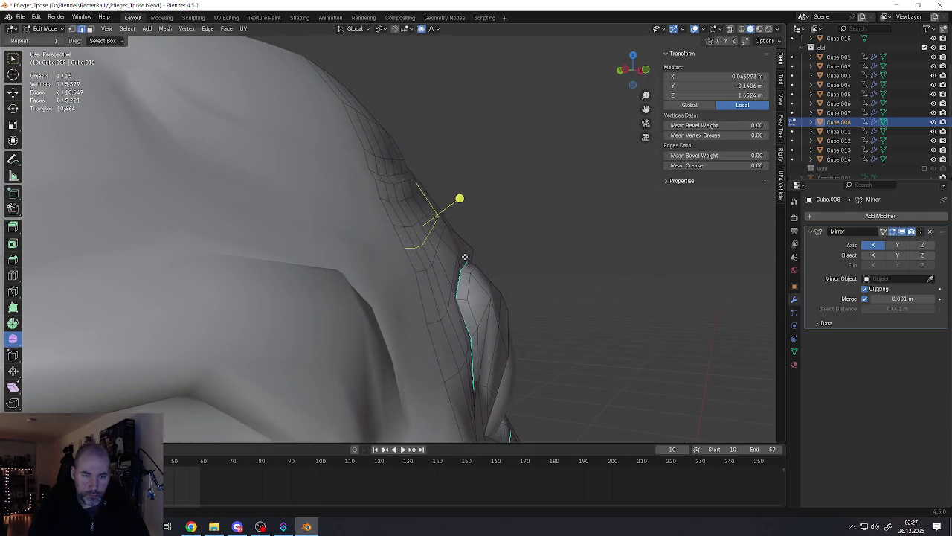
key("Return")
key("g")
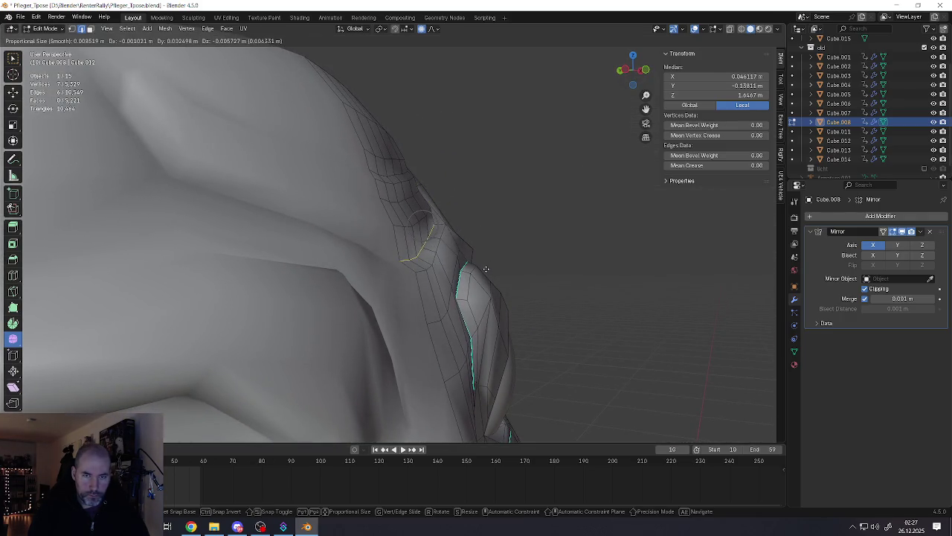
left_click(485, 266)
mouse_move(487, 263)
middle_mouse_down()
mouse_move(420, 246)
mouse_move(468, 212)
middle_mouse_up()
scroll(419, 246, "down", 3)
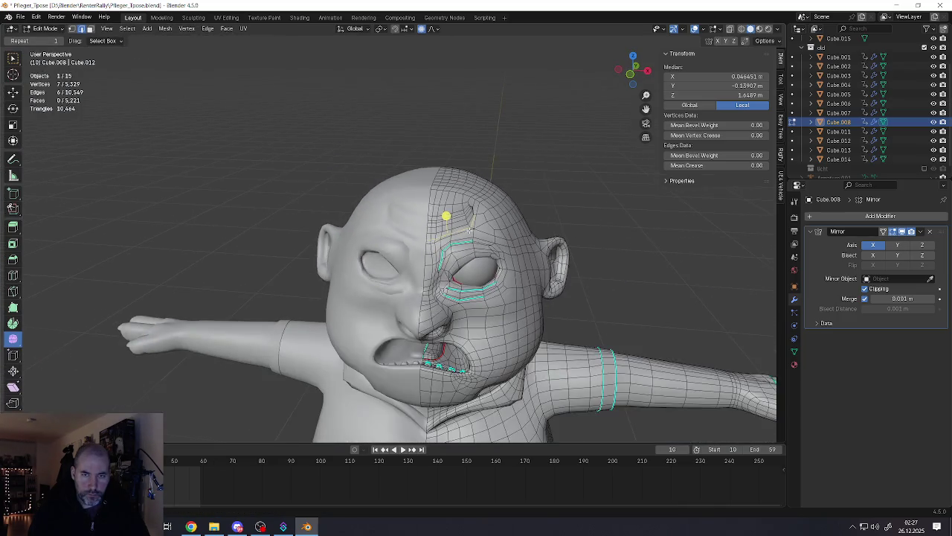
scroll(479, 205, "up", 4)
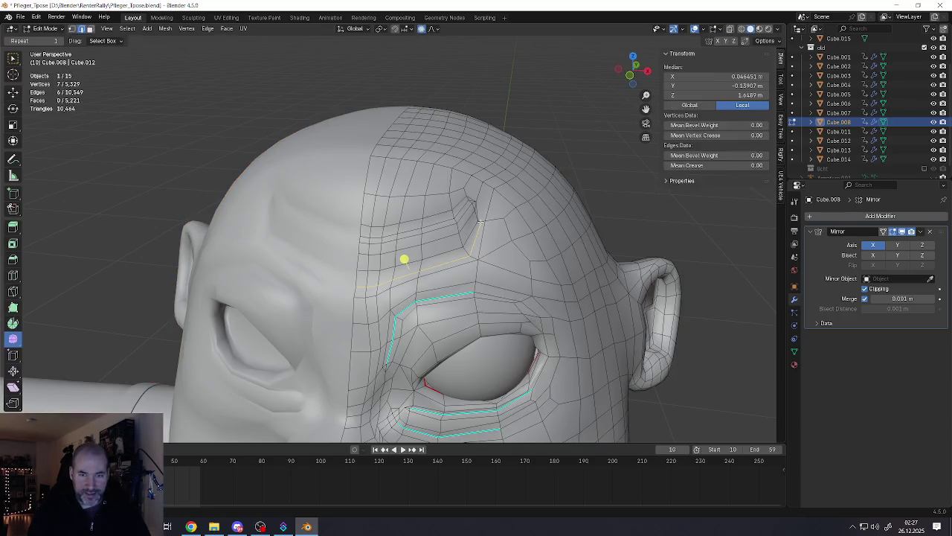
Step: Reposition the vertex at the forehead crease corner
left_click(478, 201)
scroll(483, 201, "up", 3)
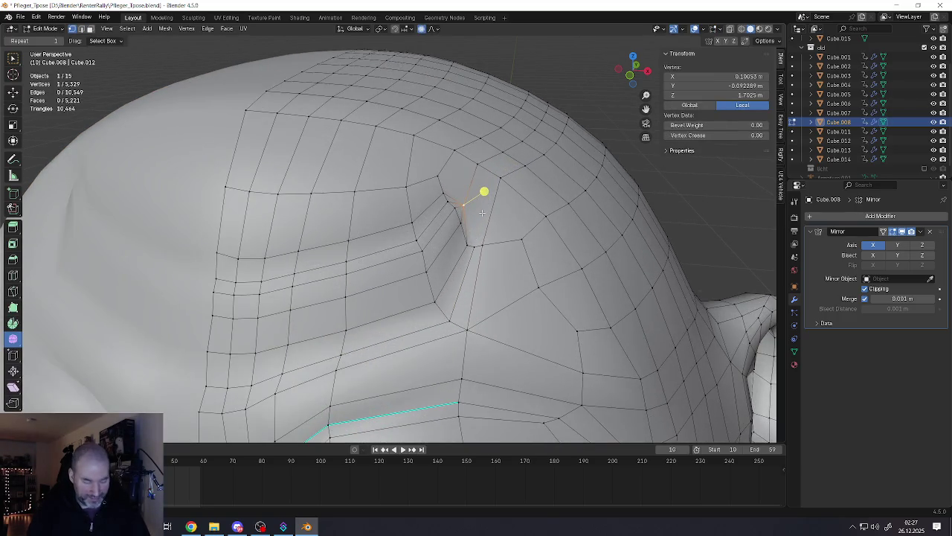
key("g")
left_click(491, 198)
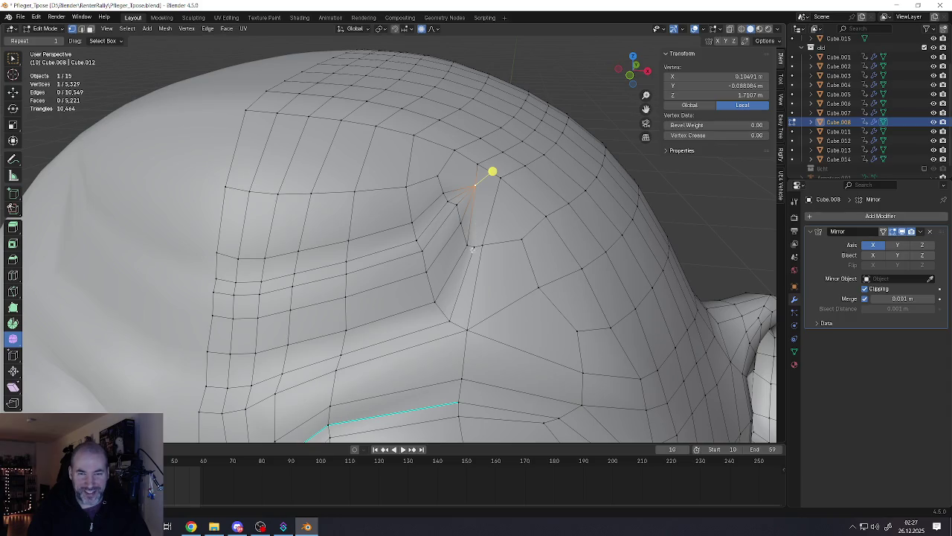
scroll(474, 251, "down", 3)
scroll(500, 216, "down", 2)
Step: Select the patch of vertices and faces around and below the crease corner
left_click(484, 207, "shift")
left_click(474, 197, "shift")
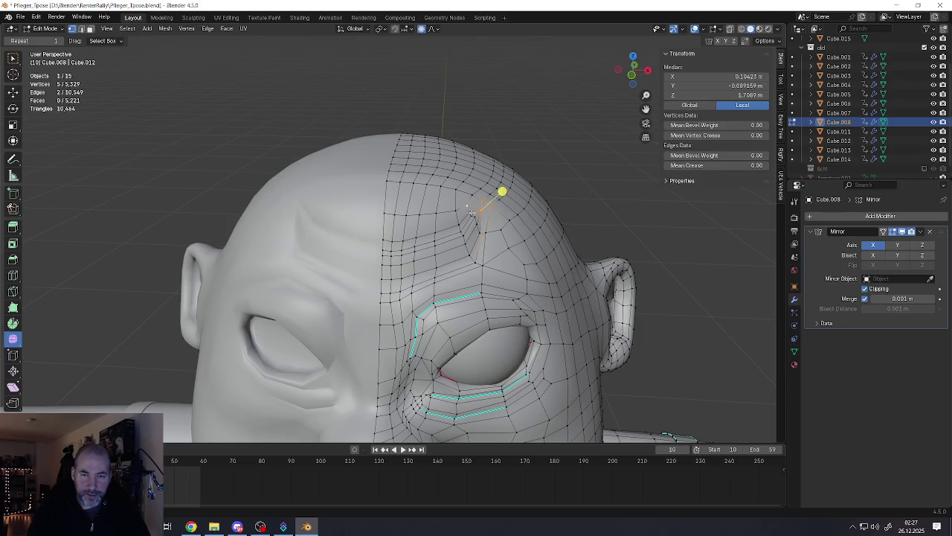
left_click_drag(489, 237, 491, 238, "shift")
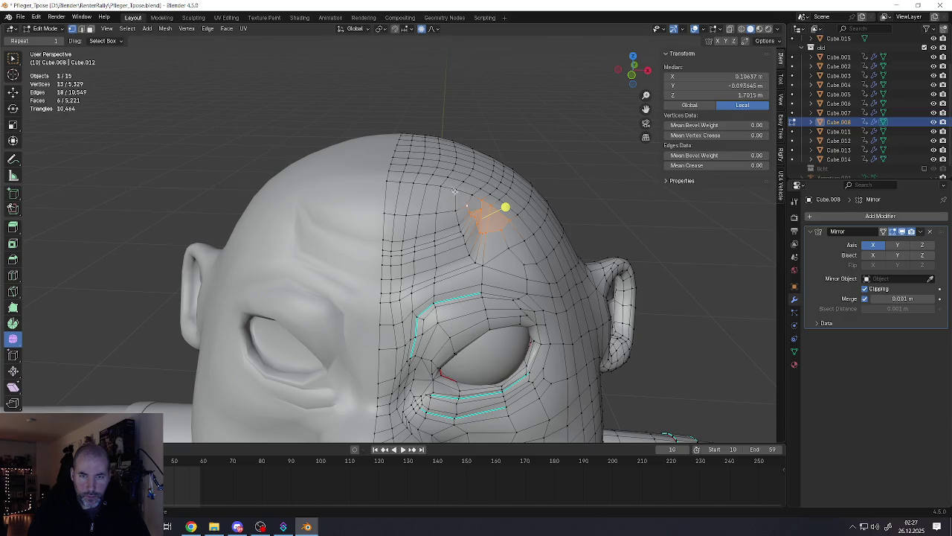
left_click_drag(501, 229, 517, 270, "shift")
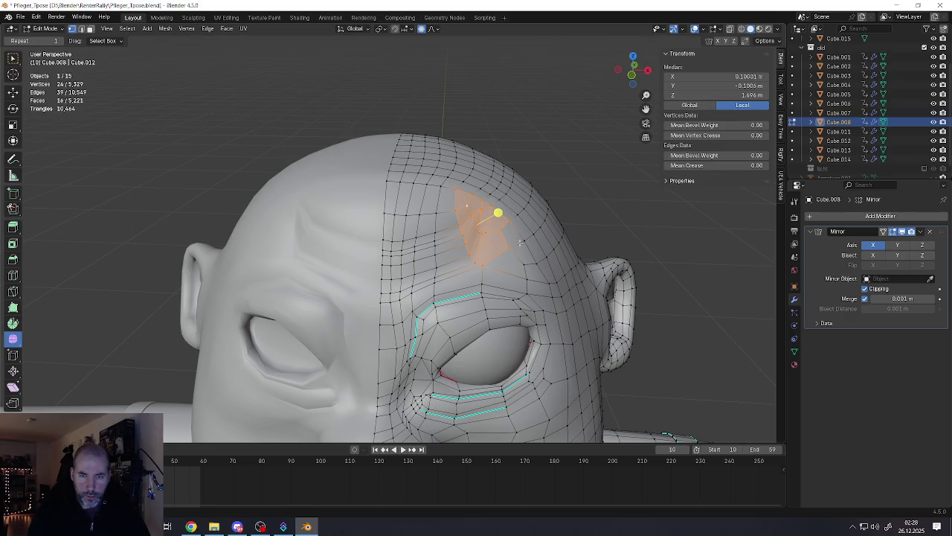
middle_click_drag(502, 232, 506, 213)
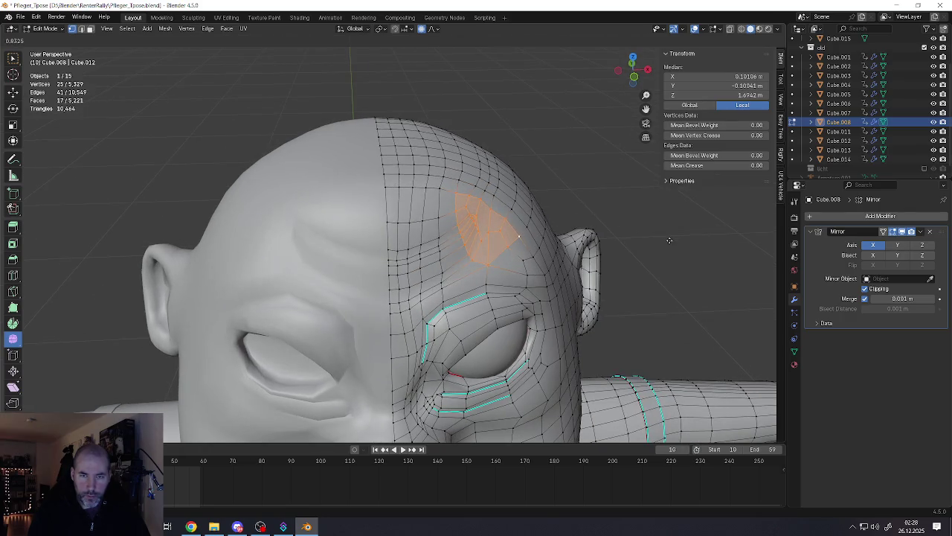
middle_click_drag(693, 252, 505, 213)
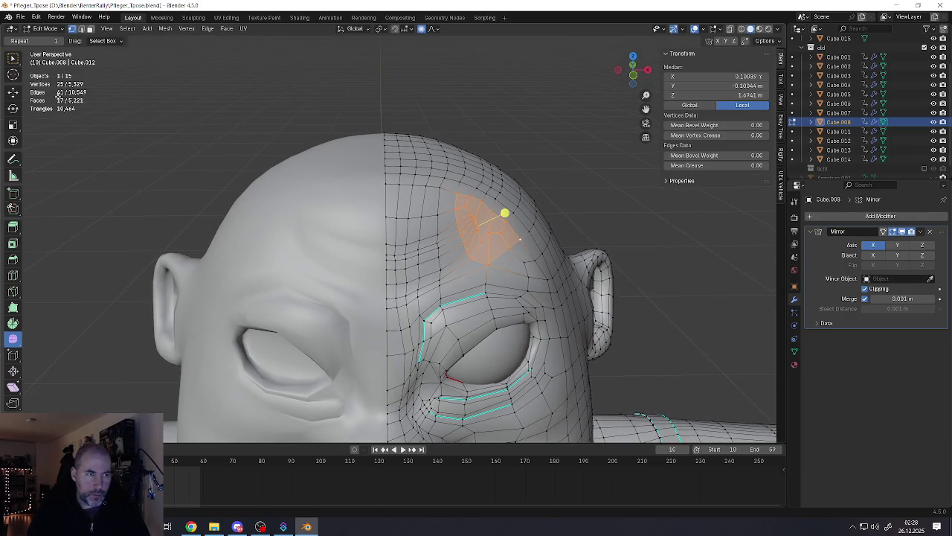
Step: Drop the lower vertex from the patch and shift the patch sideways along X with the Move gizmo
left_click(12, 93)
middle_click_drag(476, 245, 512, 265)
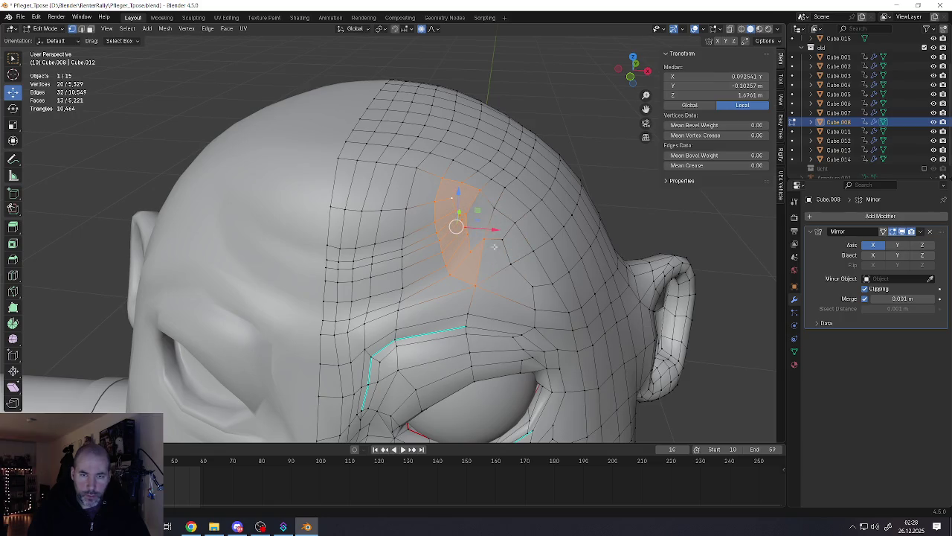
left_click(476, 287, "shift")
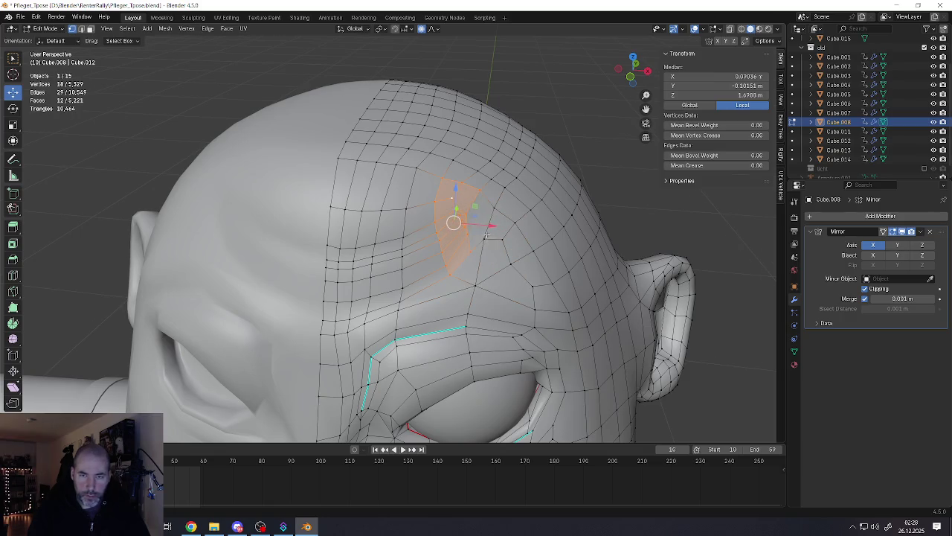
middle_click_drag(486, 235, 493, 231)
left_click_drag(491, 223, 494, 222)
middle_click_drag(495, 222, 491, 220)
left_click_drag(502, 224, 512, 224)
Step: Lower the forehead patch slightly along Z and push it further along X with falloff
middle_click_drag(512, 224, 486, 185)
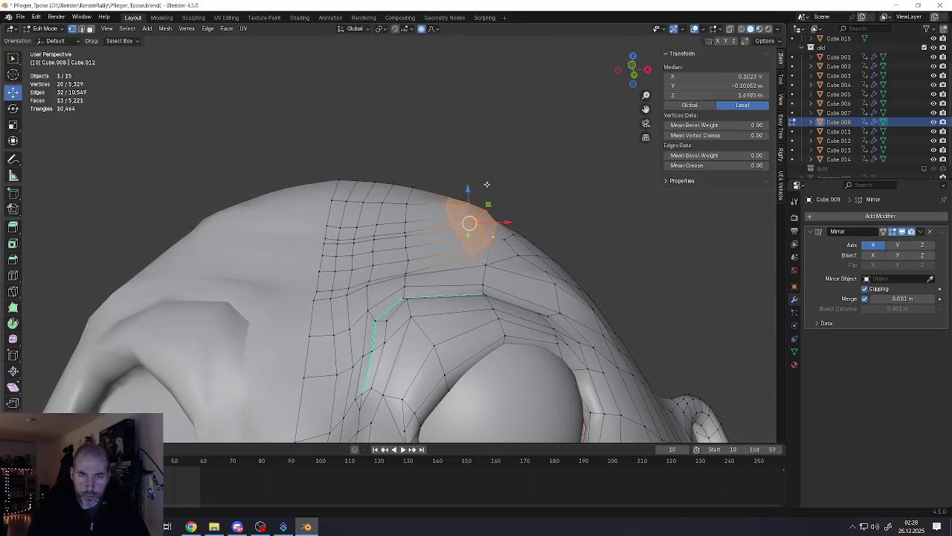
left_click_drag(468, 189, 468, 194)
middle_click_drag(468, 193, 507, 247)
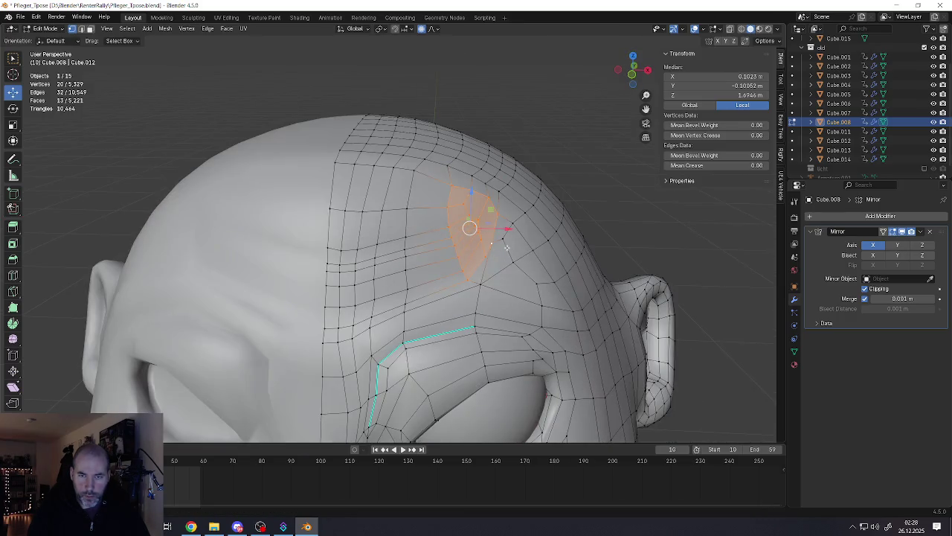
left_click_drag(513, 229, 516, 246)
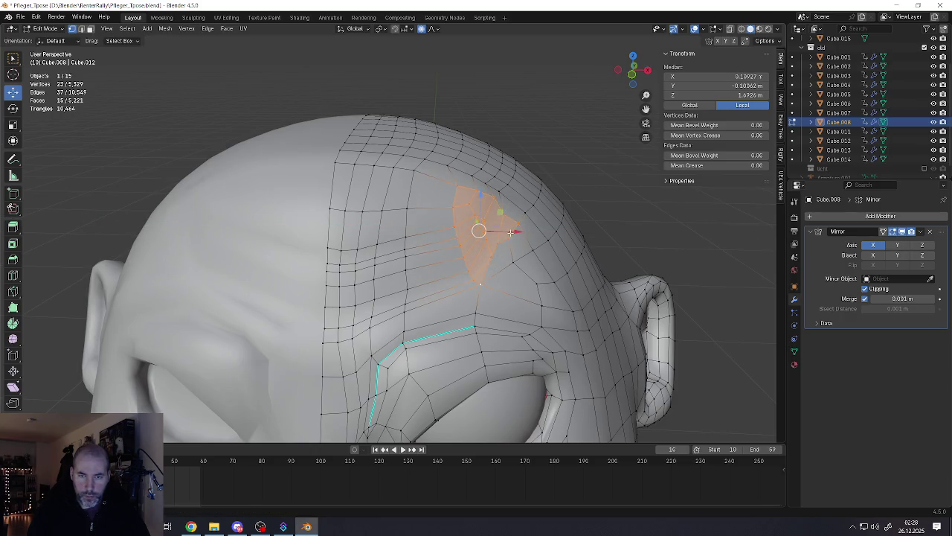
left_click_drag(511, 233, 523, 233)
left_click(518, 233)
mouse_move(519, 233)
middle_mouse_down()
mouse_move(484, 226)
mouse_move(529, 215)
middle_mouse_up()
Step: Push the forehead patch inward slightly with Shrink/Fatten
left_click(12, 339)
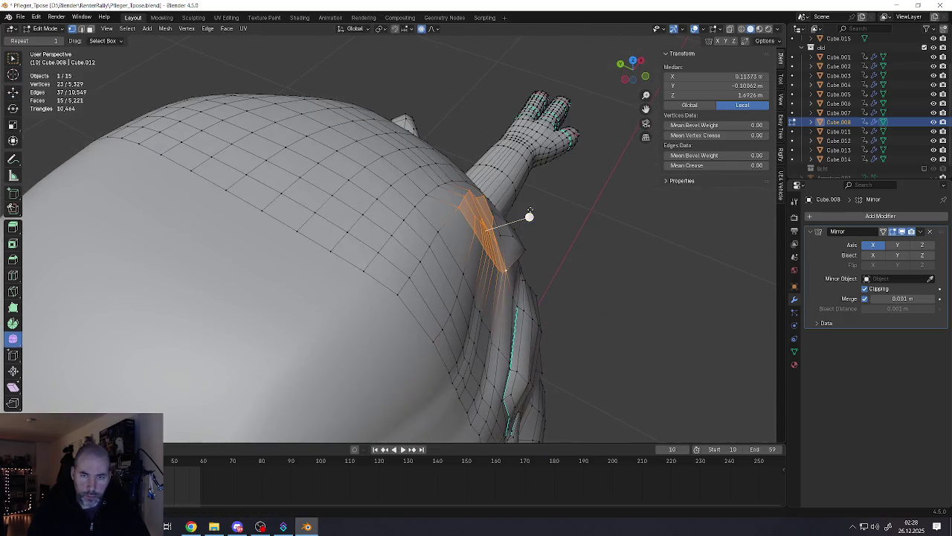
left_click_drag(529, 217, 671, 235)
left_click_drag(710, 272, 709, 272)
mouse_move(709, 273)
middle_mouse_down()
mouse_move(449, 240)
mouse_move(439, 255)
middle_mouse_up()
scroll(423, 251, "down", 4)
Step: Check the whole character, then nudge a forehead vertex with soft proportional falloff
scroll(436, 249, "down", 3)
key("Tab")
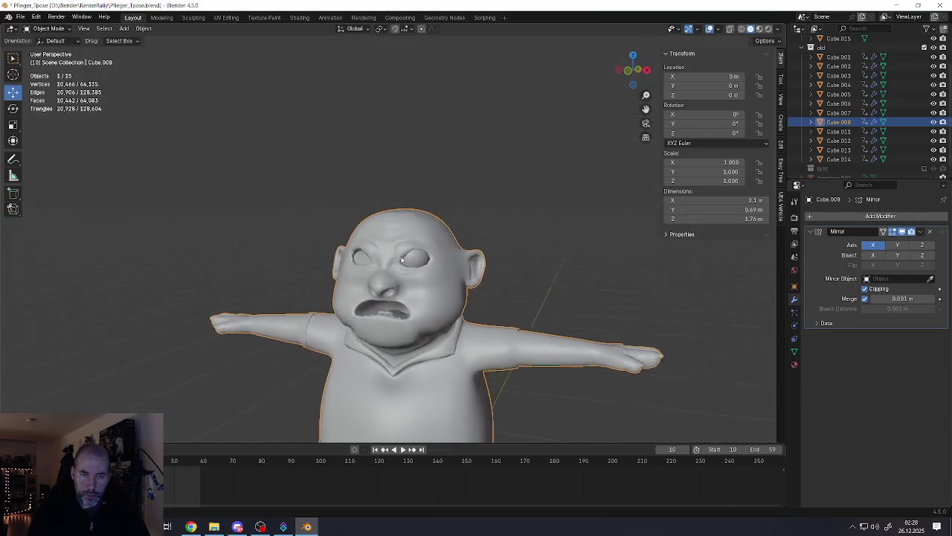
scroll(439, 255, "up", 2)
scroll(439, 254, "up", 4)
key("Tab")
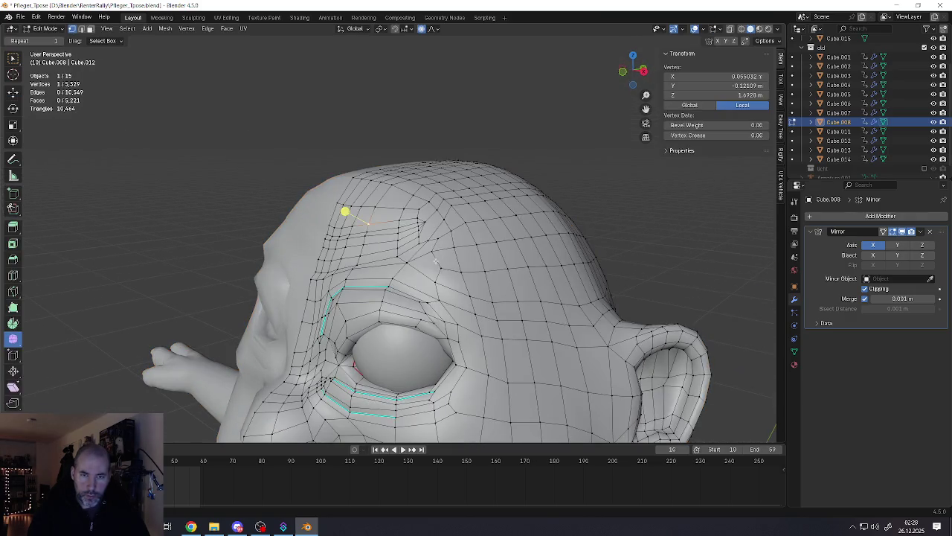
middle_click_drag(423, 228, 456, 223)
key("g")
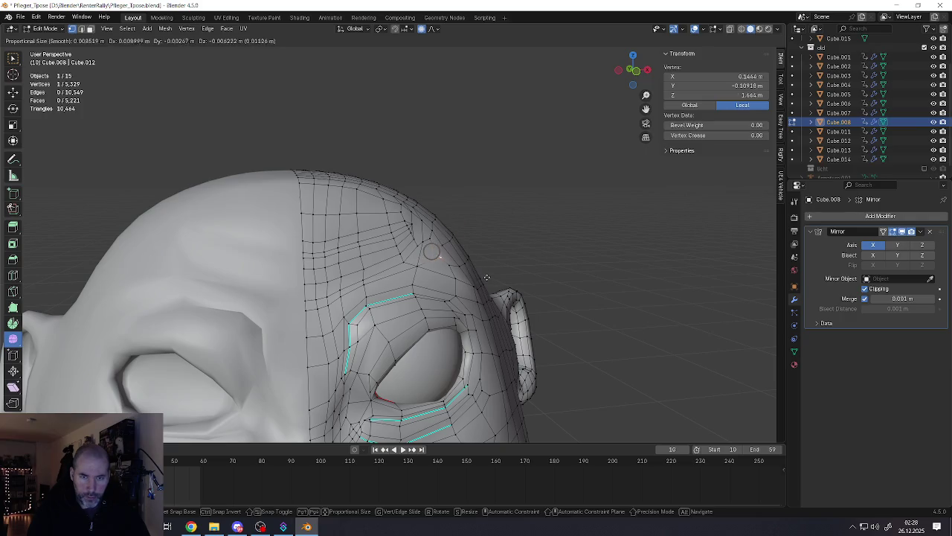
left_click(486, 283)
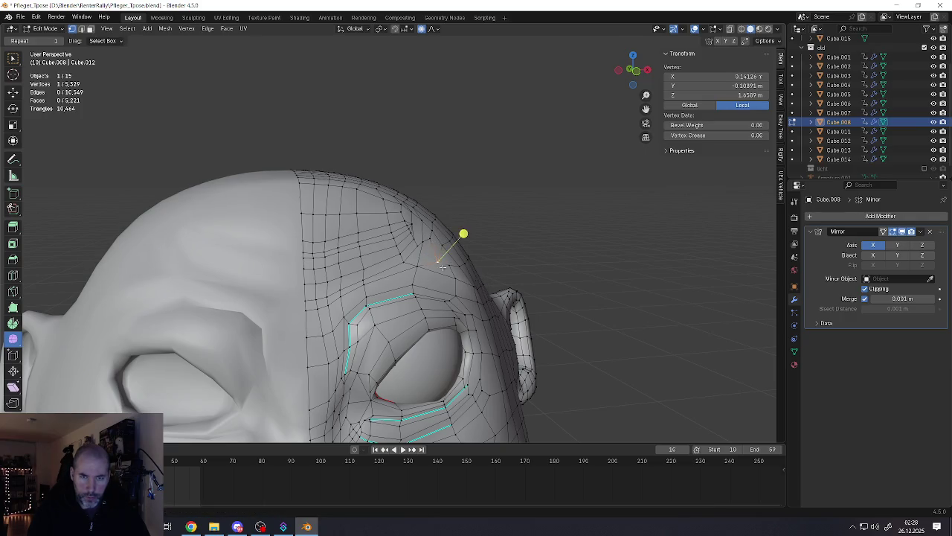
Step: Reposition a forehead vertex through several small proportional grab moves
middle_click_drag(486, 283, 475, 284)
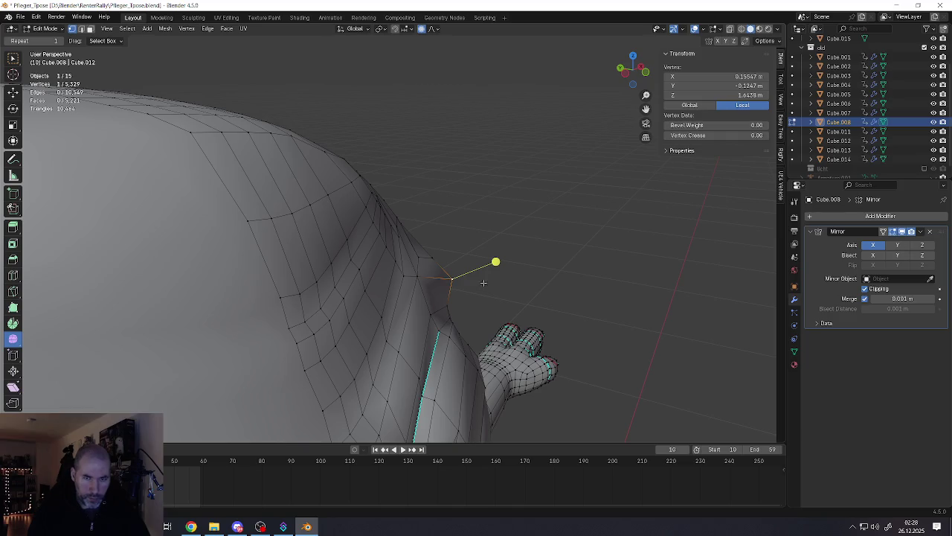
middle_click_drag(423, 256, 398, 233)
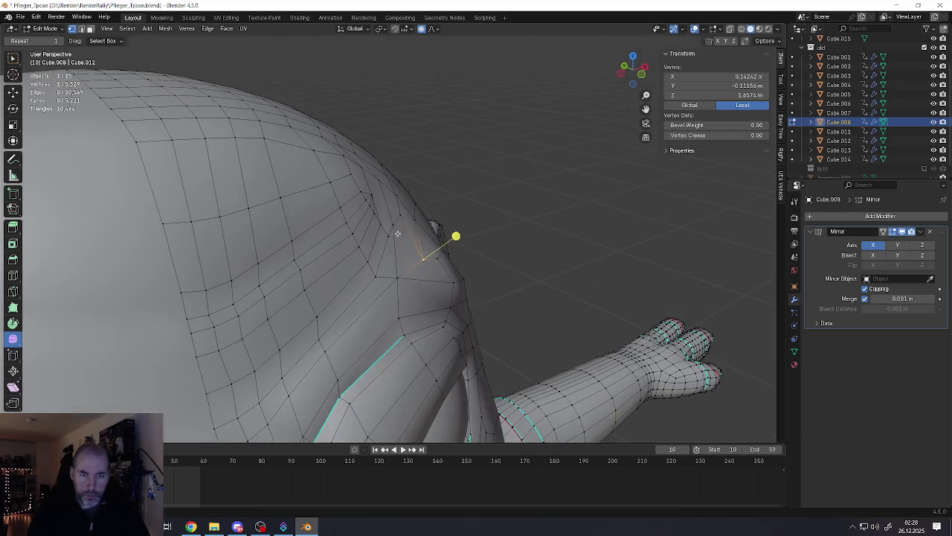
key("g")
left_click(415, 248)
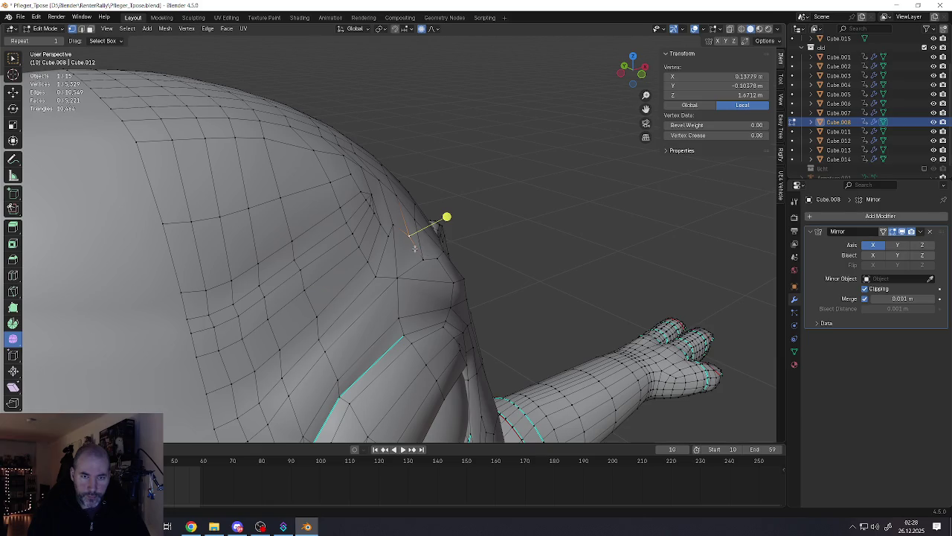
key("g")
left_click(404, 250)
key("g")
left_click(399, 255)
key("g")
left_click(415, 247)
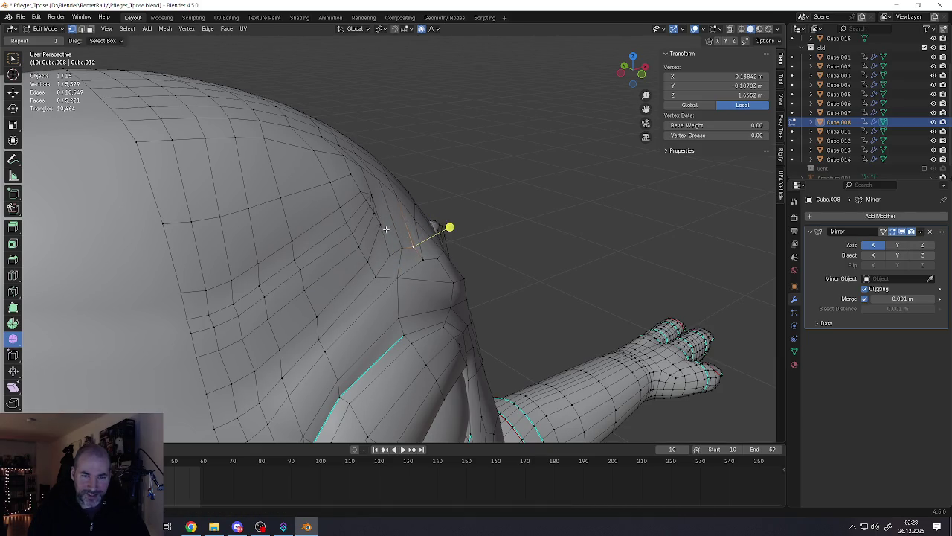
Step: Push the upper forehead vertices upward with soft-falloff moves, adjusting the falloff radius
key("g")
left_click(383, 235)
key("g")
left_click(376, 224)
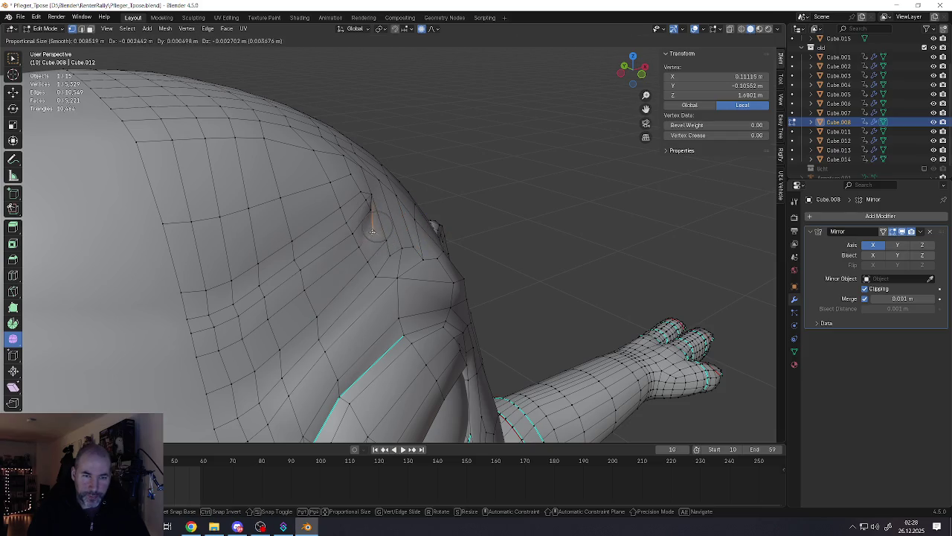
scroll(371, 216, "down", 2)
left_click(367, 212)
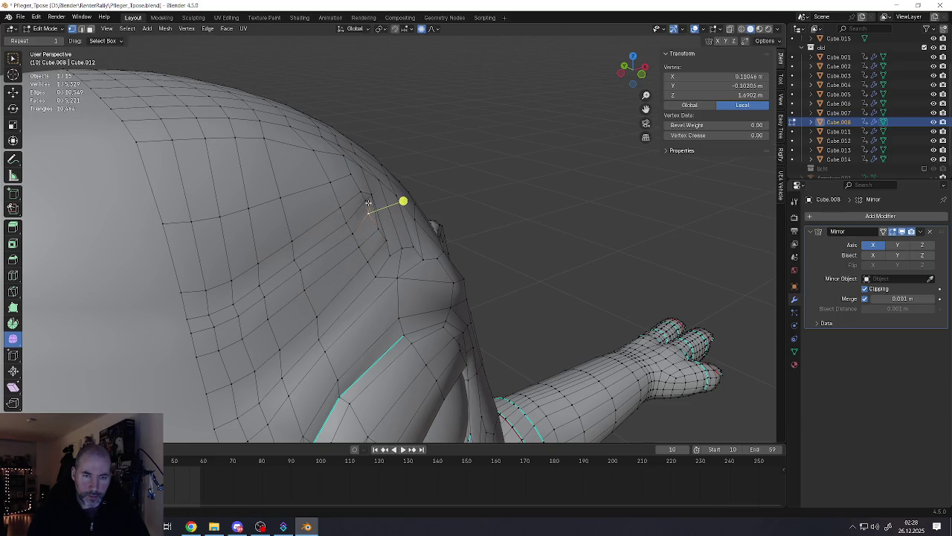
key("g")
left_click(372, 194)
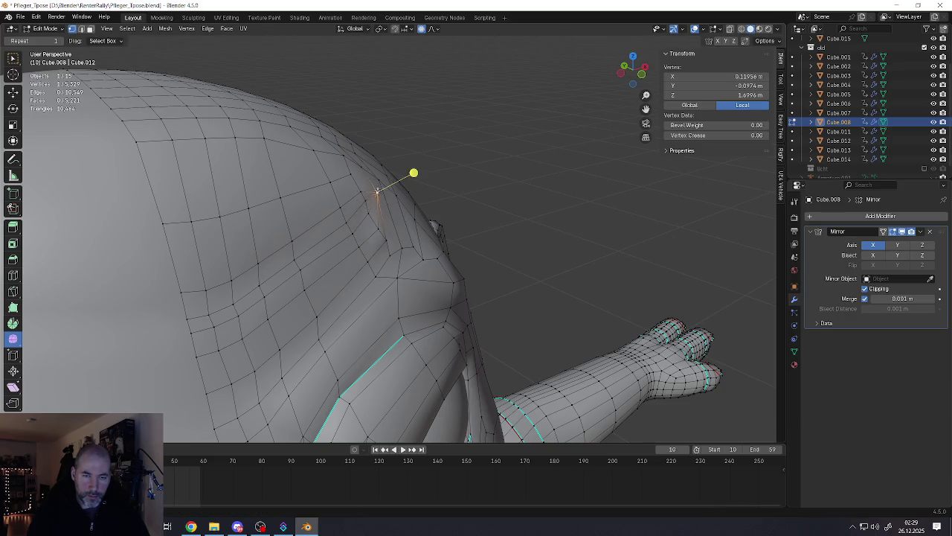
middle_click_drag(378, 191, 414, 210)
Step: Select a short forehead vertex path, zoom to it, and fine-tune individual vertices
left_click(414, 216, "ctrl")
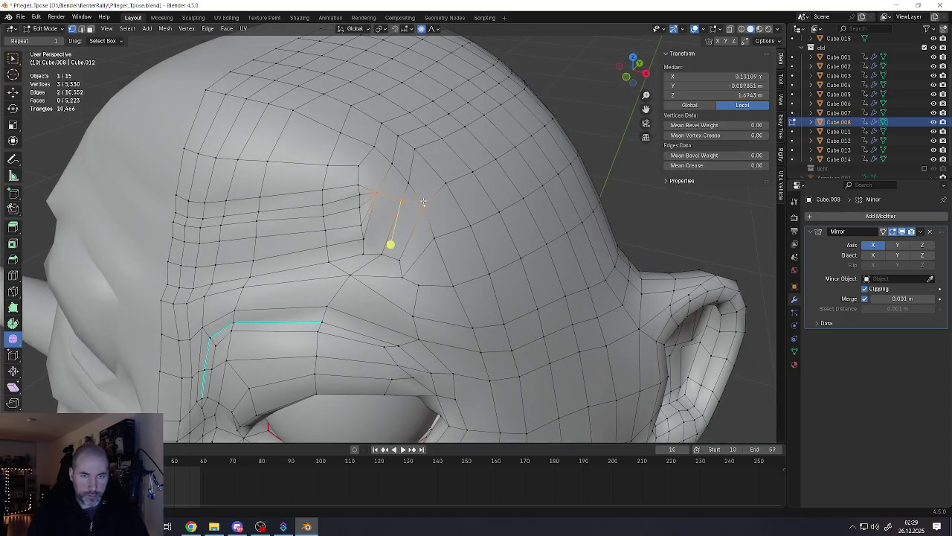
key("KP_Decimal")
left_click(342, 186)
key("g")
left_click(340, 186)
mouse_move(340, 185)
middle_mouse_down()
mouse_move(305, 187)
mouse_move(357, 192)
middle_mouse_up()
key("g")
left_click(400, 221)
scroll(399, 221, "down", 5)
mouse_move(399, 221)
middle_mouse_down()
mouse_move(416, 249)
mouse_move(376, 270)
middle_mouse_up()
Step: Review the reshaped forehead in Object Mode before returning to mesh editing
key("Tab")
scroll(416, 249, "down", 3)
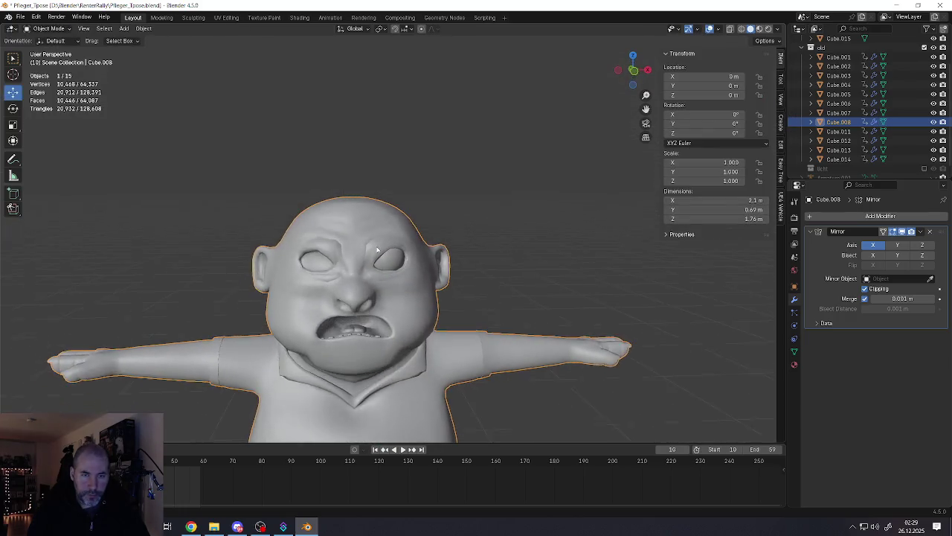
scroll(376, 270, "down", 2)
scroll(376, 270, "up", 1)
scroll(375, 270, "up", 2)
scroll(368, 253, "up", 3)
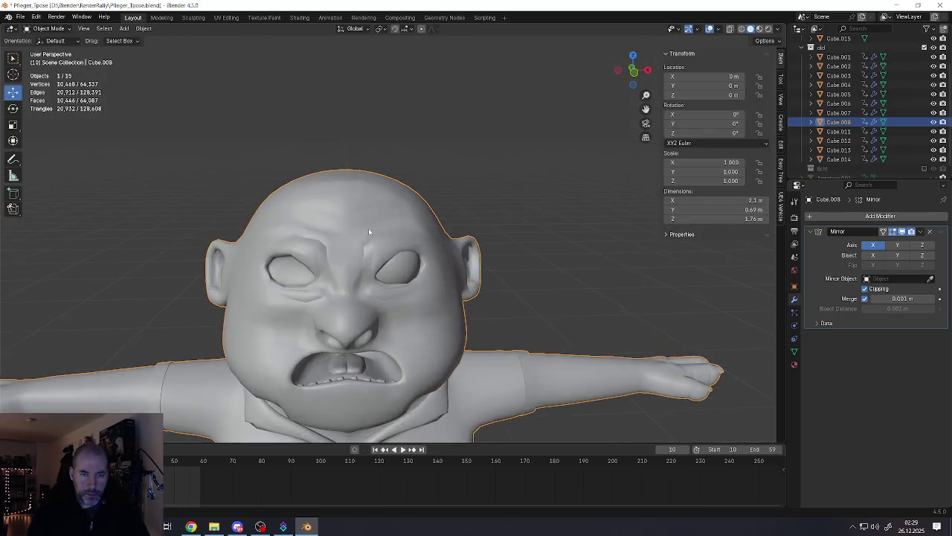
scroll(375, 228, "up", 3)
key("Tab")
Step: Select the forehead wrinkle edge loops and mark them sharp
left_click(295, 255, "alt")
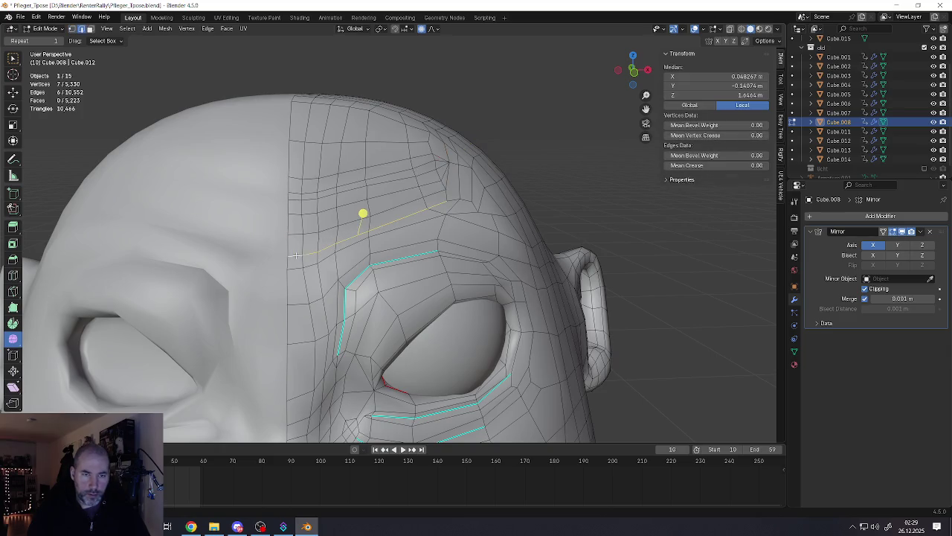
left_click(328, 227, "shift")
mouse_move(329, 227)
middle_mouse_down()
mouse_move(387, 219)
mouse_move(362, 253)
middle_mouse_up()
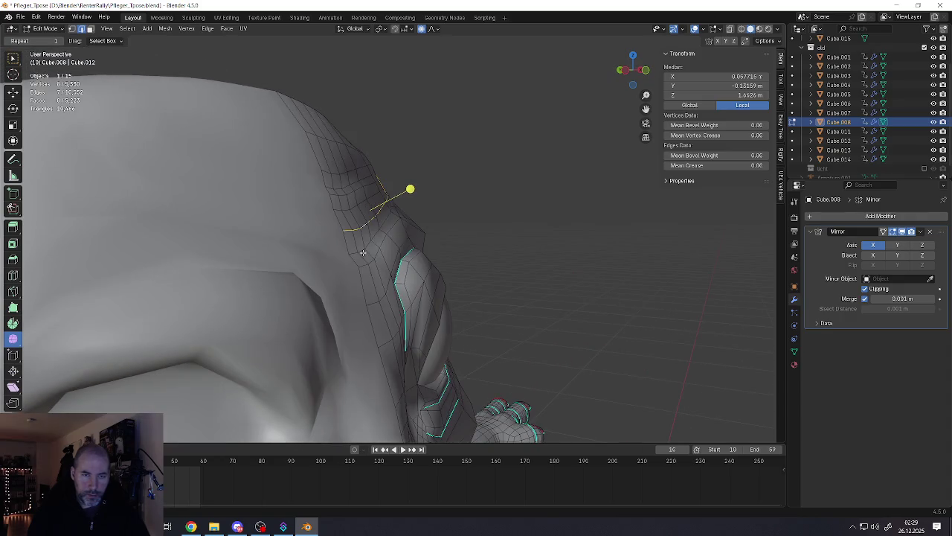
left_click(373, 237, "alt")
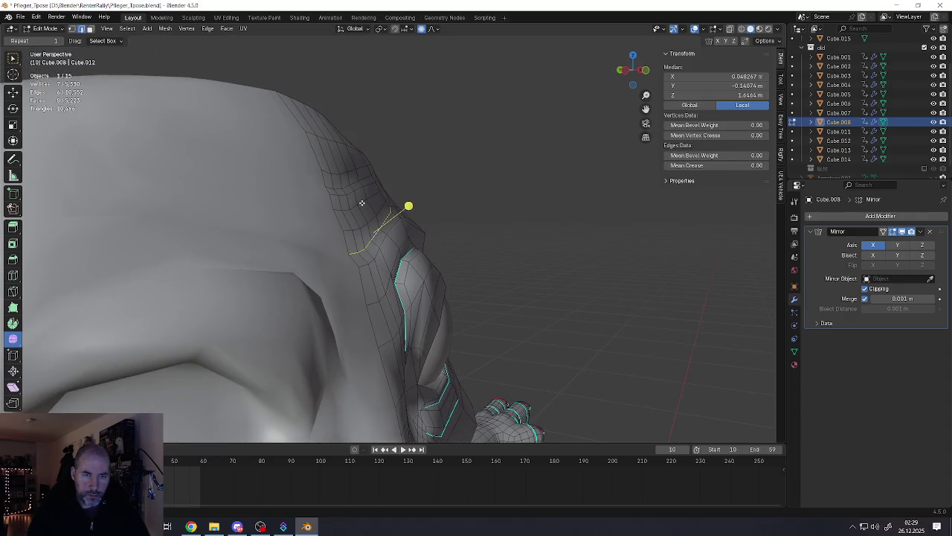
left_click(355, 184, "alt+shift")
middle_click_drag(356, 184, 296, 210)
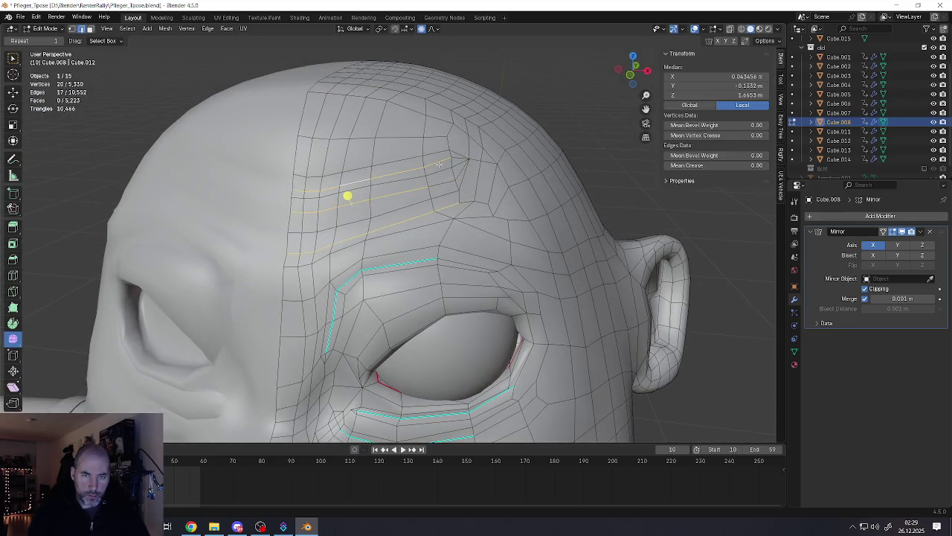
middle_click_drag(444, 205, 375, 230)
key("ctrl+e")
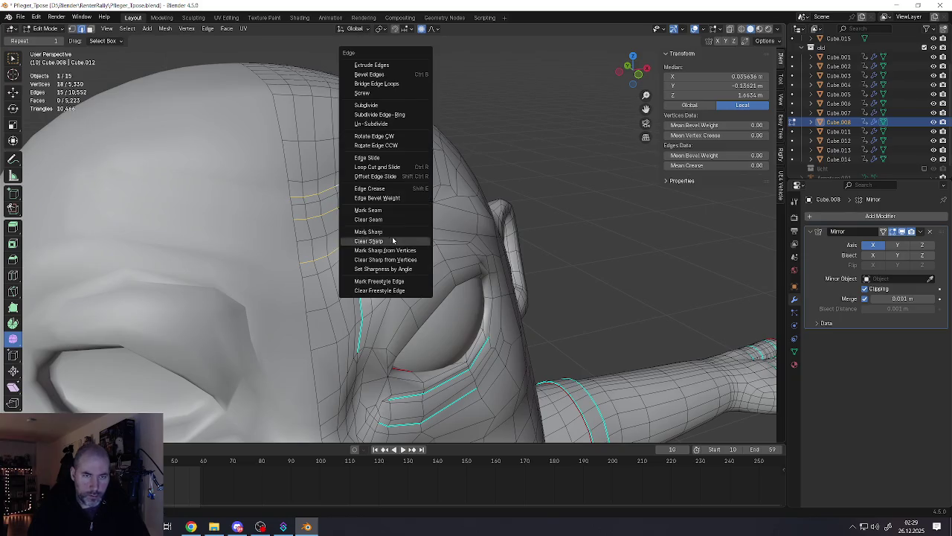
left_click(375, 235)
Step: Inspect the sharp brow creases in Object Mode from a three-quarter view
scroll(359, 196, "down", 5)
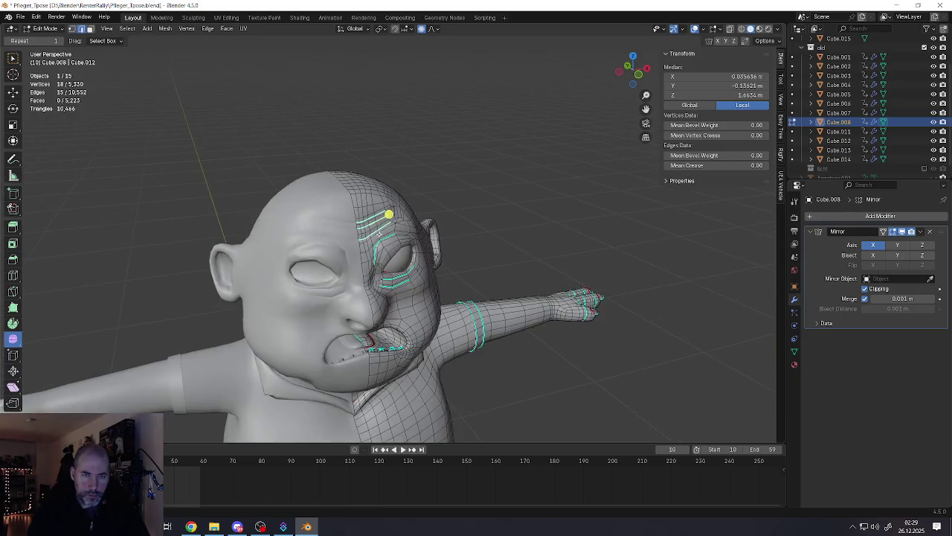
key("Tab")
scroll(389, 215, "down", 3)
scroll(368, 237, "up", 3)
scroll(367, 237, "down", 2)
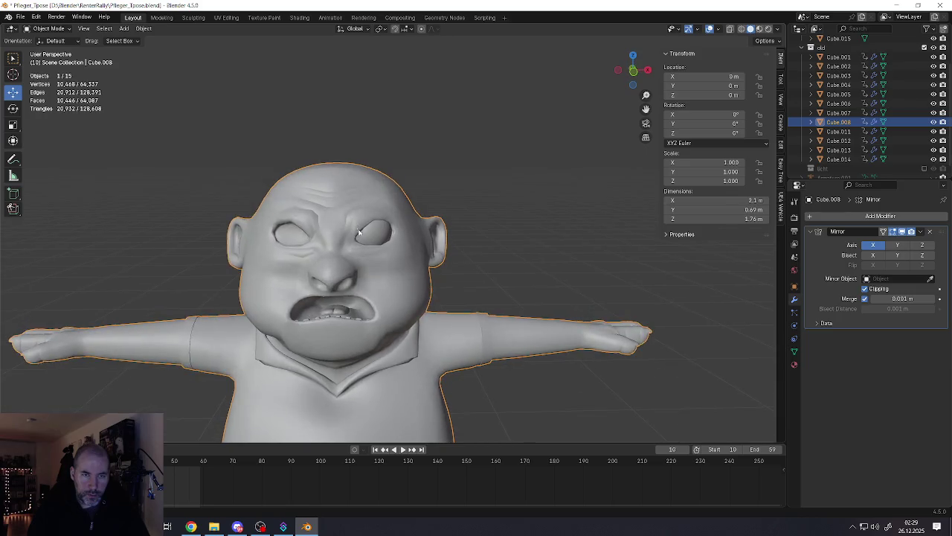
scroll(368, 237, "down", 3)
mouse_move(368, 237)
middle_mouse_down()
mouse_move(307, 244)
mouse_move(327, 257)
mouse_move(331, 235)
middle_mouse_up()
scroll(328, 253, "up", 5)
Step: Clear the sharp marking from two upper forehead crease edges
key("Tab")
left_click(259, 240)
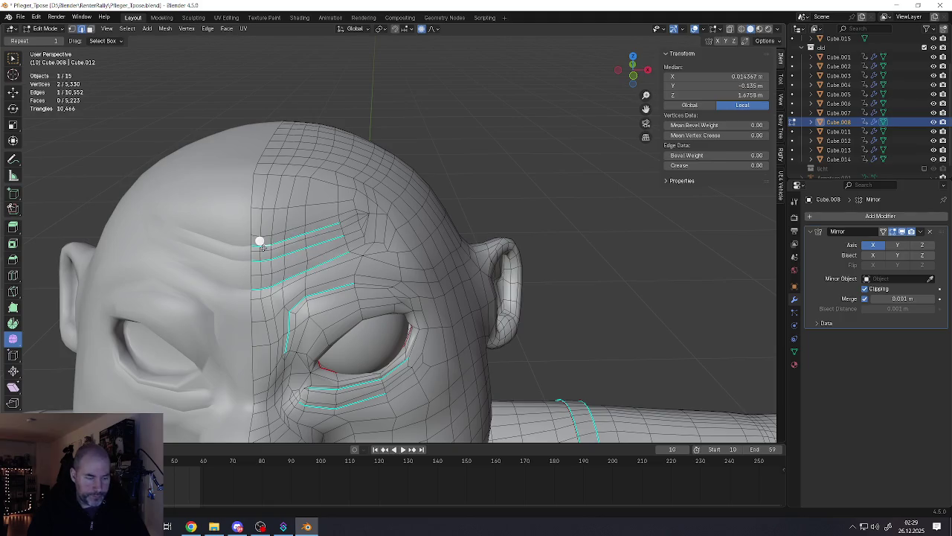
key("ctrl+e")
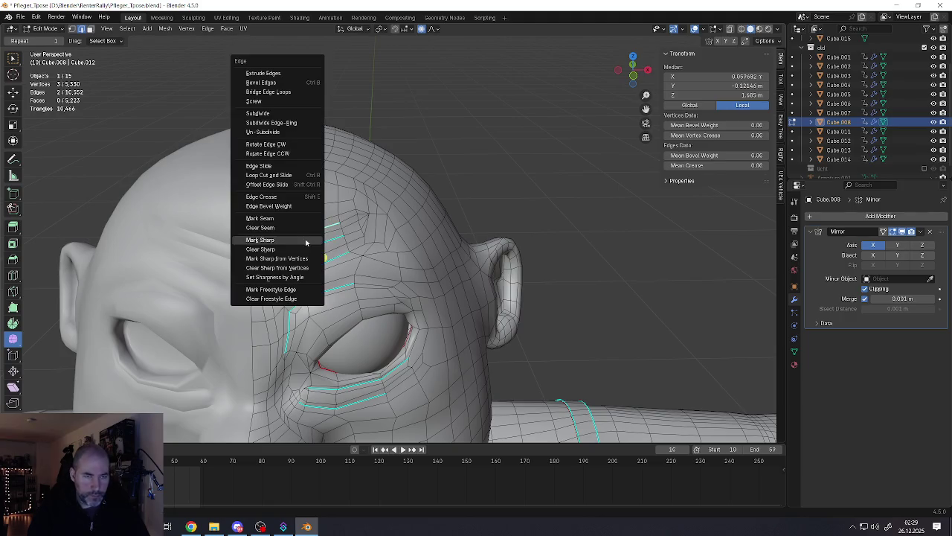
left_click(292, 250)
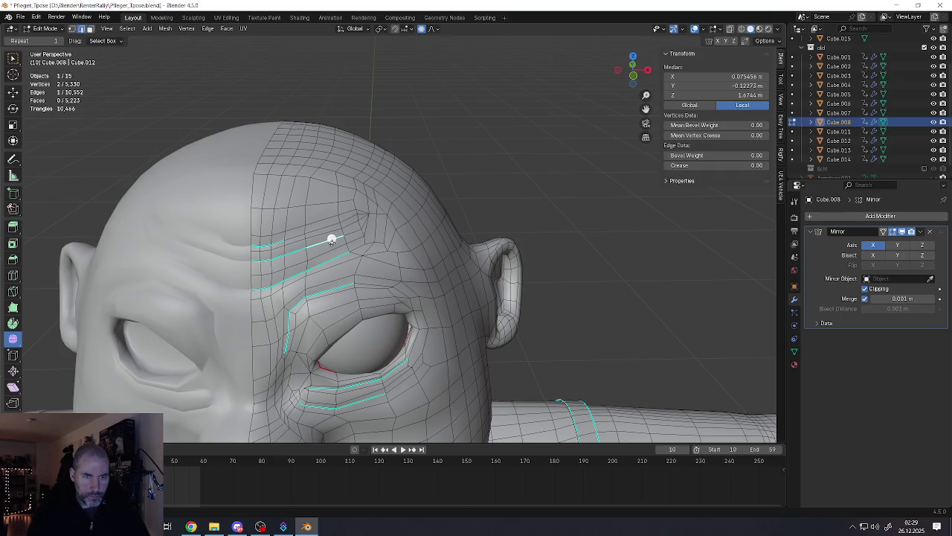
key("ctrl+e")
left_click(329, 247)
Step: Box-select forehead vertices, then orbit around the whole character in Object Mode
left_click(311, 221)
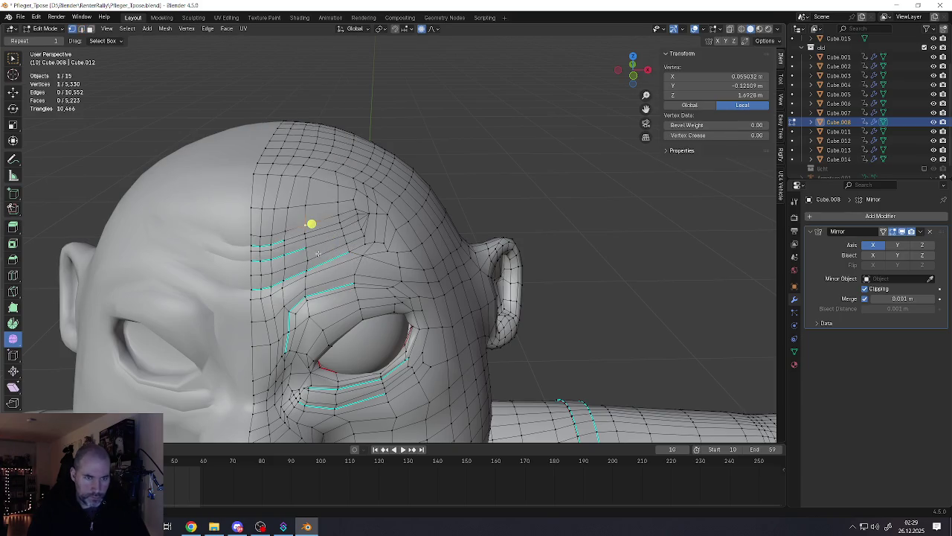
left_click_drag(368, 255, 519, 262)
key("Tab")
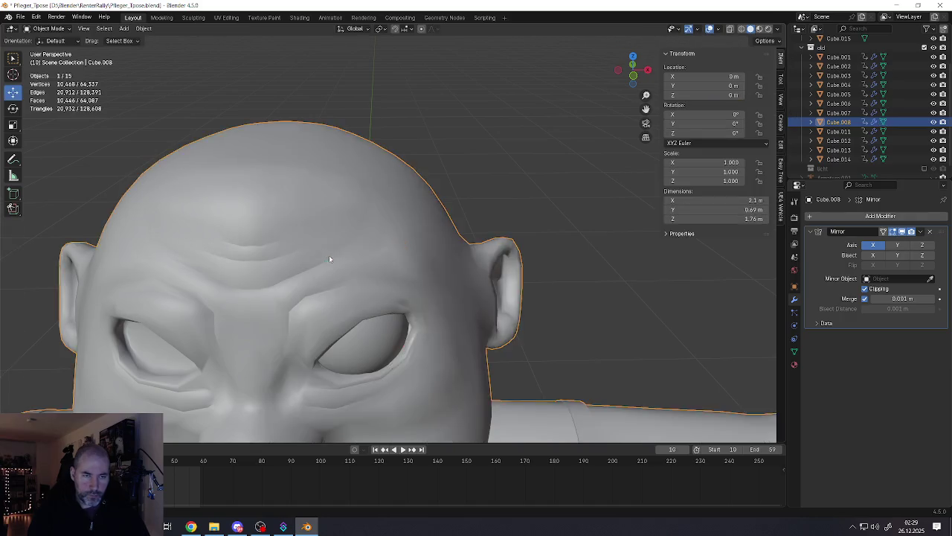
scroll(329, 255, "down", 3)
scroll(320, 256, "down", 2)
scroll(309, 259, "down", 2)
mouse_move(308, 259)
middle_mouse_down()
mouse_move(334, 263)
mouse_move(311, 218)
mouse_move(334, 234)
middle_mouse_up()
scroll(317, 236, "up", 4)
scroll(317, 232, "up", 2)
scroll(310, 215, "down", 3)
Step: Select three upper-cheek vertices between the eye and the ear
key("Tab")
scroll(342, 240, "up", 4)
left_click(343, 242)
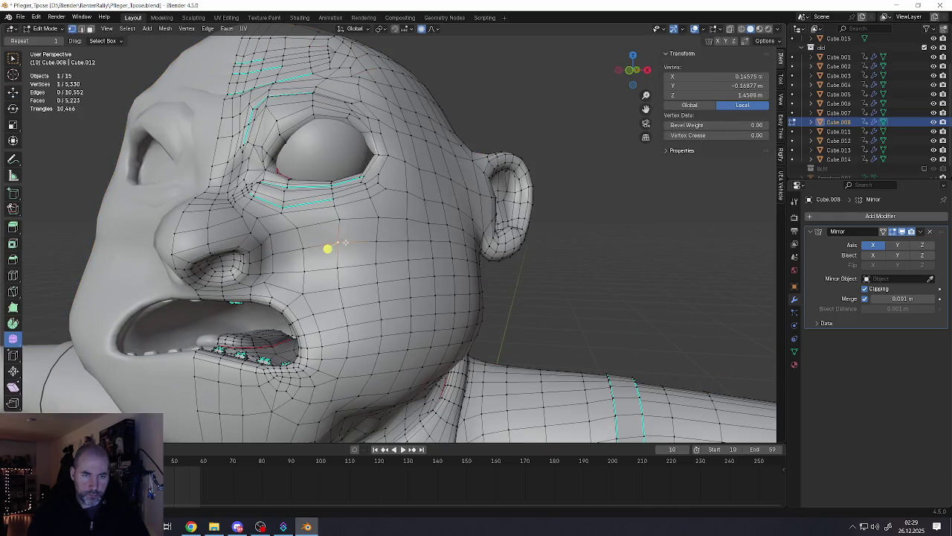
middle_click_drag(404, 224, 404, 244)
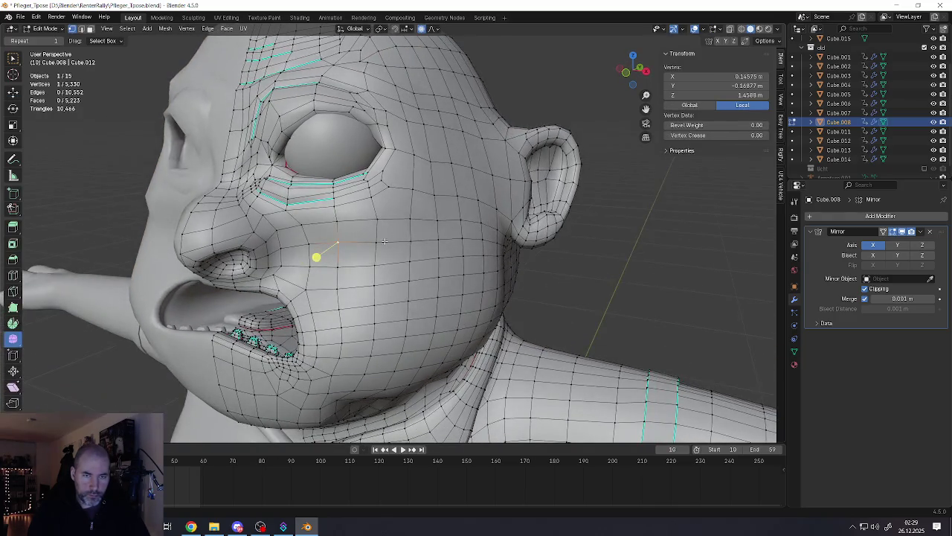
left_click(404, 244, "shift")
middle_click_drag(418, 210, 389, 191)
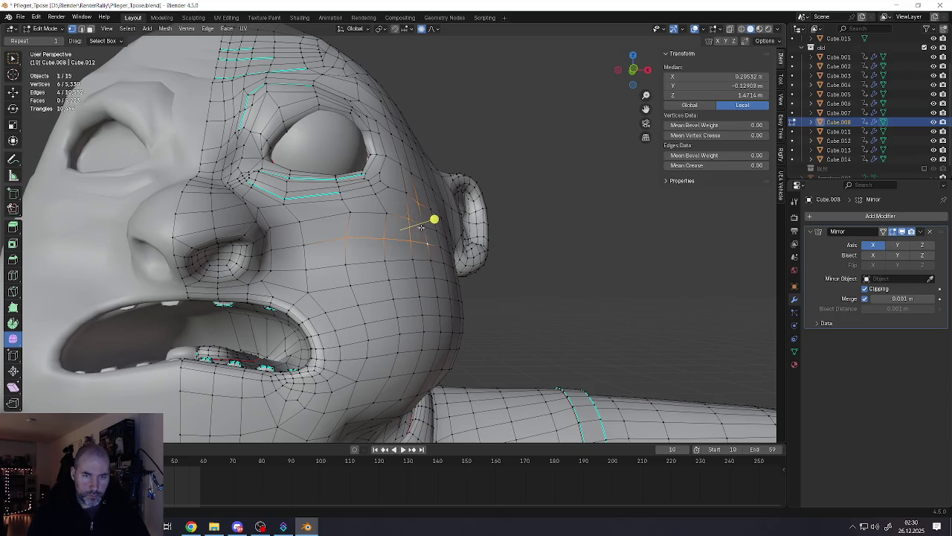
left_click(422, 237, "shift")
mouse_move(421, 237)
middle_mouse_down()
mouse_move(419, 215)
mouse_move(357, 218)
middle_mouse_up()
Step: Reshape the upper cheek with proportional grab moves, enlarging the falloff radius
key("g")
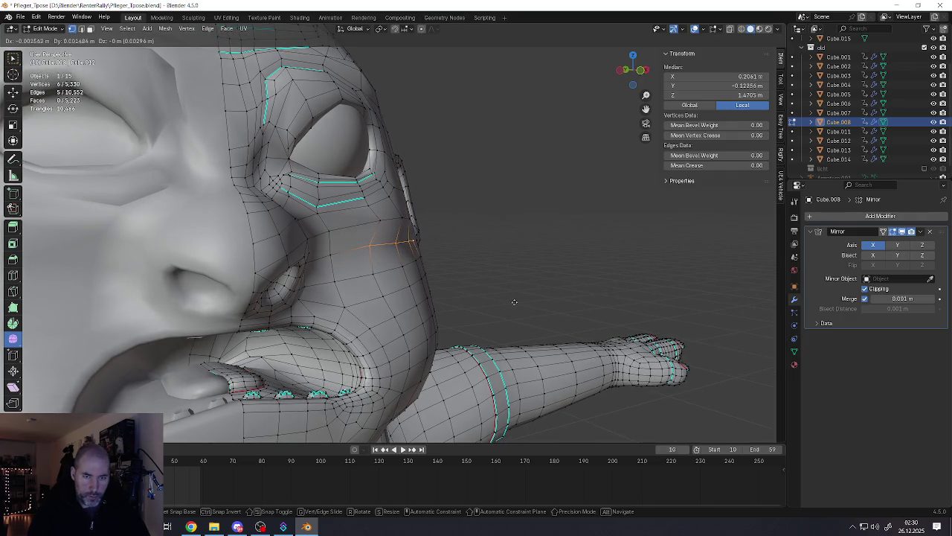
left_click(507, 284)
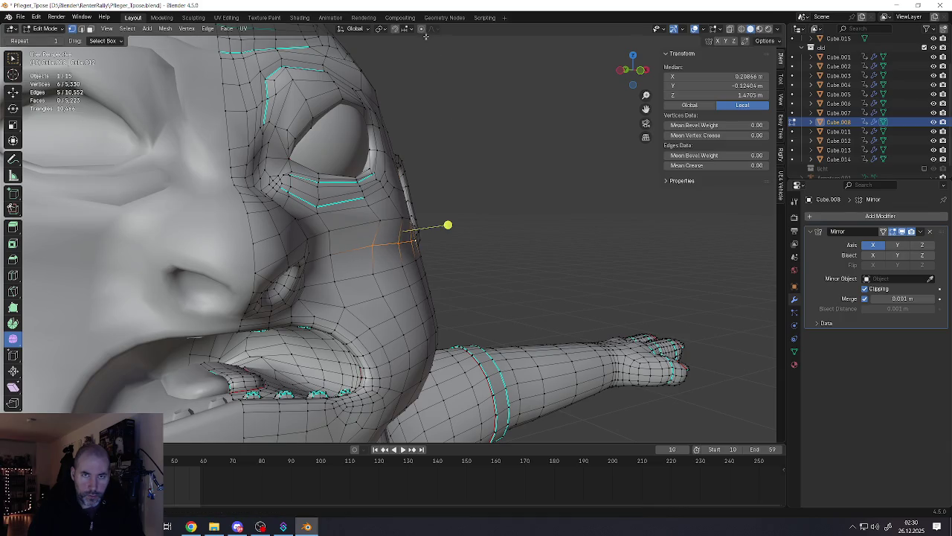
key("g")
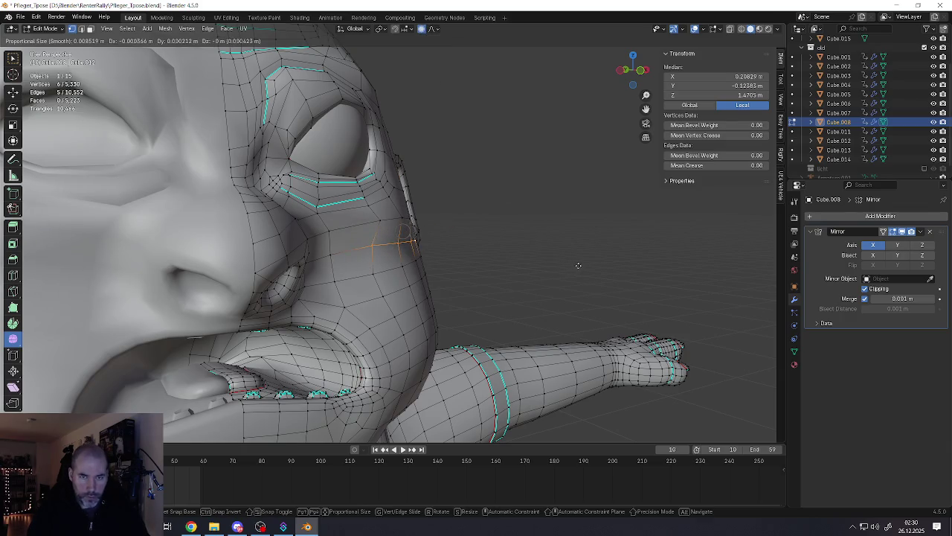
scroll(578, 264, "down", 1)
scroll(578, 264, "down", 9)
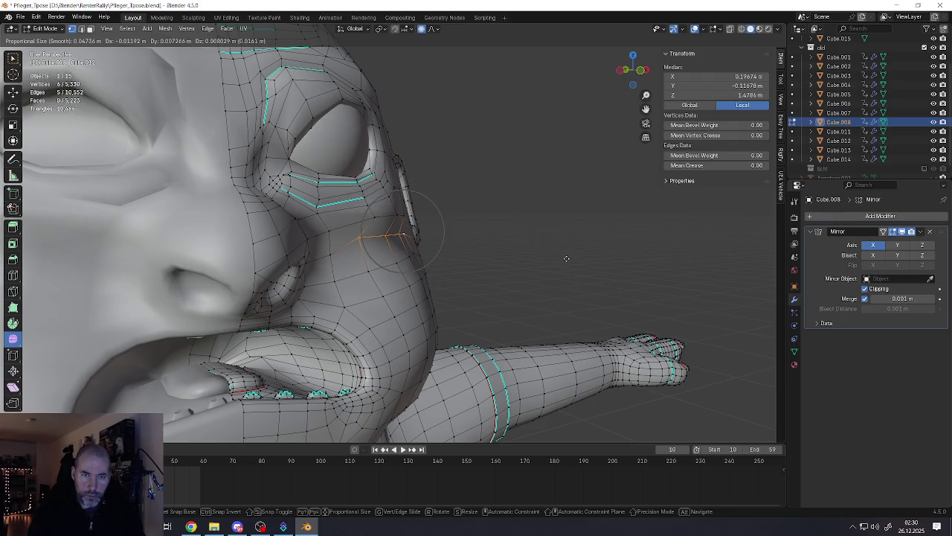
left_click(555, 258)
mouse_move(563, 255)
middle_mouse_down()
mouse_move(436, 211)
mouse_move(425, 230)
middle_mouse_up()
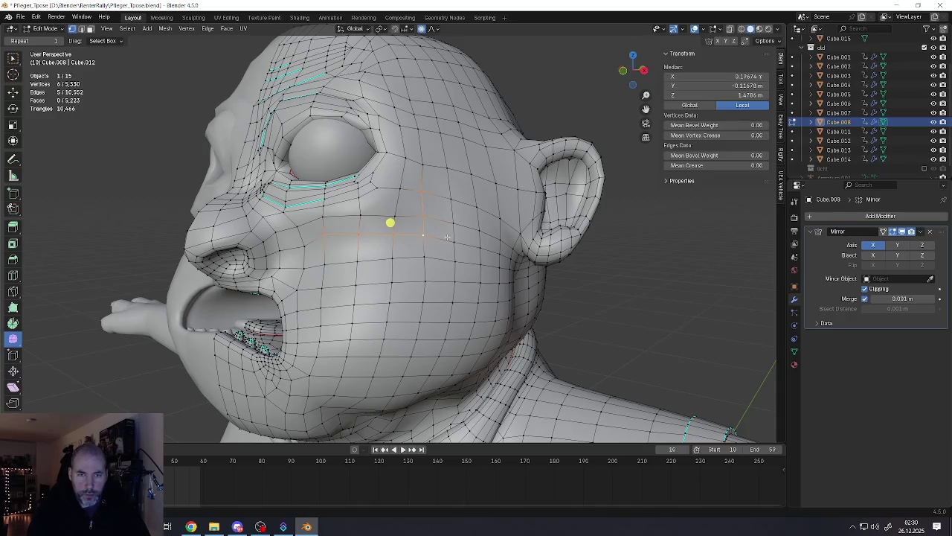
left_click(424, 235)
key("g")
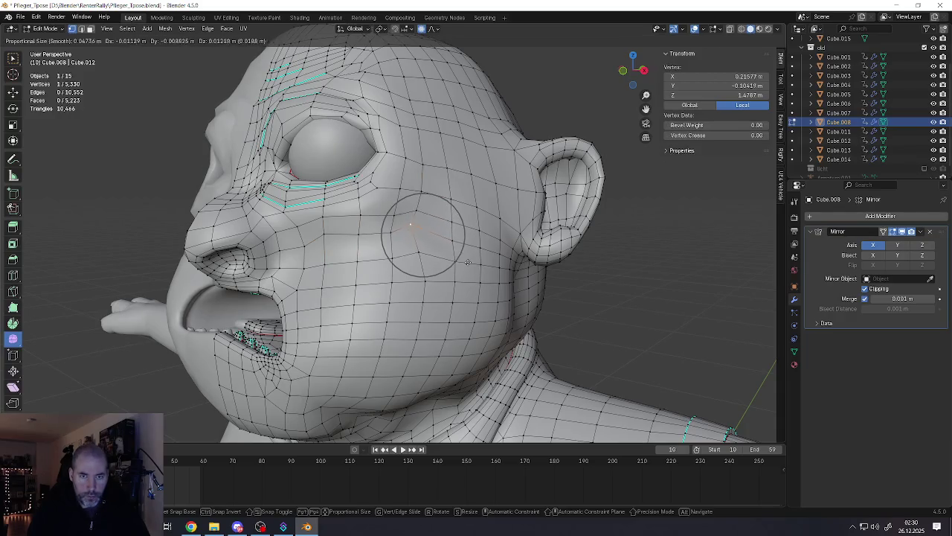
left_click(468, 262)
mouse_move(424, 196)
middle_mouse_down()
mouse_move(350, 153)
mouse_move(319, 165)
mouse_move(329, 187)
mouse_move(374, 220)
mouse_move(437, 218)
mouse_move(356, 218)
middle_mouse_up()
Step: Review the whole character's scowling face from the front in Object Mode
key("Tab")
scroll(371, 226, "down", 3)
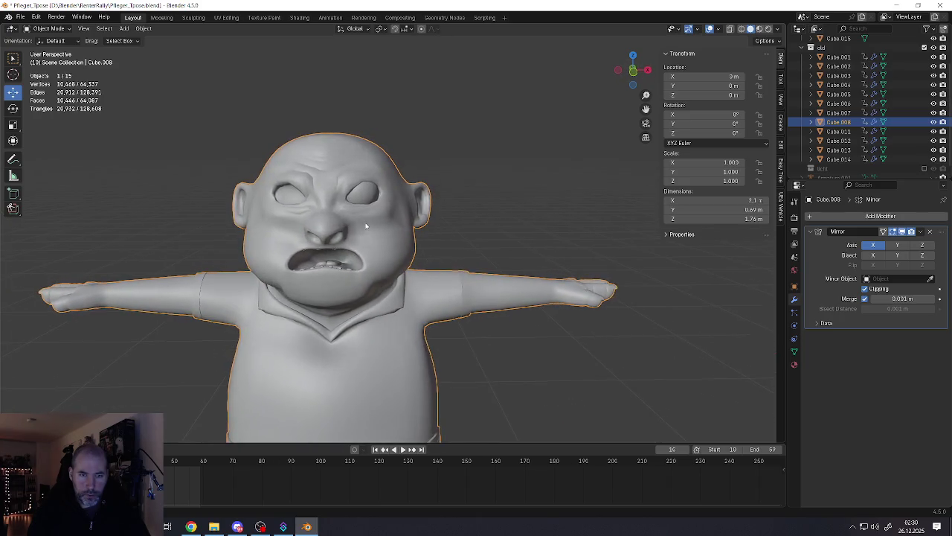
scroll(359, 217, "up", 3)
scroll(379, 233, "down", 1)
scroll(380, 234, "down", 1)
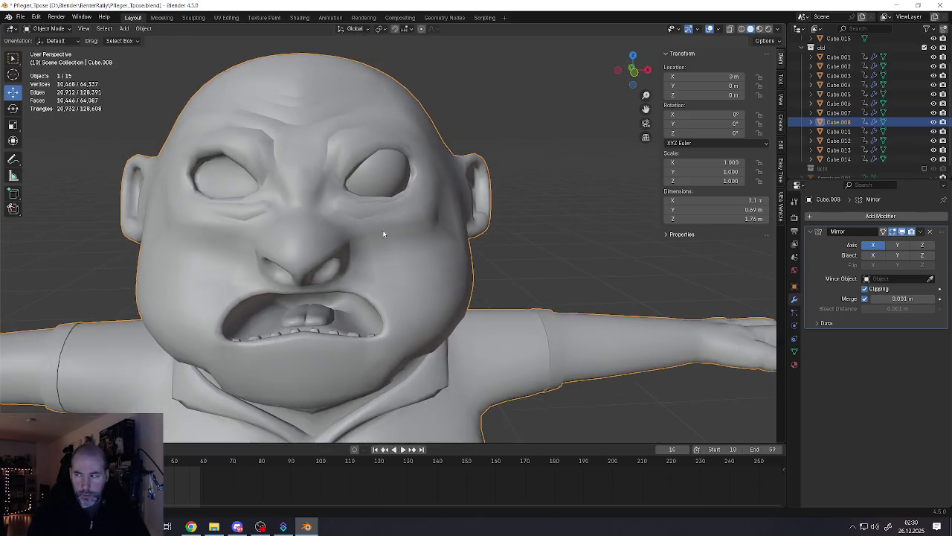
scroll(382, 233, "down", 2)
mouse_move(382, 233)
middle_mouse_down()
mouse_move(403, 226)
mouse_move(394, 273)
middle_mouse_up()
scroll(403, 227, "down", 3)
scroll(392, 253, "up", 3)
scroll(393, 253, "up", 3)
key("Tab")
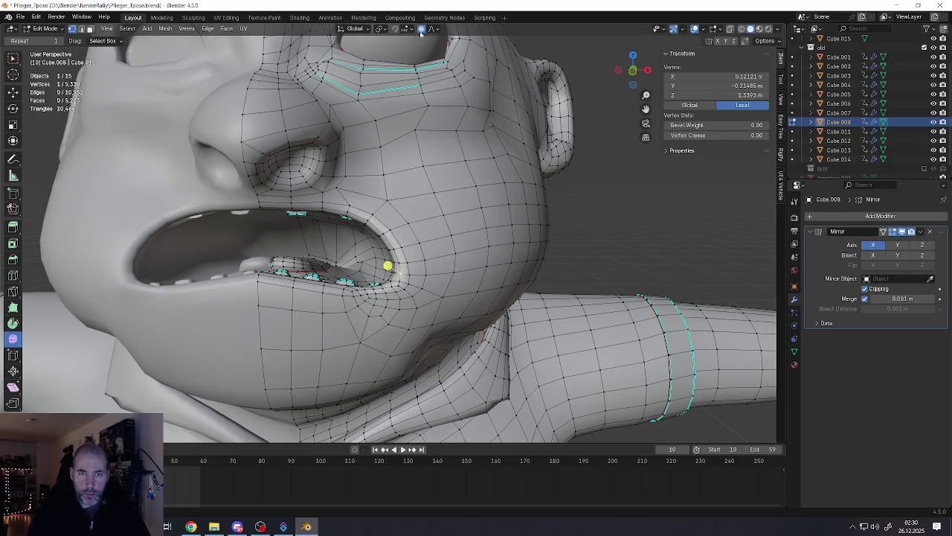
Step: Move the mouth-corner vertex with smooth proportional falloff and check the result
key("g")
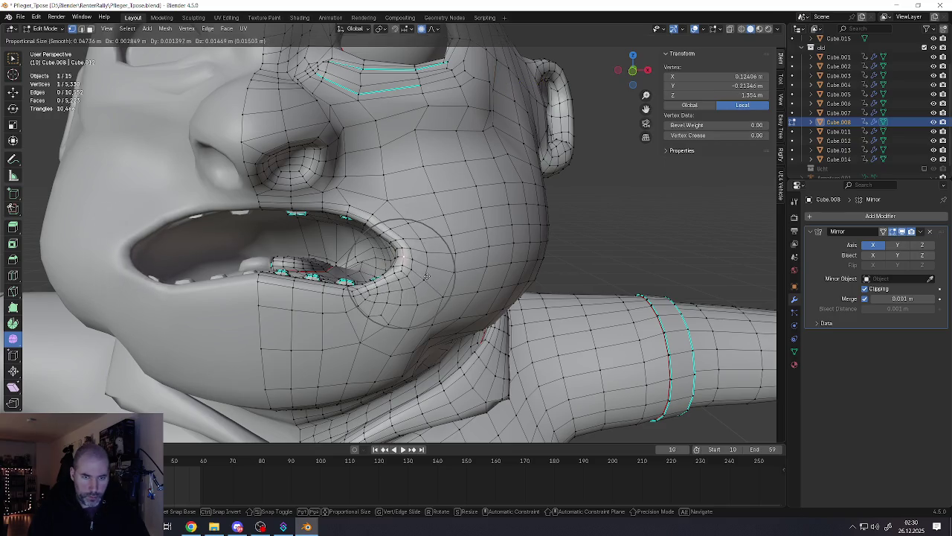
scroll(429, 264, "down", 4)
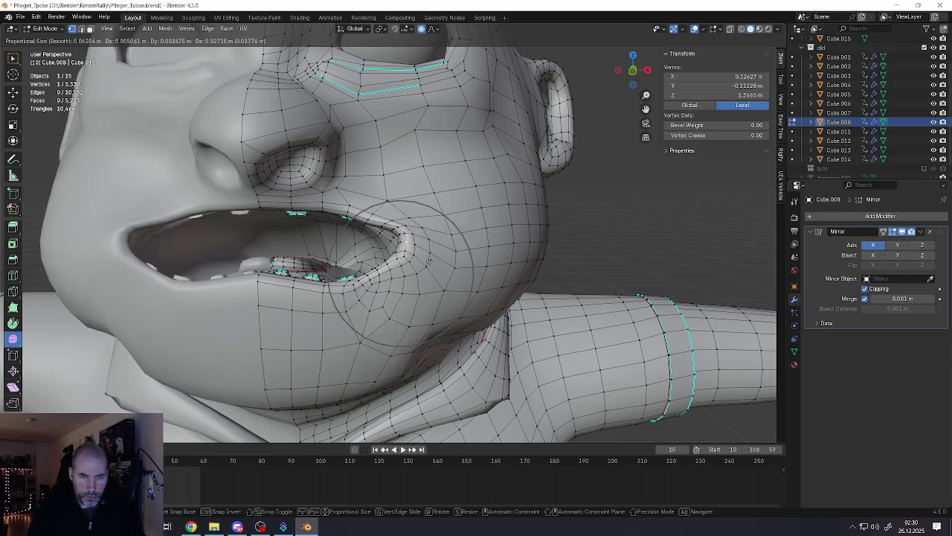
left_click(426, 254)
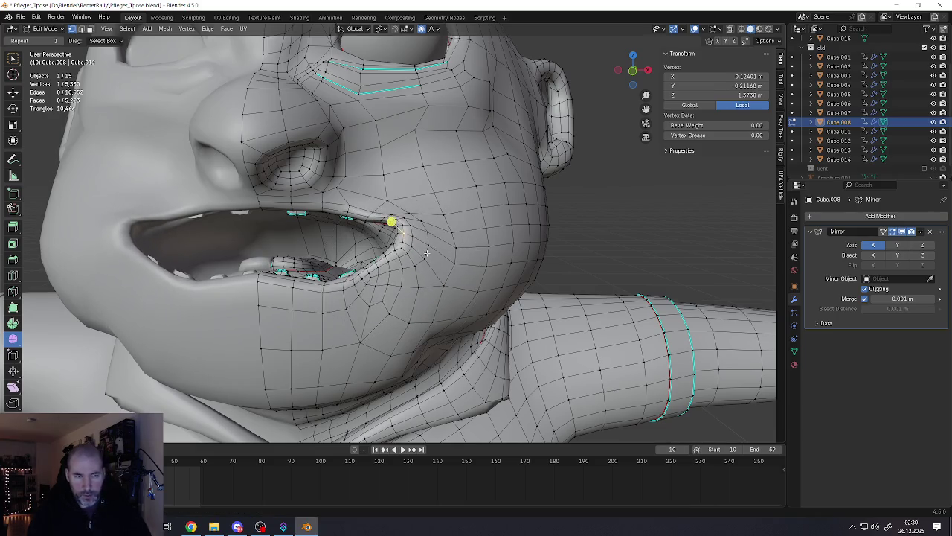
scroll(391, 221, "down", 5)
middle_click_drag(397, 233, 416, 240)
scroll(423, 234, "up", 5)
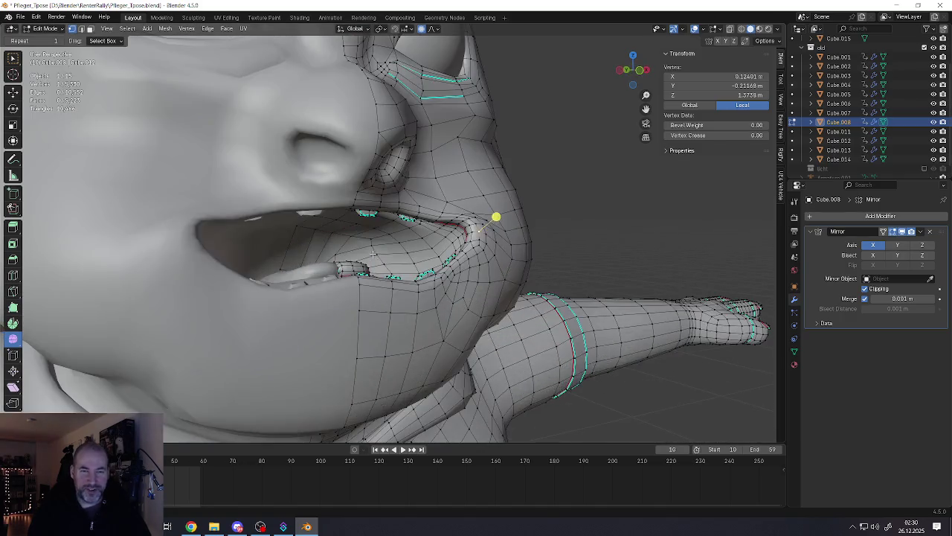
scroll(503, 217, "down", 1)
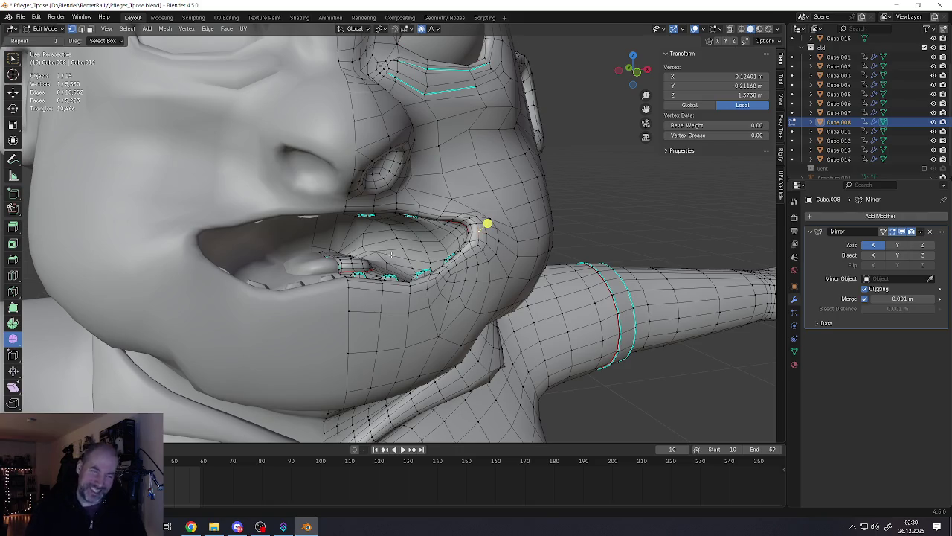
scroll(392, 255, "down", 2)
scroll(409, 260, "down", 3)
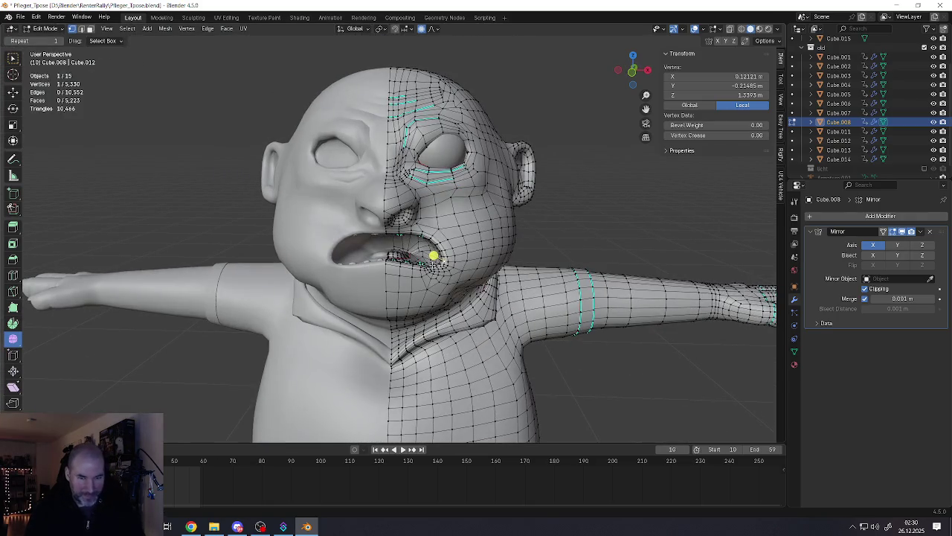
Step: Pull the mouth region up and outward with proportional editing
key("g")
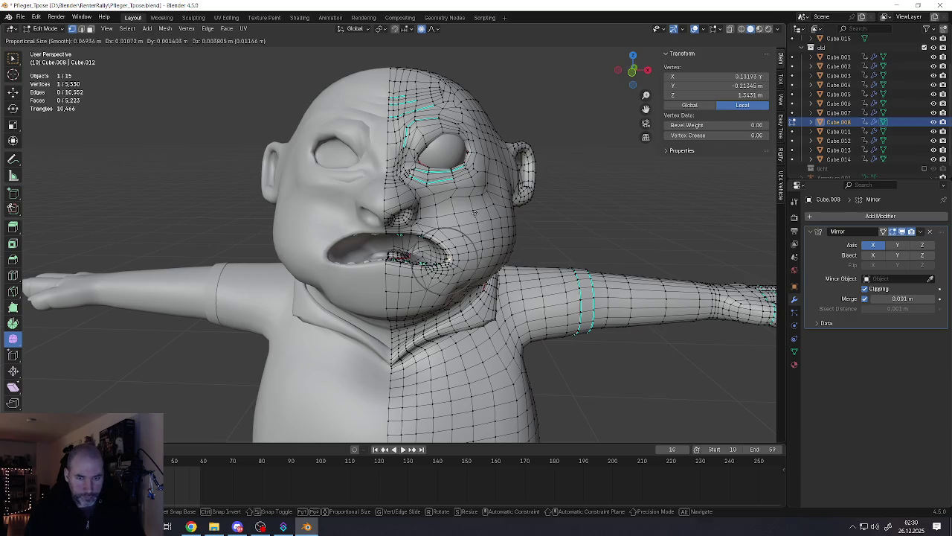
scroll(487, 182, "down", 10)
left_click(464, 186)
mouse_move(464, 187)
middle_mouse_down()
mouse_move(404, 187)
mouse_move(484, 176)
mouse_move(461, 186)
mouse_move(424, 251)
middle_mouse_up()
Step: Twist the mouth corner twice with smooth-falloff rotations into a snarl
left_click(425, 251)
scroll(436, 287, "up", 2)
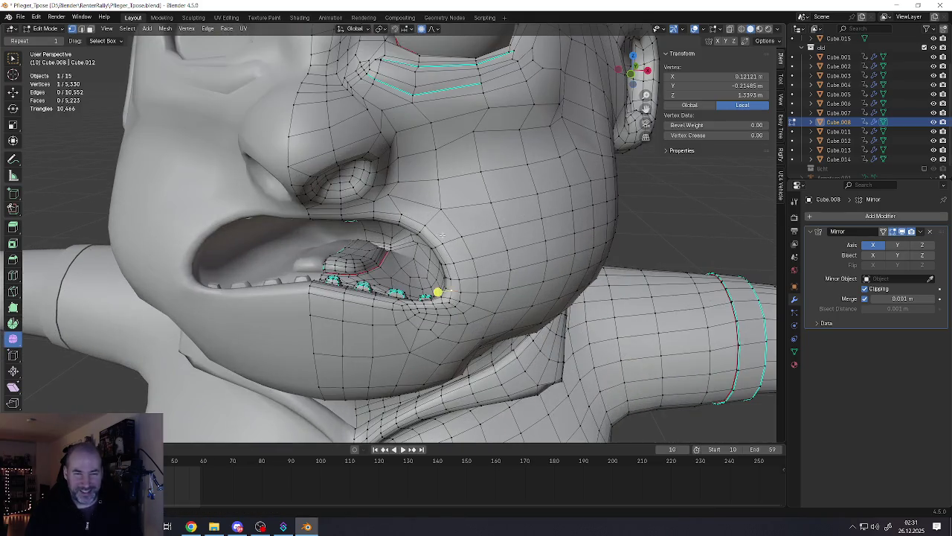
scroll(437, 280, "up", 2)
key("r")
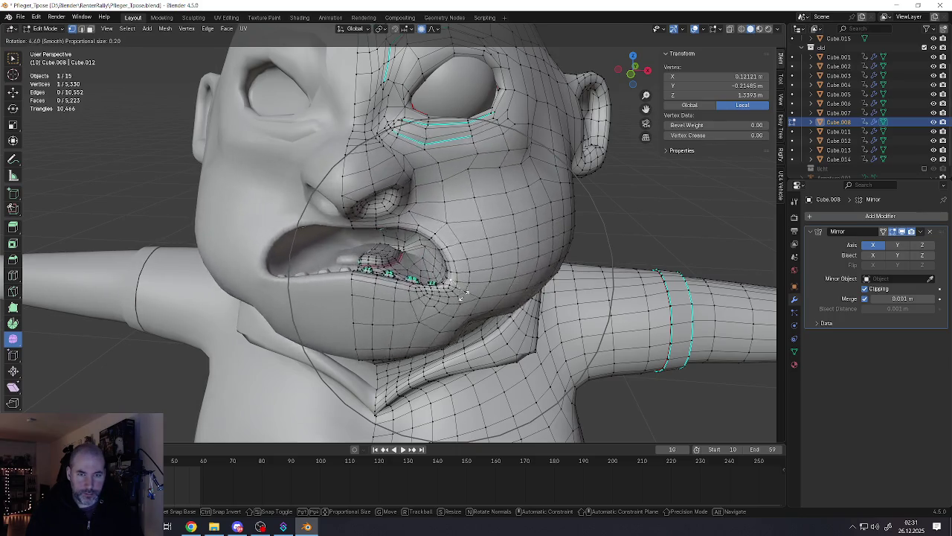
left_click(455, 298)
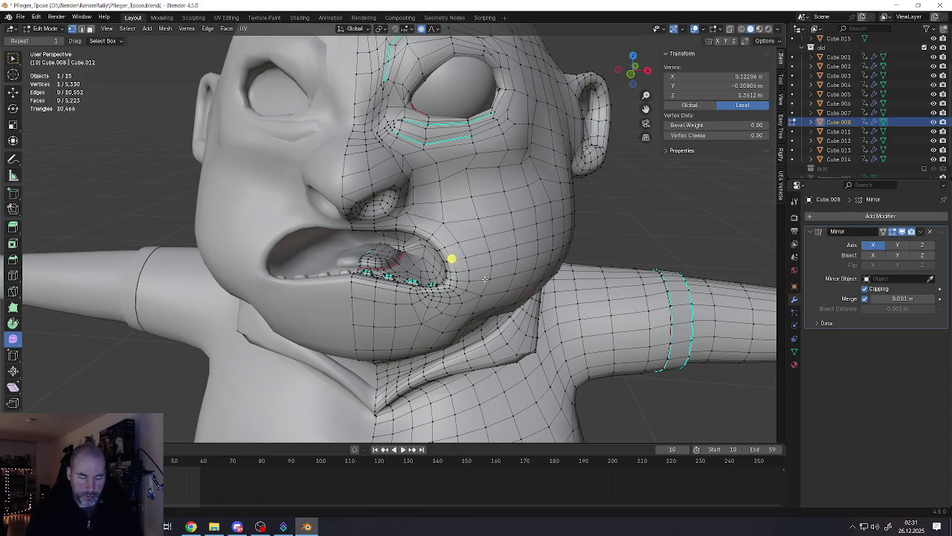
key("r")
scroll(502, 261, "up", 6)
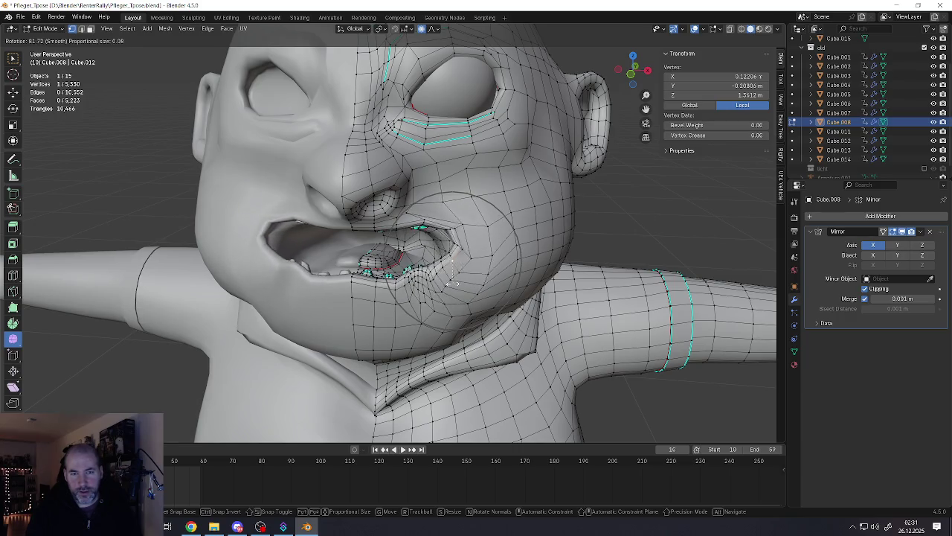
left_click(457, 255)
Step: Orbit around the snarling face to review it, then leave Edit Mode
mouse_move(457, 255)
middle_mouse_down()
mouse_move(478, 243)
mouse_move(469, 268)
mouse_move(425, 257)
mouse_move(436, 255)
mouse_move(391, 270)
middle_mouse_up()
scroll(469, 268, "down", 1)
scroll(469, 251, "down", 3)
scroll(427, 260, "up", 3)
scroll(405, 281, "down", 5)
key("Tab")
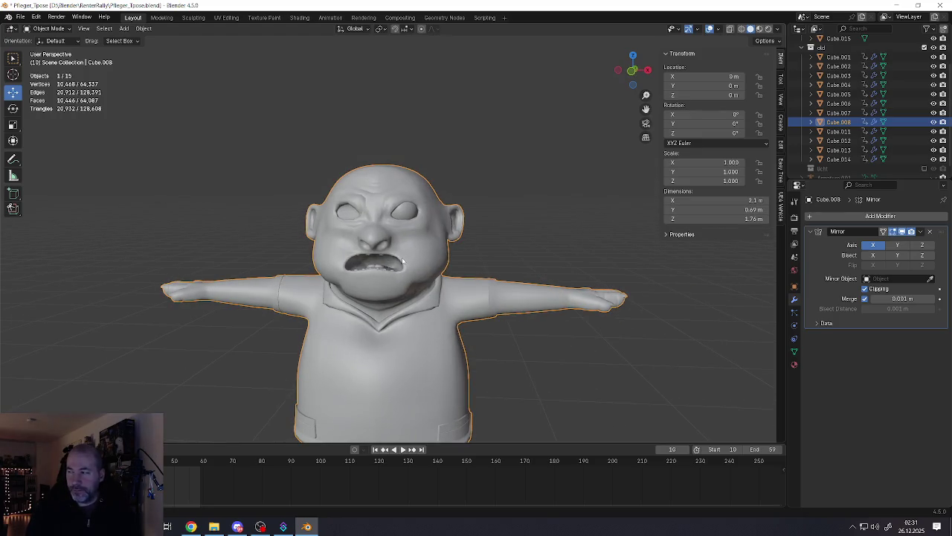
Step: Zoom and orbit around the finished caretaker to inspect it from three-quarter and frontal angles
scroll(406, 262, "up", 2)
scroll(411, 271, "up", 1)
scroll(413, 267, "up", 1)
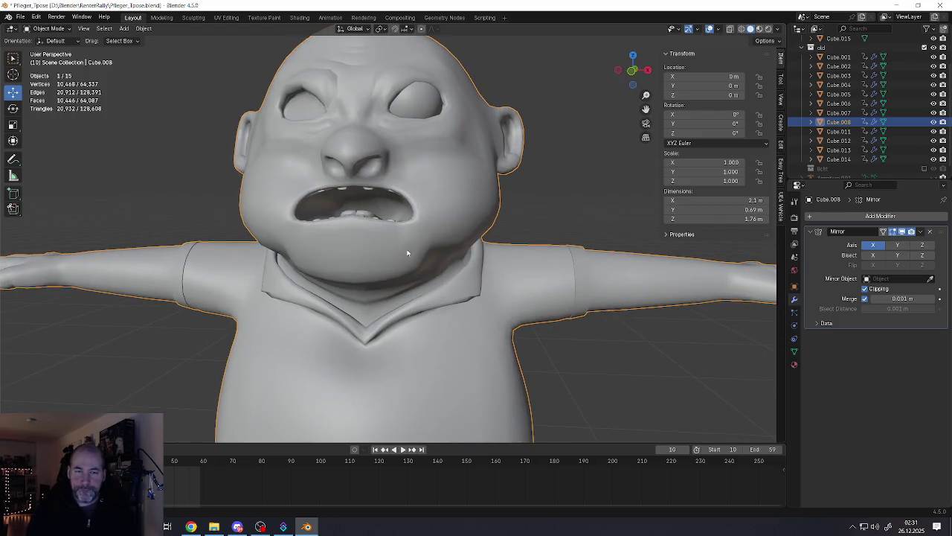
scroll(414, 262, "up", 1)
scroll(414, 262, "down", 3)
mouse_move(419, 260)
middle_mouse_down()
mouse_move(327, 238)
mouse_move(374, 200)
mouse_move(400, 248)
middle_mouse_up()
scroll(382, 219, "up", 3)
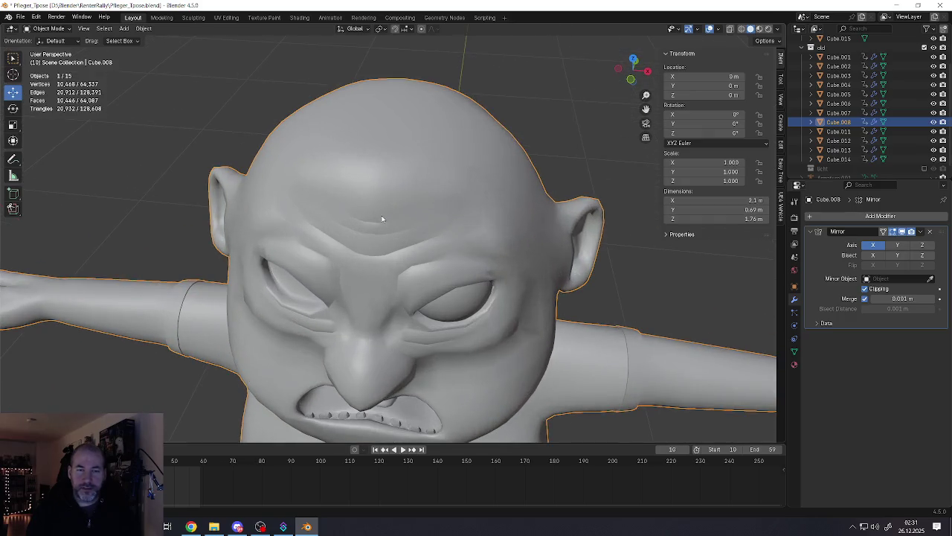
middle_click_drag(359, 224, 372, 219)
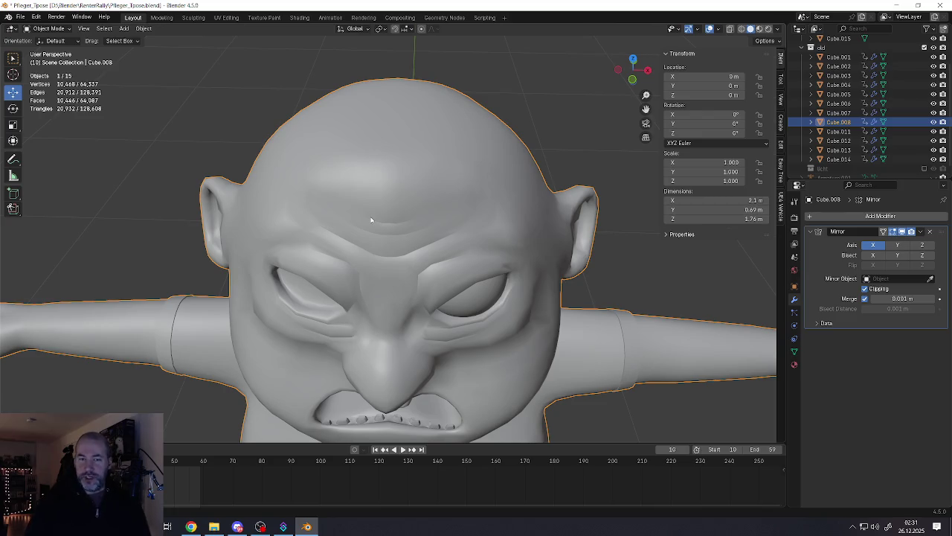
scroll(371, 220, "down", 6)
scroll(379, 231, "down", 2)
scroll(392, 260, "down", 1)
Step: Turn the view onto the character's face and enter Edit Mode on the head mesh
middle_click_drag(393, 260, 391, 275)
scroll(393, 320, "up", 1)
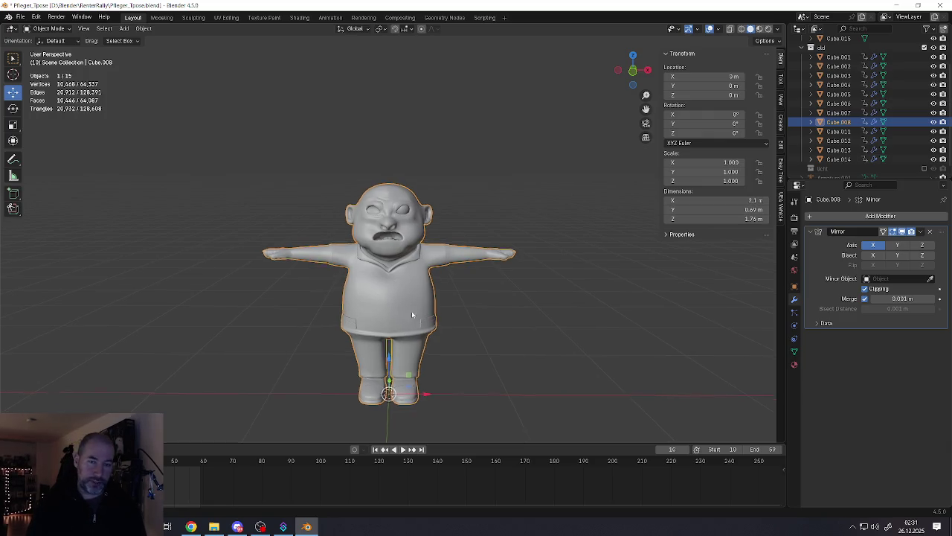
middle_click_drag(392, 320, 424, 257)
scroll(424, 257, "up", 3)
scroll(387, 134, "up", 2)
scroll(387, 135, "up", 1)
mouse_move(387, 134)
middle_mouse_down()
mouse_move(391, 172)
mouse_move(406, 190)
mouse_move(418, 179)
mouse_move(409, 188)
middle_mouse_up()
scroll(392, 171, "up", 3)
key("Tab")
scroll(394, 204, "up", 2)
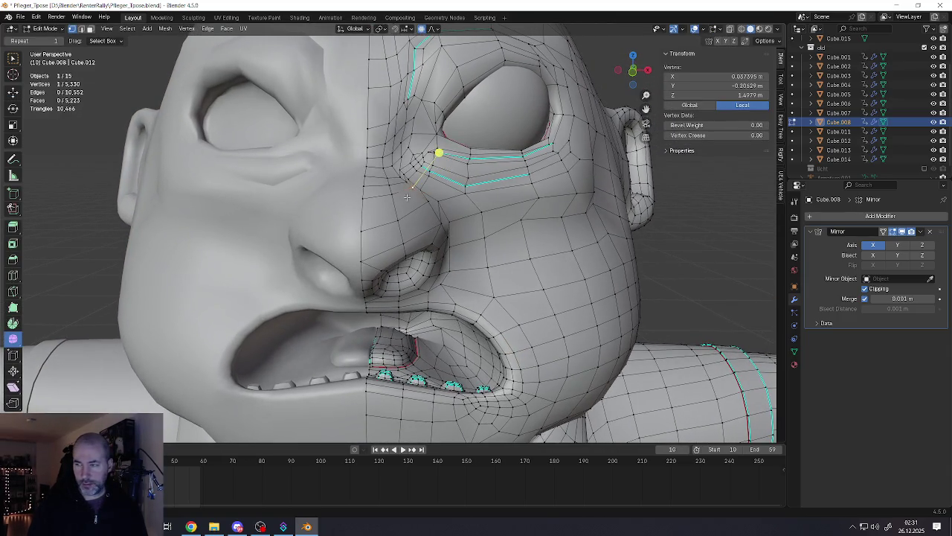
Step: Pull the eye-corner vertex with proportional falloff and join two vertices with a new edge
key("g")
key("Escape")
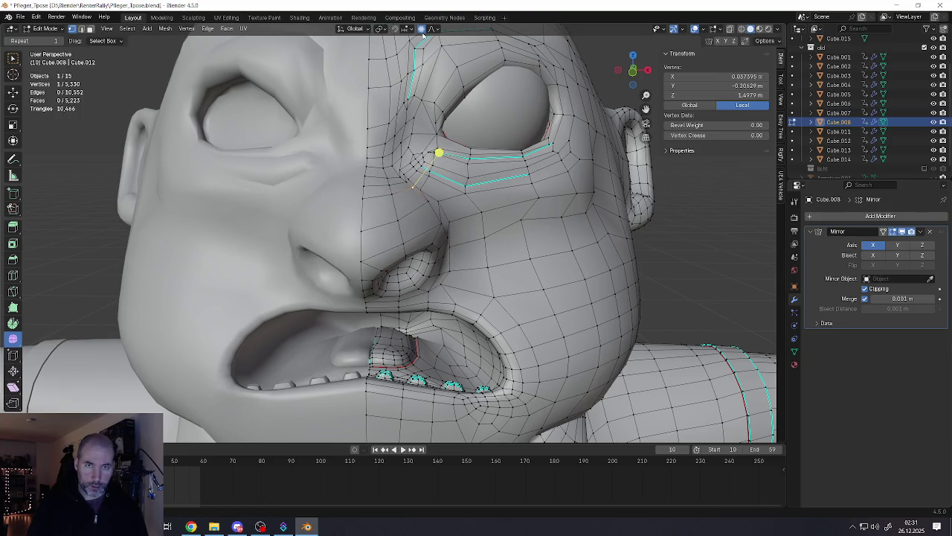
key("g")
scroll(448, 190, "up", 3)
scroll(446, 195, "up", 3)
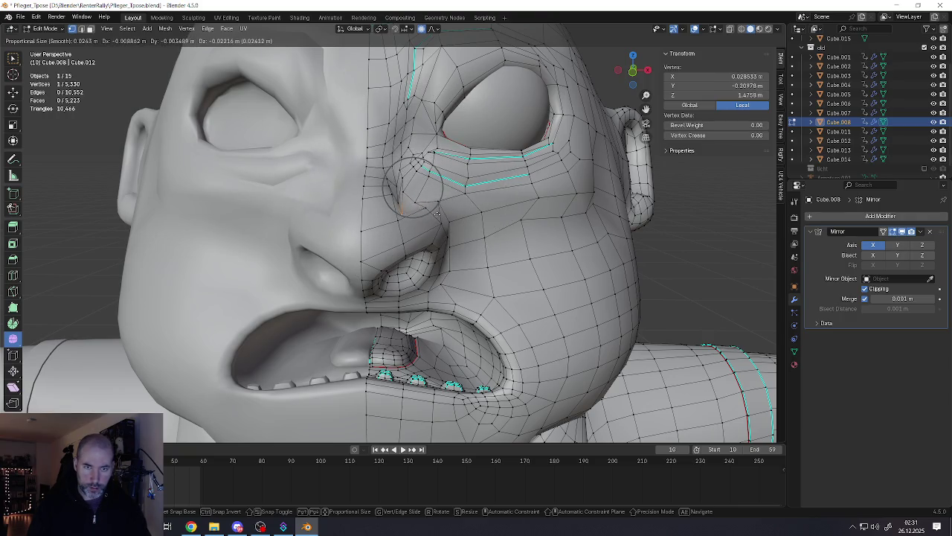
left_click(440, 210)
middle_click_drag(440, 211, 385, 228)
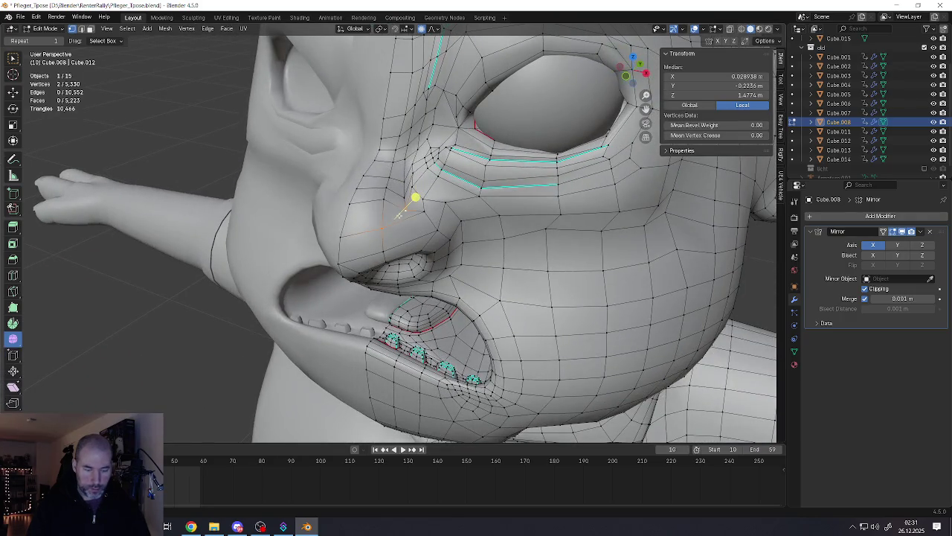
key("j")
mouse_move(400, 213)
middle_mouse_down()
mouse_move(392, 204)
mouse_move(410, 214)
middle_mouse_up()
Step: Reposition the vertex beside the nose with a couple of small moves
left_click(418, 211)
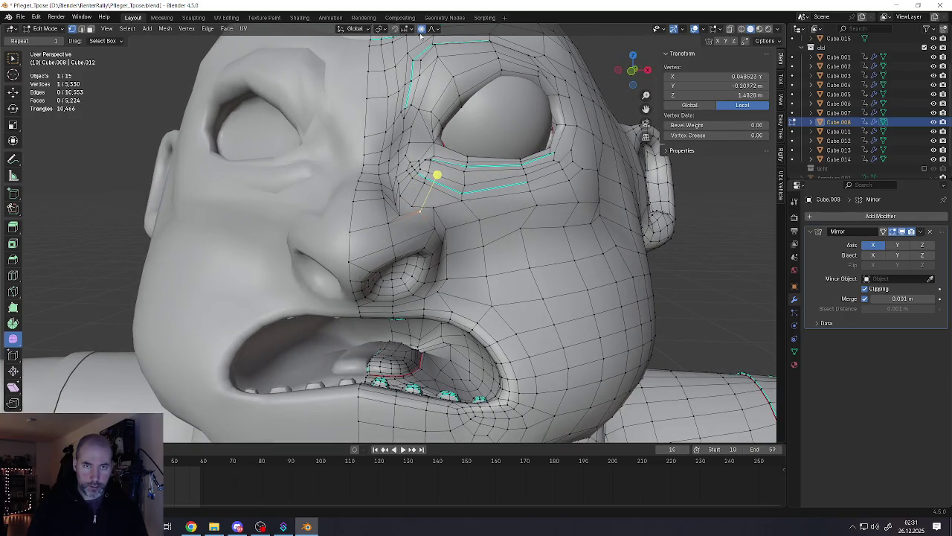
key("g")
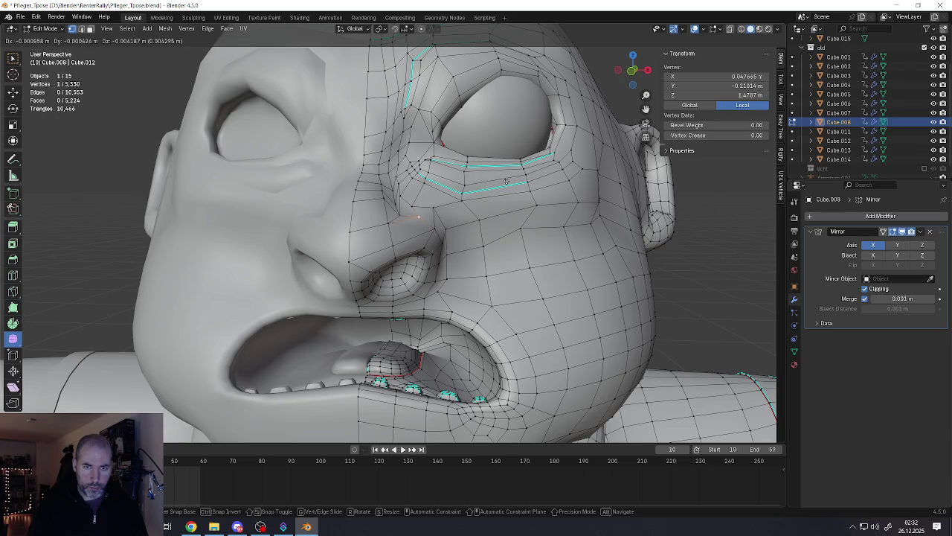
right_click(506, 180)
key("g")
right_click(439, 269)
key("g")
left_click(436, 286)
key("g")
left_click(427, 305)
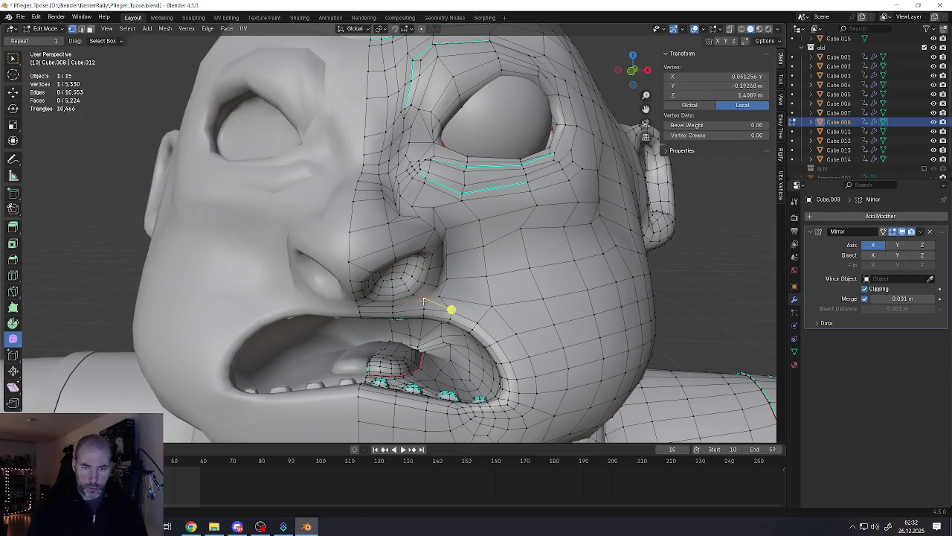
Step: Select a second vertex beside the nose and mark the crease edges sharp
mouse_move(403, 275)
middle_mouse_down()
mouse_move(411, 248)
mouse_move(447, 261)
middle_mouse_up()
left_click(450, 262, "shift")
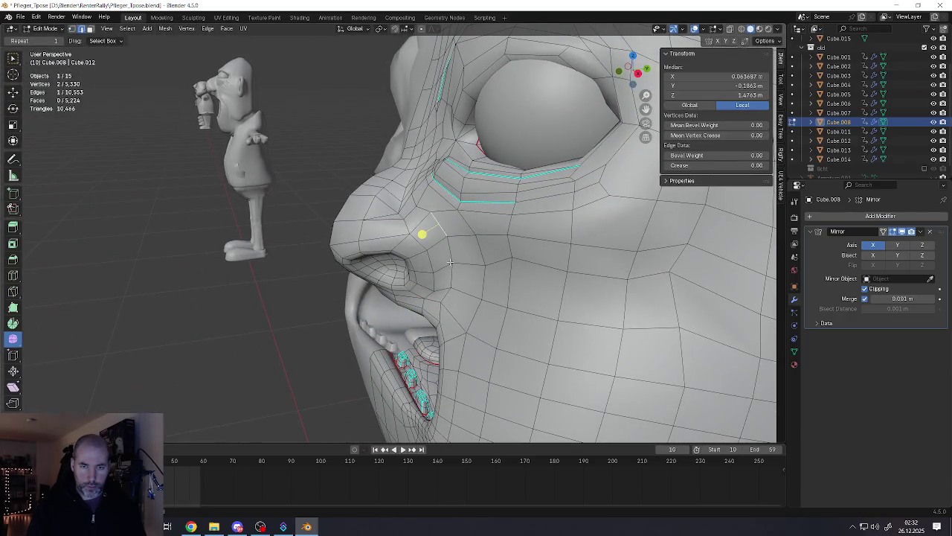
key("ctrl+e")
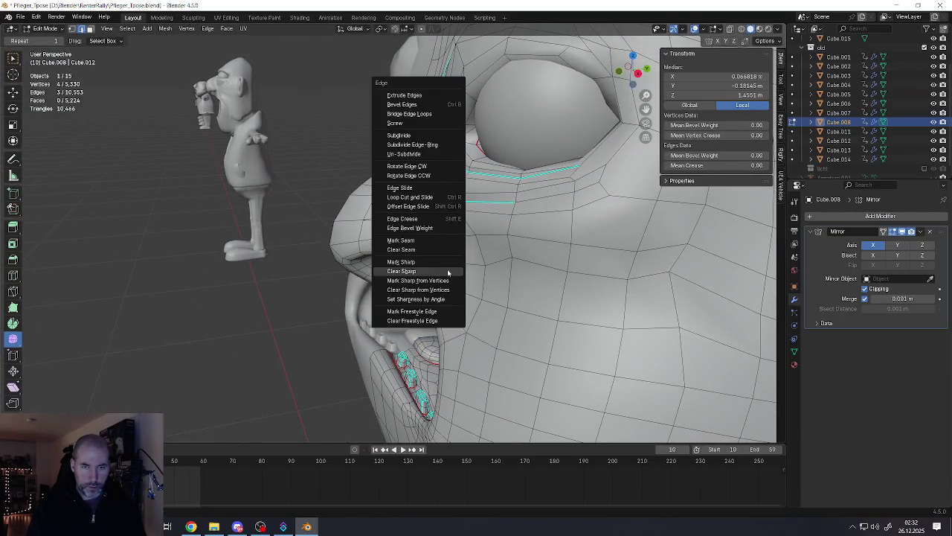
left_click(429, 268)
mouse_move(431, 269)
middle_mouse_down()
mouse_move(466, 248)
mouse_move(429, 227)
middle_mouse_up()
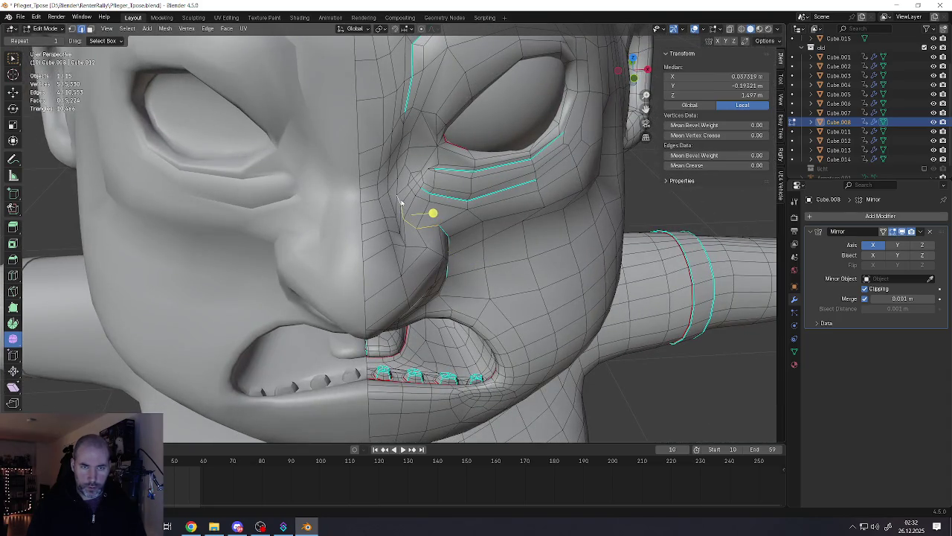
key("ctrl+e")
left_click(434, 235)
Step: Check the smoothed crease on the whole character in Object Mode, then return to Edit Mode
key("Tab")
scroll(424, 227, "down", 4)
mouse_move(423, 227)
middle_mouse_down()
mouse_move(402, 182)
mouse_move(400, 196)
mouse_move(410, 185)
mouse_move(387, 183)
mouse_move(418, 185)
middle_mouse_up()
scroll(421, 212, "down", 5)
scroll(417, 201, "up", 6)
key("Tab")
scroll(400, 180, "up", 2)
key("ctrl+e")
Step: Mark the nose-side crease edges sharp and check the face shading in Object Mode
left_click(391, 204)
key("Tab")
scroll(387, 183, "down", 3)
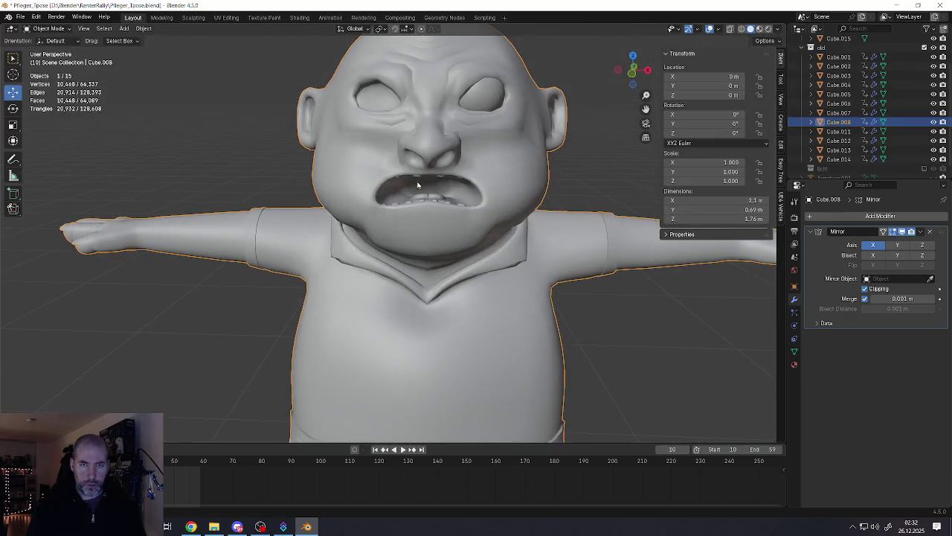
scroll(418, 186, "down", 4)
scroll(424, 178, "up", 2)
scroll(430, 173, "up", 3)
scroll(437, 167, "up", 3)
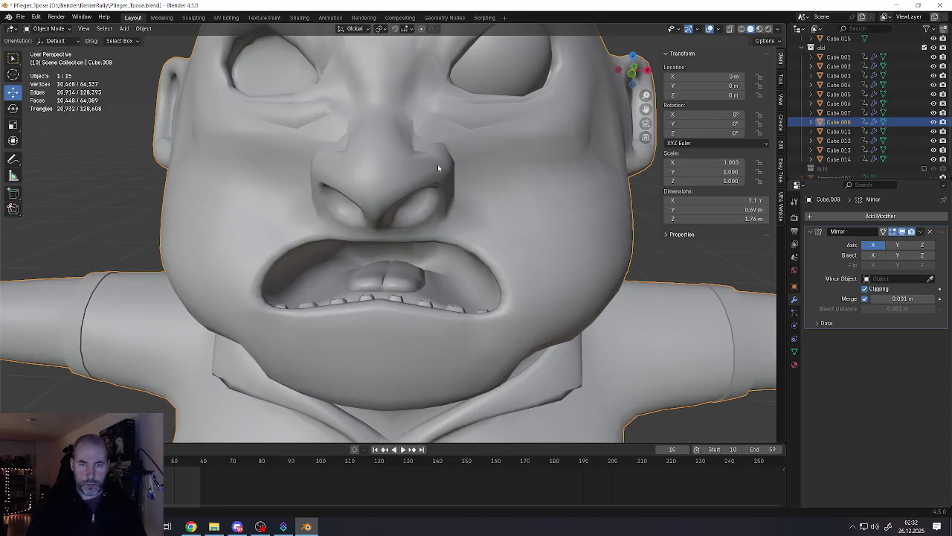
key("Tab")
Step: Orbit around the face and select a single vertex beside the nose
middle_click_drag(437, 167, 335, 171)
mouse_move(418, 129)
middle_mouse_down()
mouse_move(428, 161)
mouse_move(396, 178)
middle_mouse_up()
left_click(428, 156)
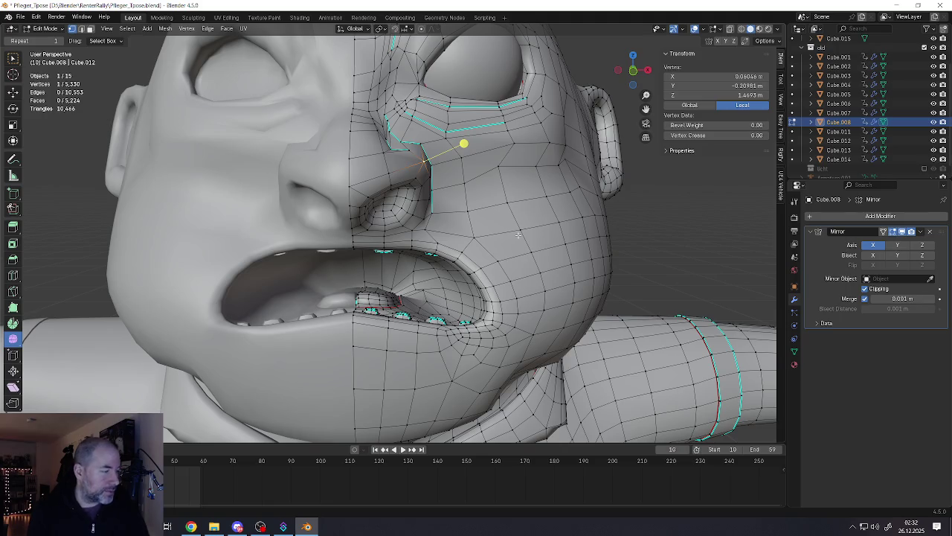
scroll(451, 206, "down", 3)
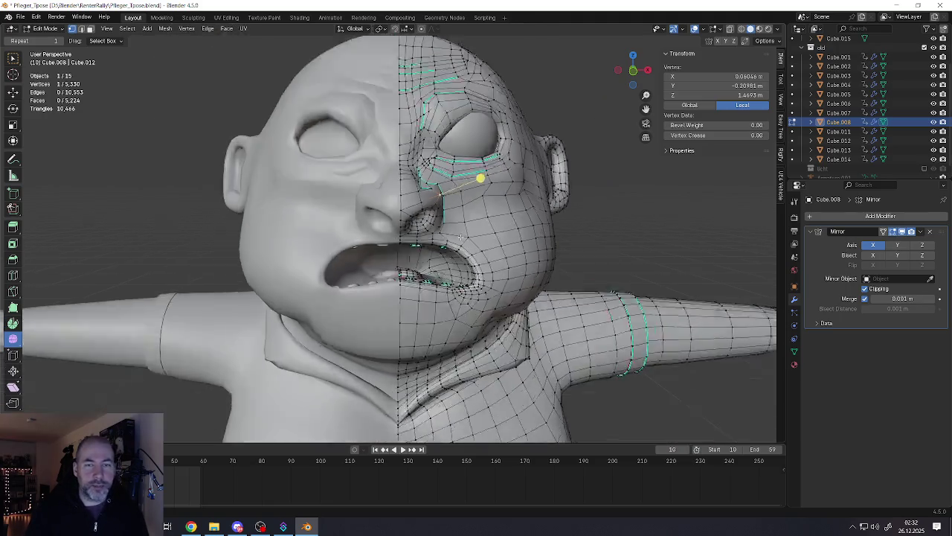
Step: Leave Edit Mode and zoom over to the earlier blocky low-poly T-pose figures
key("Tab")
scroll(446, 231, "down", 6)
scroll(441, 255, "down", 4)
scroll(441, 255, "up", 5, "ctrl")
scroll(366, 267, "up", 5, "ctrl")
scroll(306, 248, "up", 8)
scroll(306, 248, "up", 5)
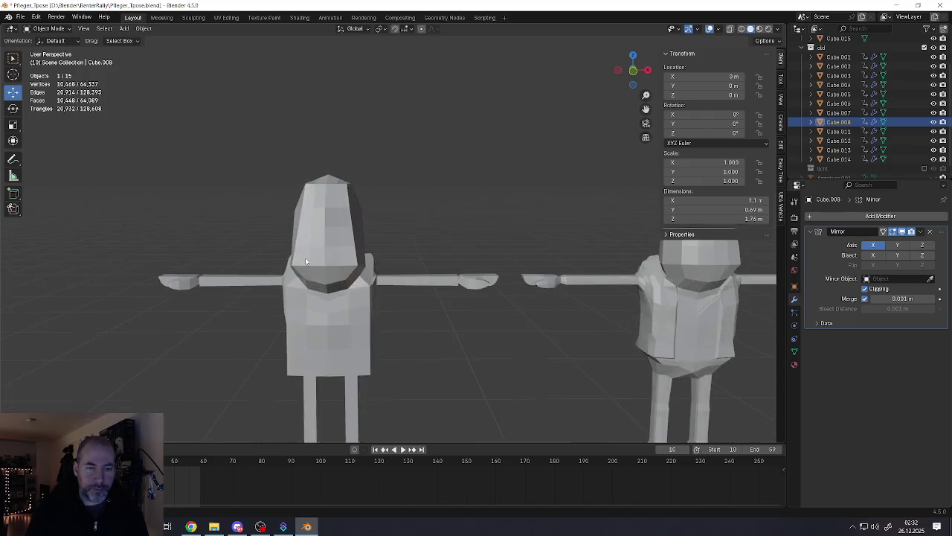
Step: Open the first blocky version, Cube.001, in Edit Mode and view its torso at three-quarter angle
scroll(347, 286, "up", 3)
scroll(346, 223, "down", 2)
left_click(344, 194)
key("Tab")
scroll(349, 209, "down", 2)
scroll(349, 208, "up", 4)
middle_click_drag(319, 210, 276, 213)
scroll(286, 254, "up", 3)
Step: Inspect Cube.001's arm and hand topology, then return it to Object Mode
mouse_move(285, 254)
middle_mouse_down()
mouse_move(471, 251)
mouse_move(325, 248)
mouse_move(348, 245)
middle_mouse_up()
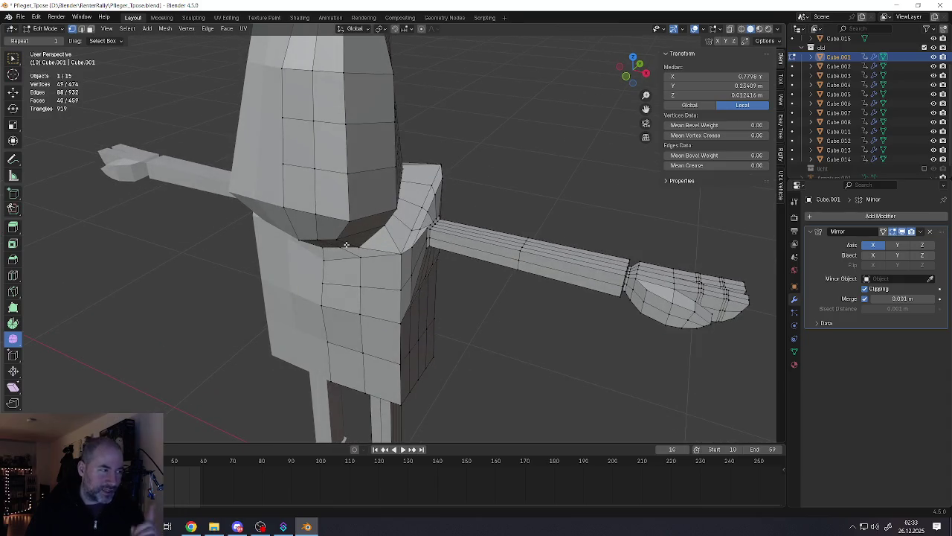
middle_click_drag(625, 285, 476, 268, "shift")
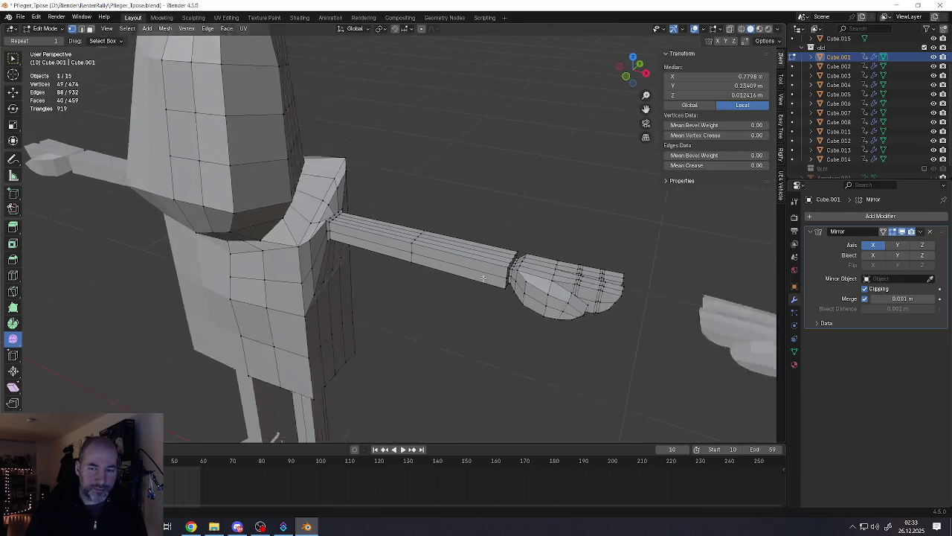
scroll(491, 298, "up", 5)
middle_click_drag(504, 303, 511, 313)
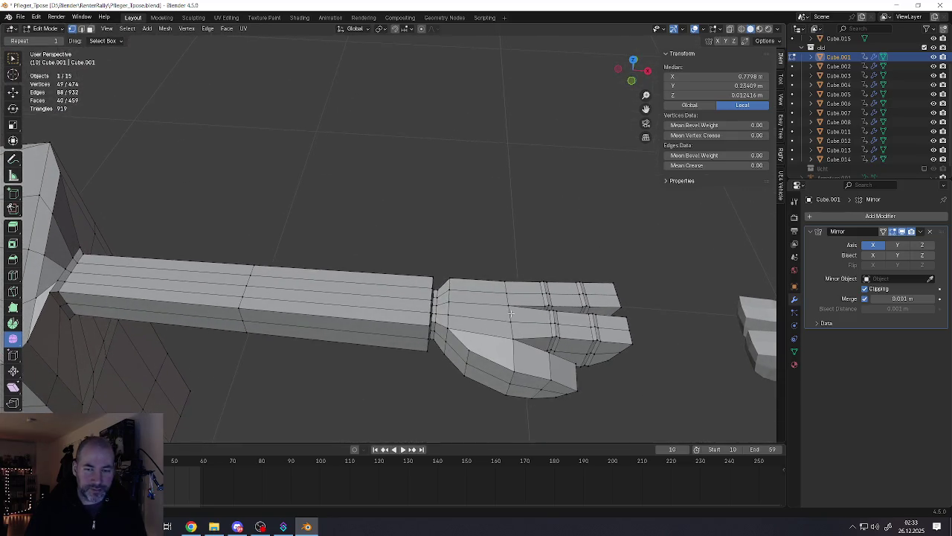
mouse_move(397, 316)
middle_mouse_down()
mouse_move(371, 309)
mouse_move(380, 275)
middle_mouse_up()
scroll(361, 307, "down", 8)
scroll(355, 136, "up", 3)
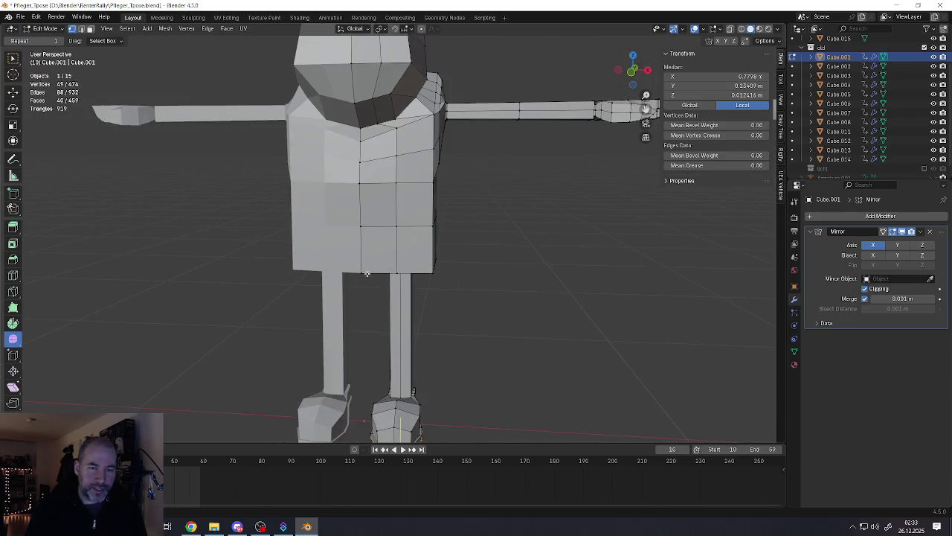
scroll(367, 273, "down", 5)
mouse_move(387, 401)
middle_mouse_down("shift")
mouse_move(367, 387)
mouse_move(366, 202)
mouse_move(378, 276)
middle_mouse_up("shift")
scroll(368, 387, "up", 4)
key("Tab")
Step: Inspect Cube.002's mesh in Edit Mode from several angles, then exit
scroll(378, 276, "up", 3)
scroll(318, 238, "up", 2)
scroll(385, 264, "down", 2)
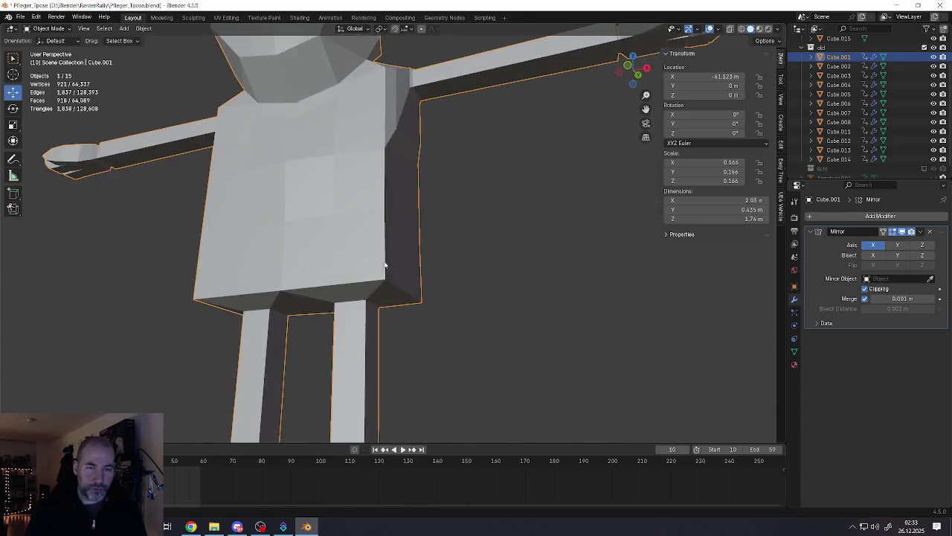
scroll(385, 265, "down", 4)
middle_click_drag(455, 264, 315, 287, "shift")
left_click(404, 276)
key("Tab")
scroll(404, 276, "up", 5)
middle_click_drag(404, 276, 446, 268)
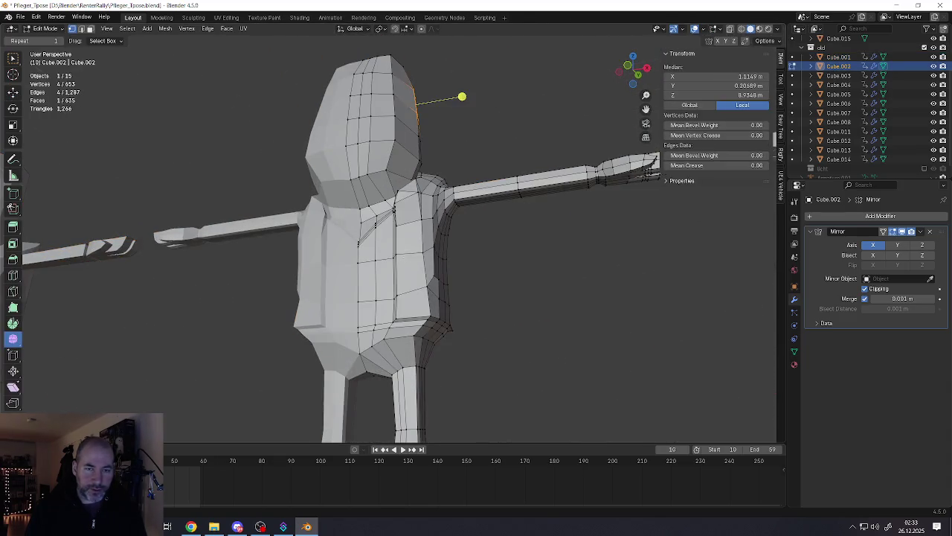
scroll(333, 277, "down", 2)
middle_click_drag(387, 275, 142, 261)
scroll(308, 276, "up", 2)
scroll(325, 259, "down", 3, "ctrl")
key("Tab")
Step: Inspect the third version, Cube.003, in Edit Mode, then exit
left_click(387, 226)
key("Tab")
scroll(388, 225, "up", 2)
mouse_move(388, 225)
middle_mouse_down()
mouse_move(446, 230)
mouse_move(344, 221)
mouse_move(382, 215)
middle_mouse_up()
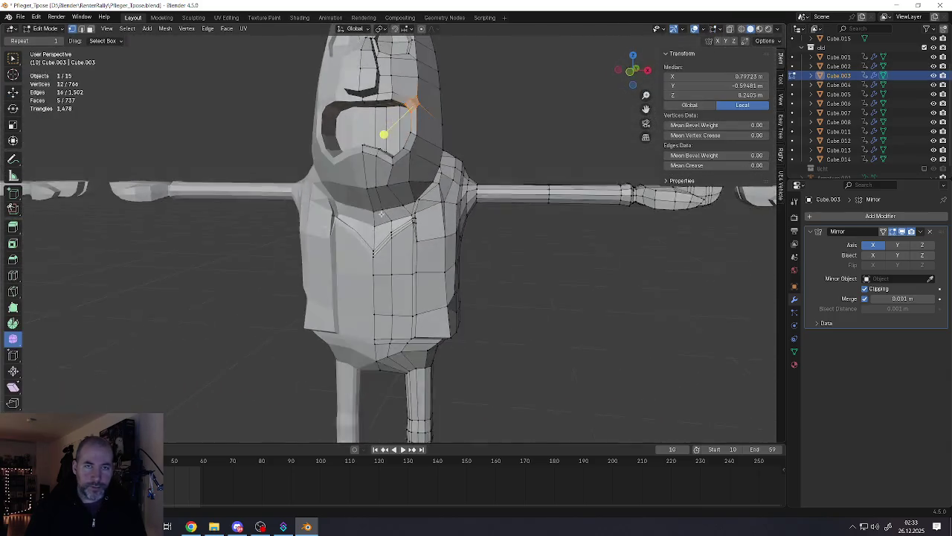
scroll(382, 214, "down", 4)
middle_click_drag(528, 221, 334, 220, "shift")
key("Tab")
scroll(475, 223, "up", 4)
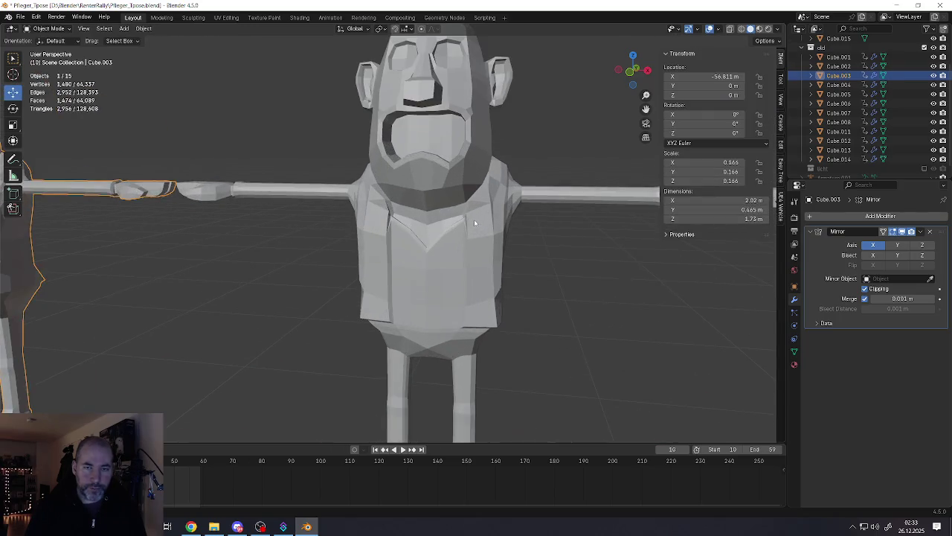
Step: Inspect Cube.004's mesh in Edit Mode from angled and frontal views, then exit
left_click(476, 223)
key("Tab")
scroll(417, 195, "down", 3)
scroll(424, 228, "up", 3)
middle_click_drag(367, 230, 389, 238)
mouse_move(445, 216)
middle_mouse_down()
mouse_move(402, 220)
mouse_move(412, 218)
middle_mouse_up()
mouse_move(509, 261)
middle_mouse_down()
mouse_move(406, 253)
mouse_move(345, 264)
middle_mouse_up()
scroll(449, 264, "down", 2)
key("Tab")
Step: Step through Cube.005 and Cube.006 meshes in Edit Mode in turn
left_click(476, 257)
key("Tab")
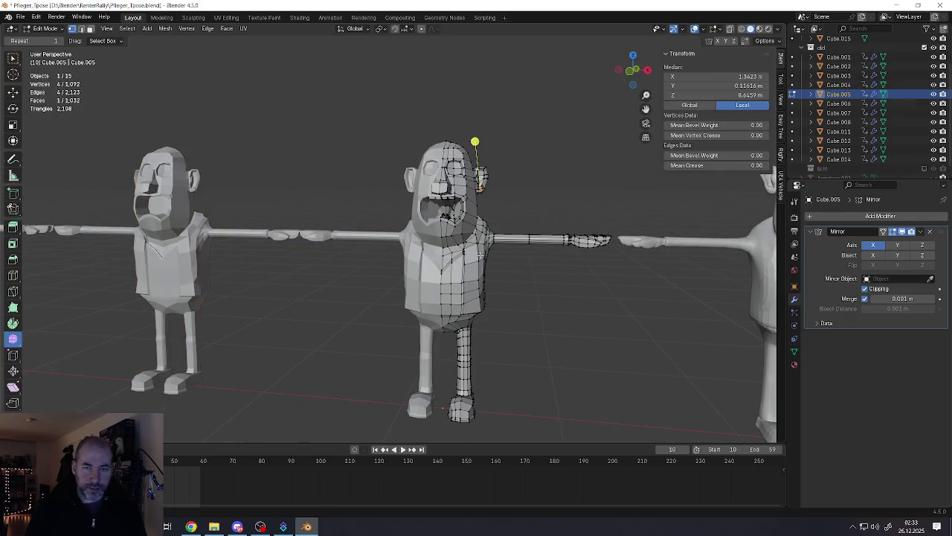
scroll(480, 255, "down", 2)
middle_click_drag(480, 255, 313, 253, "shift")
key("Tab")
left_click(513, 260)
key("Tab")
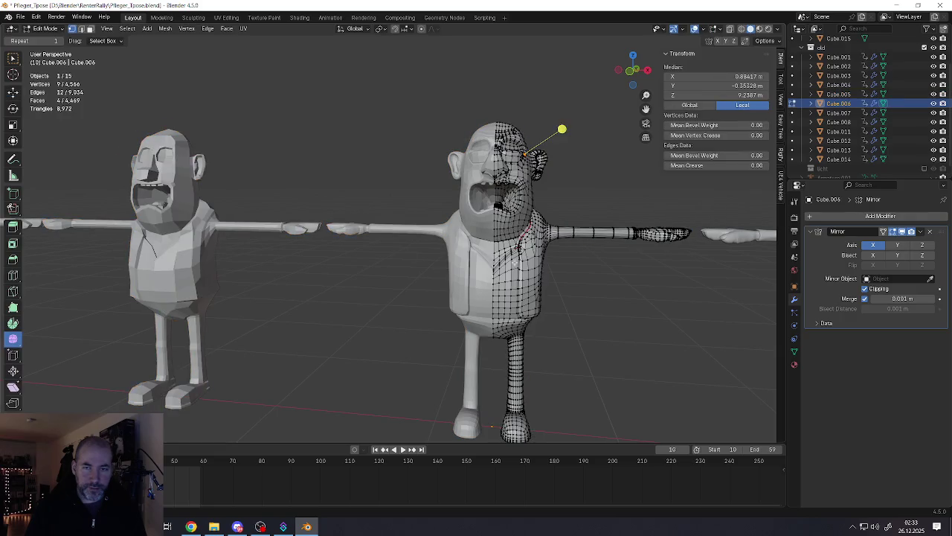
middle_click_drag(582, 255, 404, 255, "shift")
key("Tab")
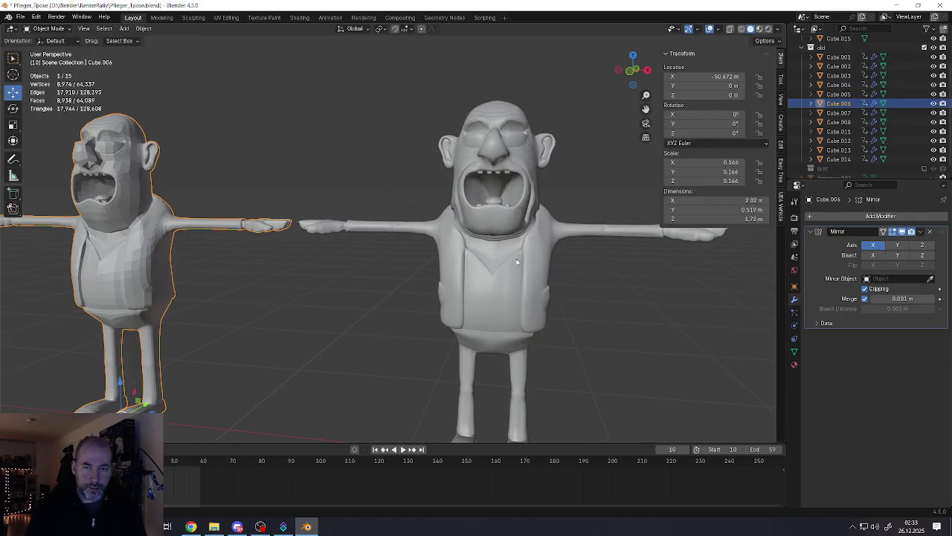
Step: Toggle Edit Mode on the centre character and pan toward the other versions
left_click(517, 262)
key("Tab")
middle_click_drag(517, 262, 389, 248, "shift")
key("Tab")
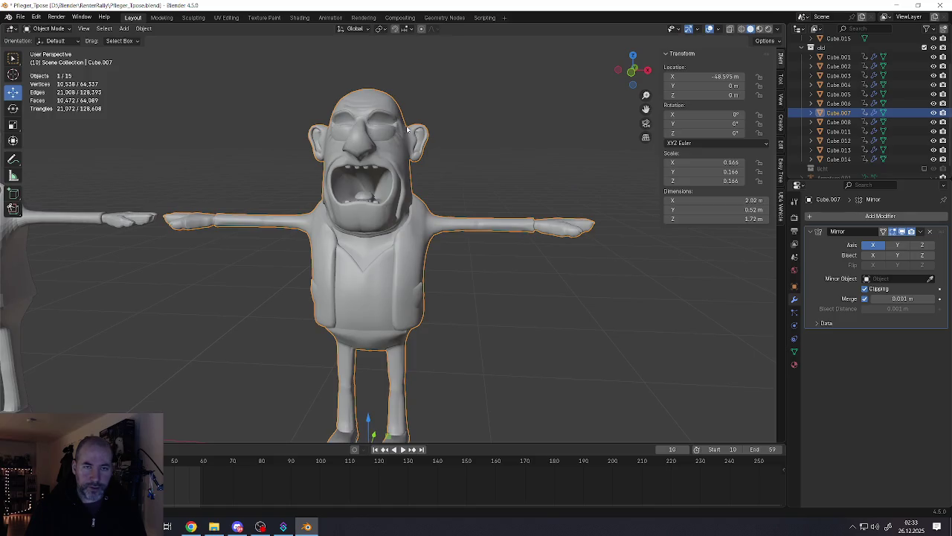
mouse_move(481, 265)
middle_mouse_down("shift")
mouse_move(399, 244)
mouse_move(412, 246)
mouse_move(377, 257)
middle_mouse_up("shift")
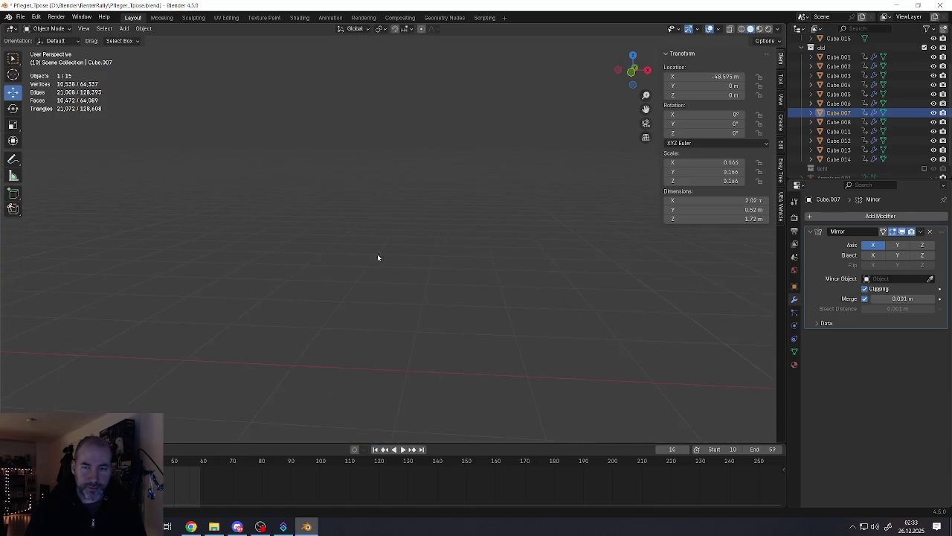
Step: Frame the blocky early version and check edges on it and its neighbouring version
left_click(838, 131)
key("KP_Decimal")
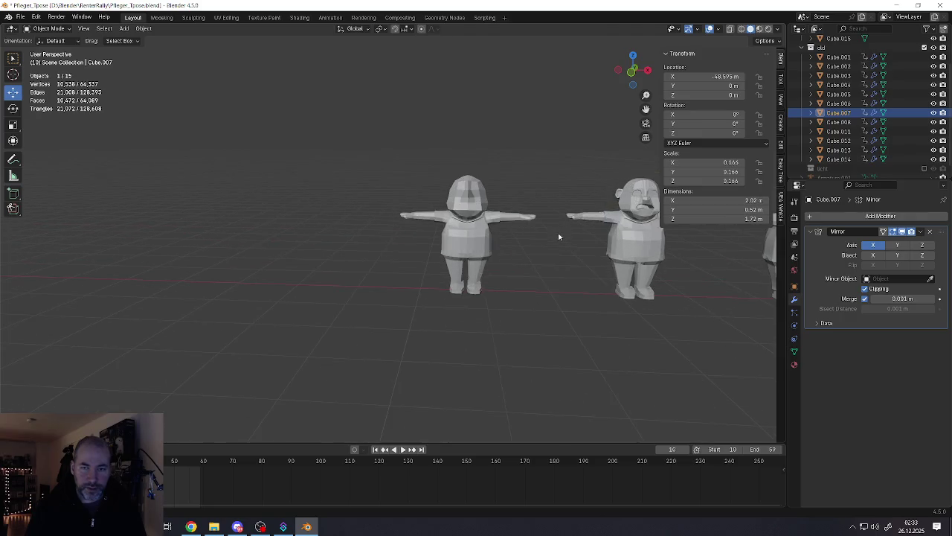
key("Tab")
left_click(357, 304)
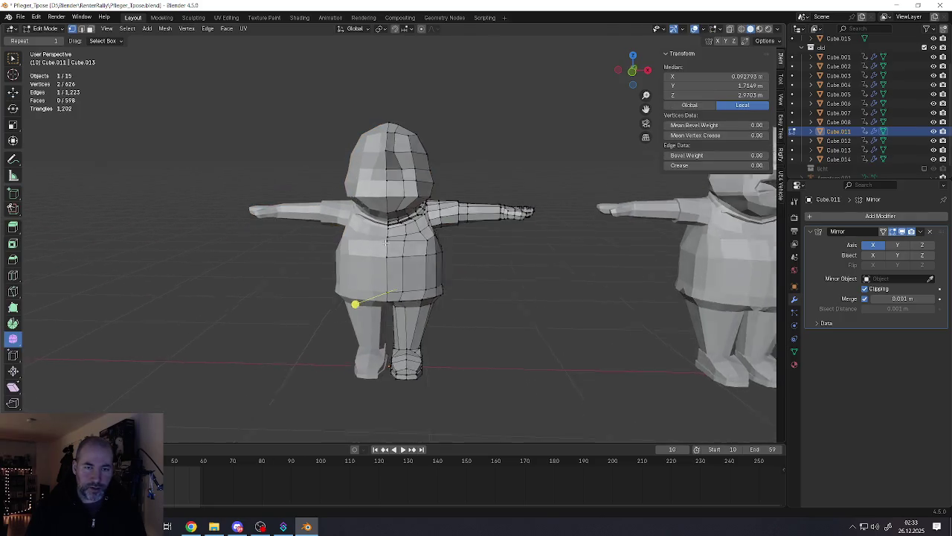
key("Tab")
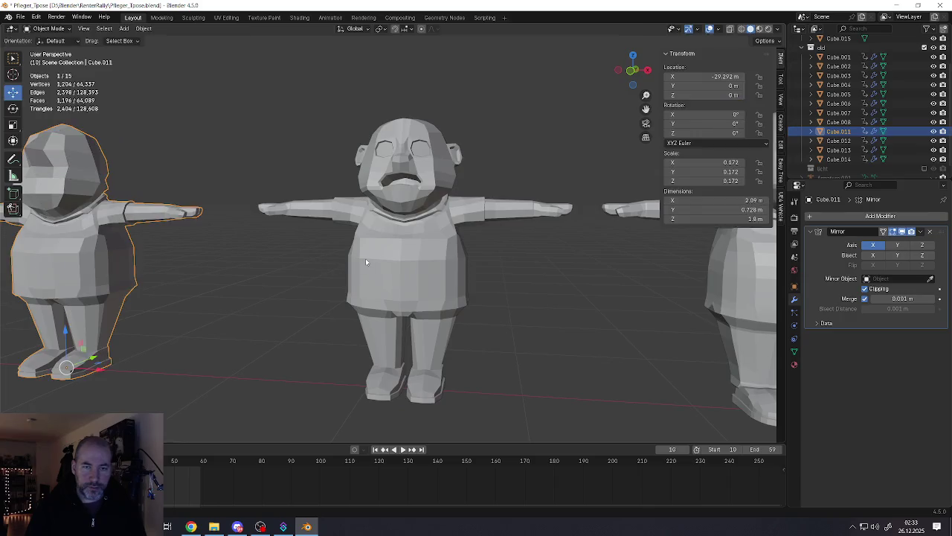
left_click(366, 259)
key("Tab")
key("Tab")
scroll(323, 281, "up", 1)
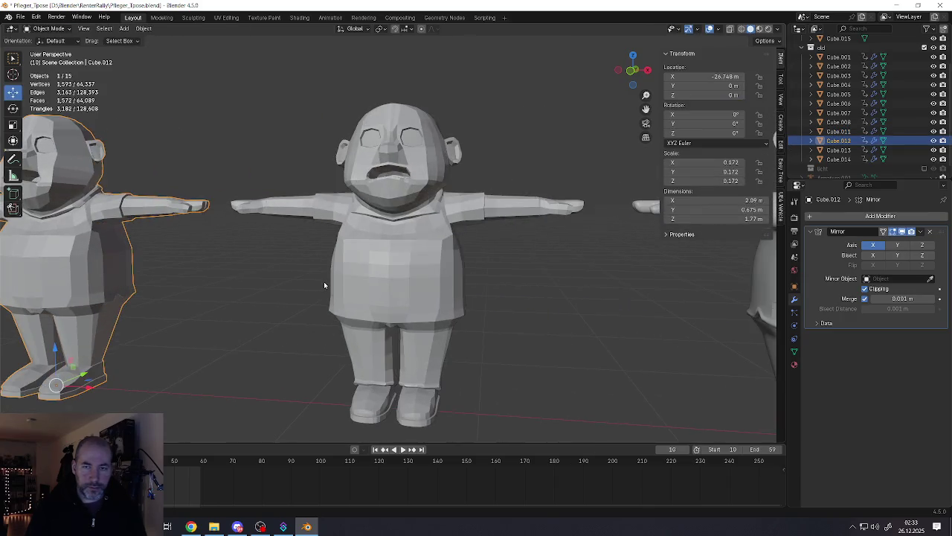
Step: Inspect the smoother later character version's mesh in Edit Mode
key("Tab")
middle_click_drag(425, 366, 259, 365, "shift")
key("Tab")
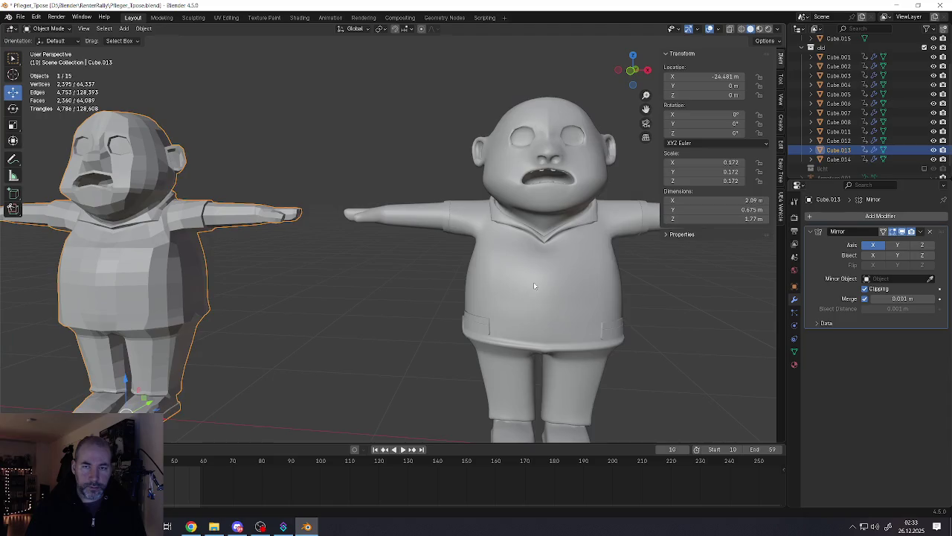
left_click(533, 282)
key("Tab")
mouse_move(557, 282)
middle_mouse_down("shift")
mouse_move(181, 266)
mouse_move(421, 249)
mouse_move(85, 227)
mouse_move(231, 238)
middle_mouse_up("shift")
scroll(439, 282, "up", 2)
key("Tab")
scroll(439, 282, "down", 5)
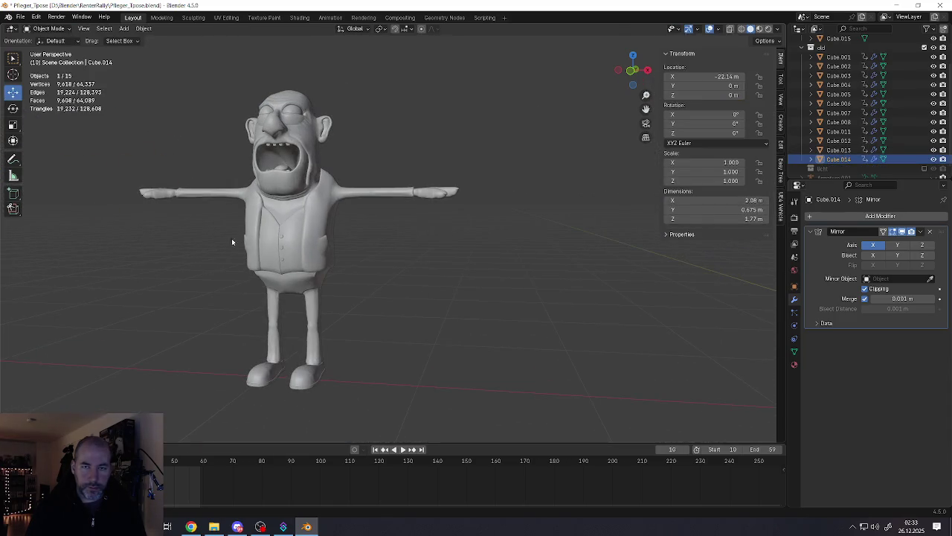
scroll(262, 222, "down", 2)
Step: View the latest open-mouthed caretaker in Material Preview and Edit Mode, then return to Solid shading
left_click(364, 205)
scroll(364, 206, "up", 5)
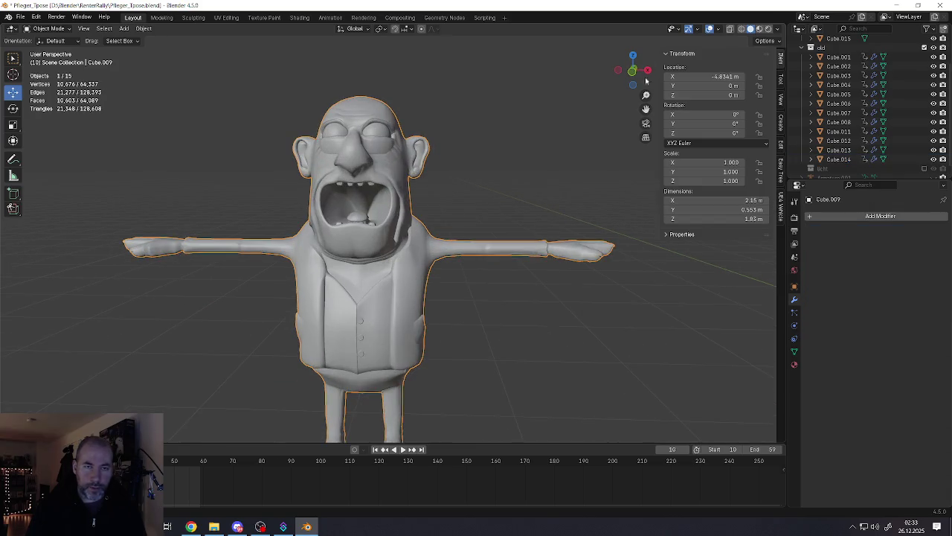
left_click(759, 29)
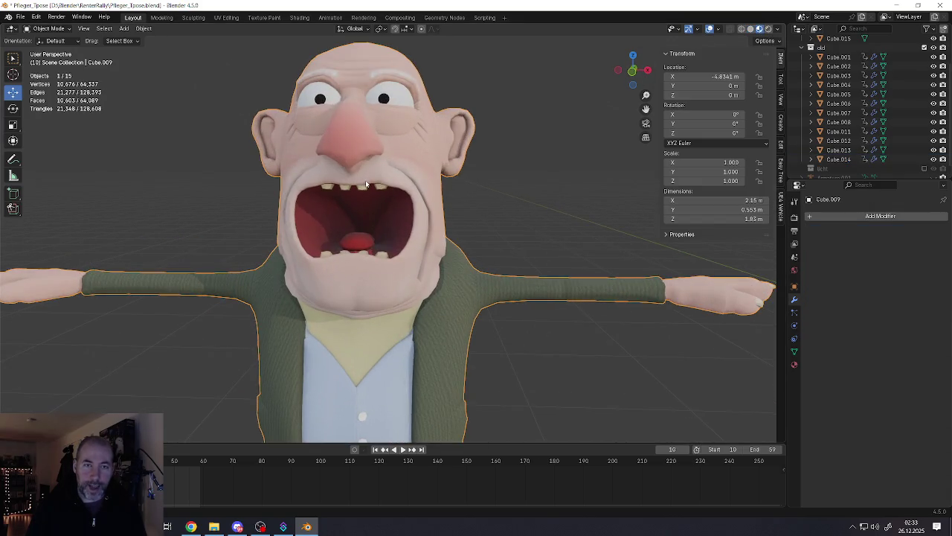
mouse_move(367, 184)
middle_mouse_down()
mouse_move(416, 186)
mouse_move(372, 184)
middle_mouse_up()
key("Tab")
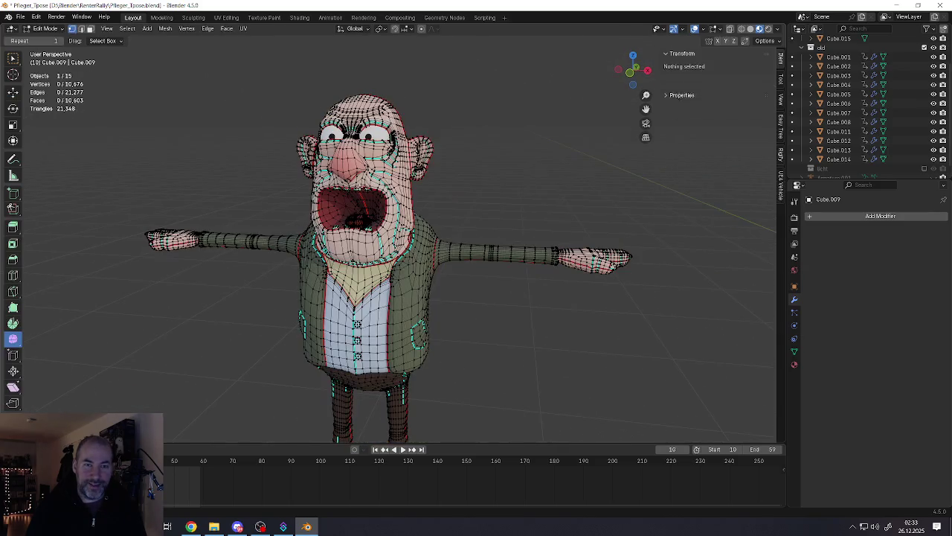
left_click(750, 28)
key("Tab")
Step: Pan to the heavy character Cube.008, frame its head and torso, and enter Edit Mode
scroll(408, 213, "down", 3)
scroll(408, 213, "down", 1)
middle_click_drag(409, 212, 206, 214, "shift")
scroll(410, 220, "up", 2)
scroll(410, 220, "up", 3)
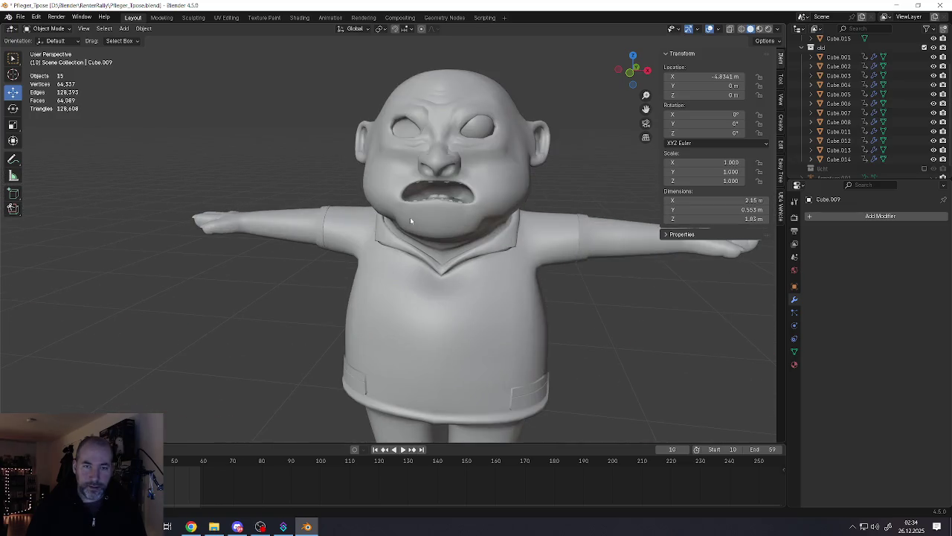
mouse_move(447, 190)
middle_mouse_down()
mouse_move(377, 162)
mouse_move(448, 235)
middle_mouse_up()
left_click(446, 186)
key("Tab")
scroll(446, 186, "up", 4)
scroll(442, 221, "down", 1)
scroll(441, 221, "down", 3)
scroll(442, 221, "down", 2)
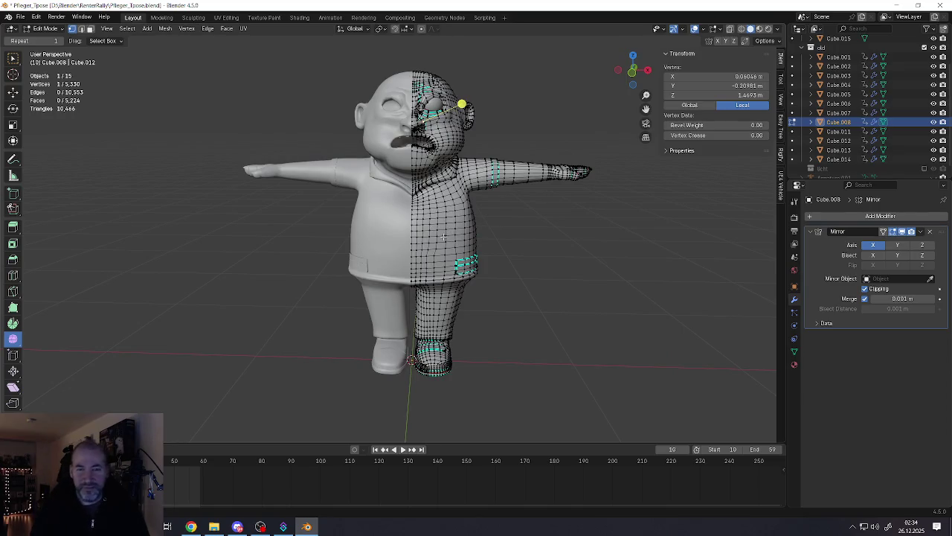
key("Tab")
scroll(462, 218, "up", 2)
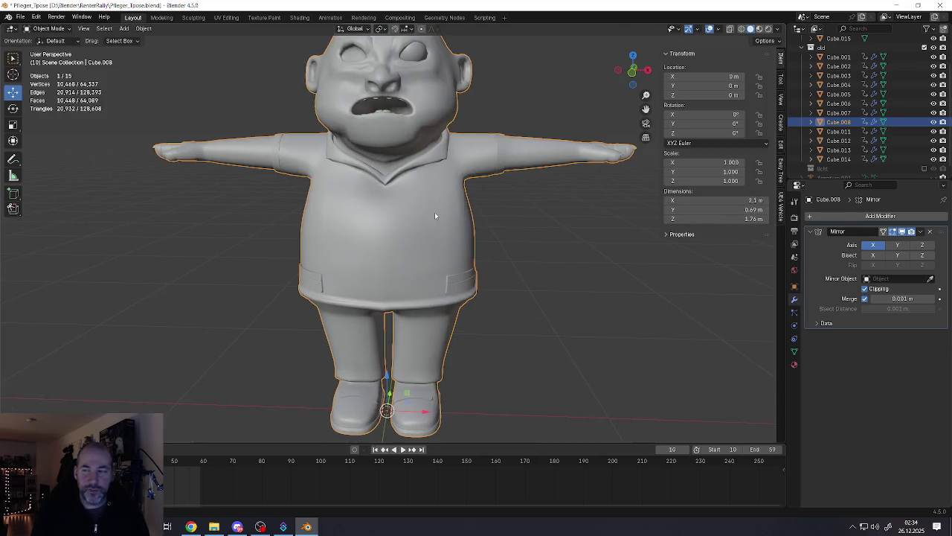
scroll(436, 210, "up", 1)
key("Tab")
scroll(438, 212, "up", 2)
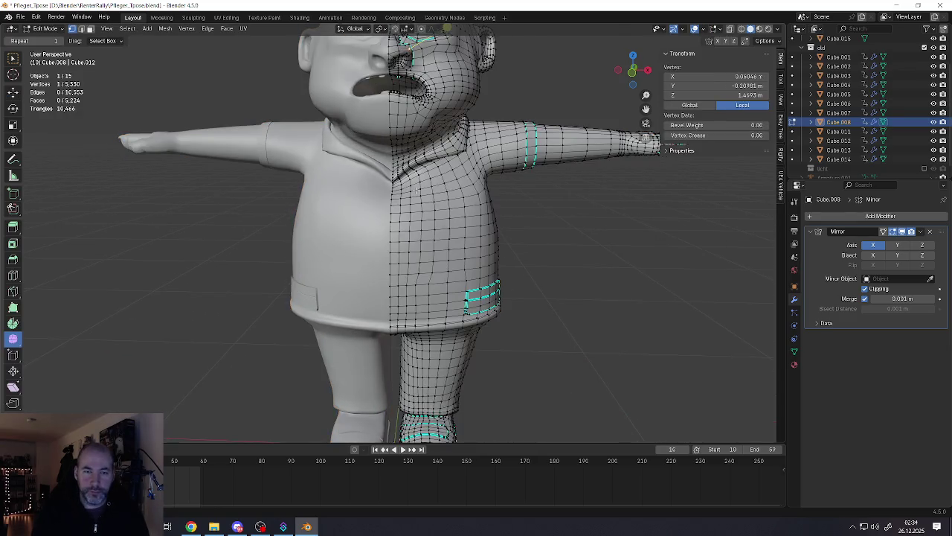
scroll(421, 167, "up", 3)
scroll(421, 178, "up", 3)
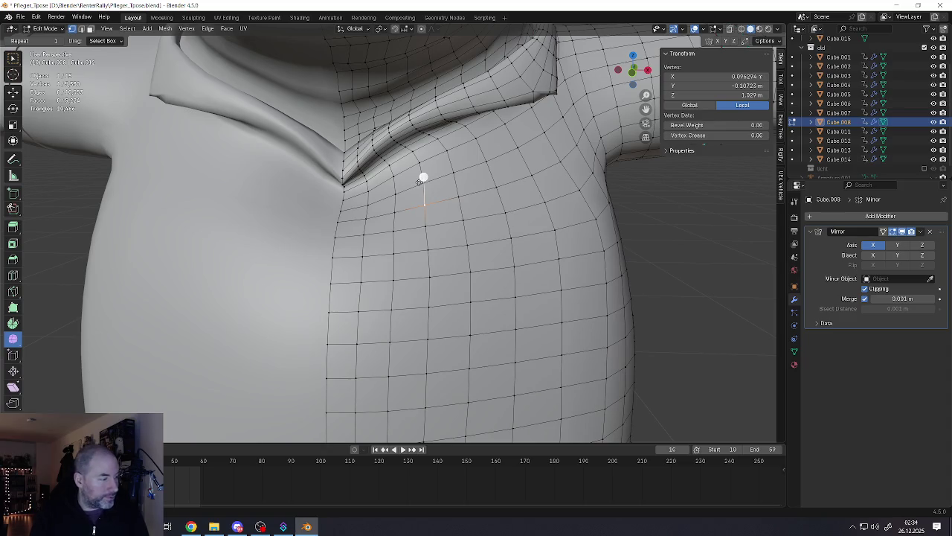
scroll(420, 202, "down", 5)
key("Tab")
scroll(399, 245, "down", 4)
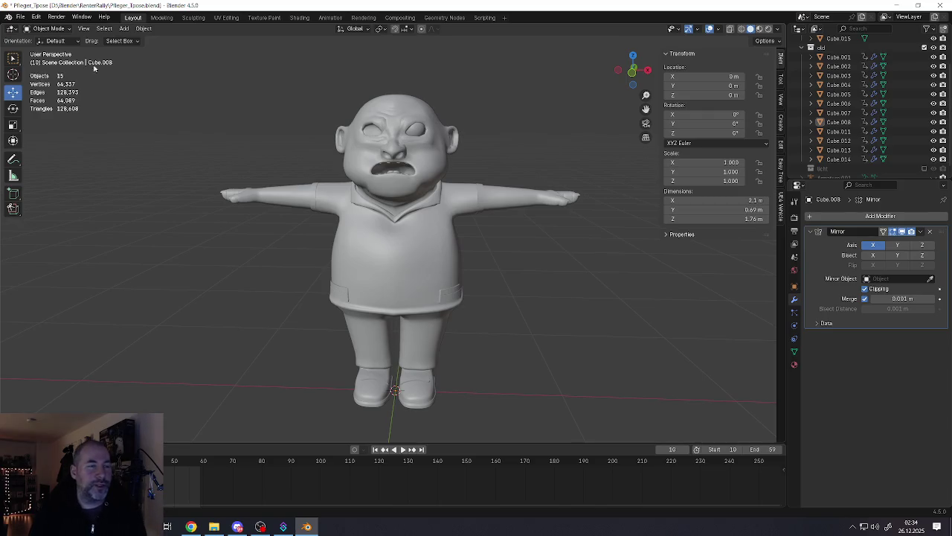
left_click(20, 16)
left_click(35, 77)
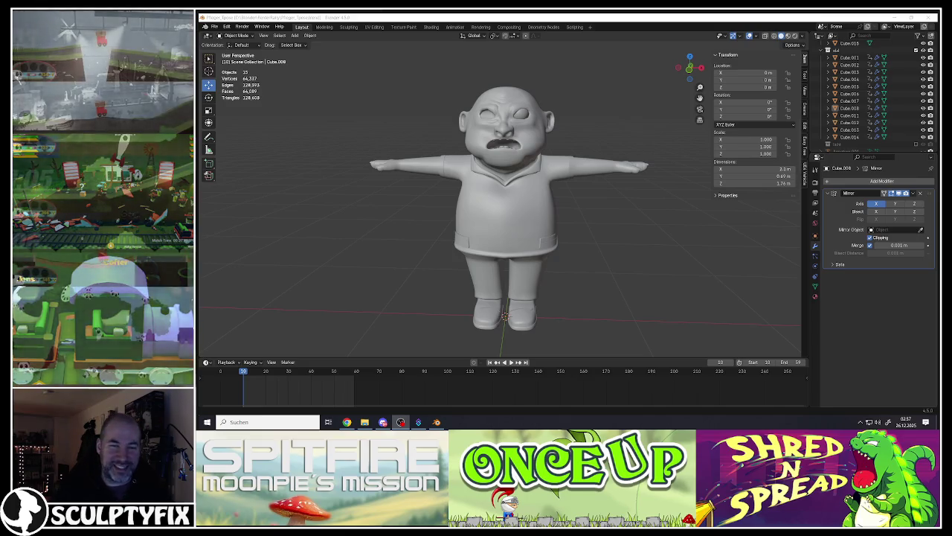
Step: Check the heavy character's shoulder area in Edit Mode, clearing the vertex selection
left_click(494, 194)
key("Tab")
scroll(494, 193, "up", 3)
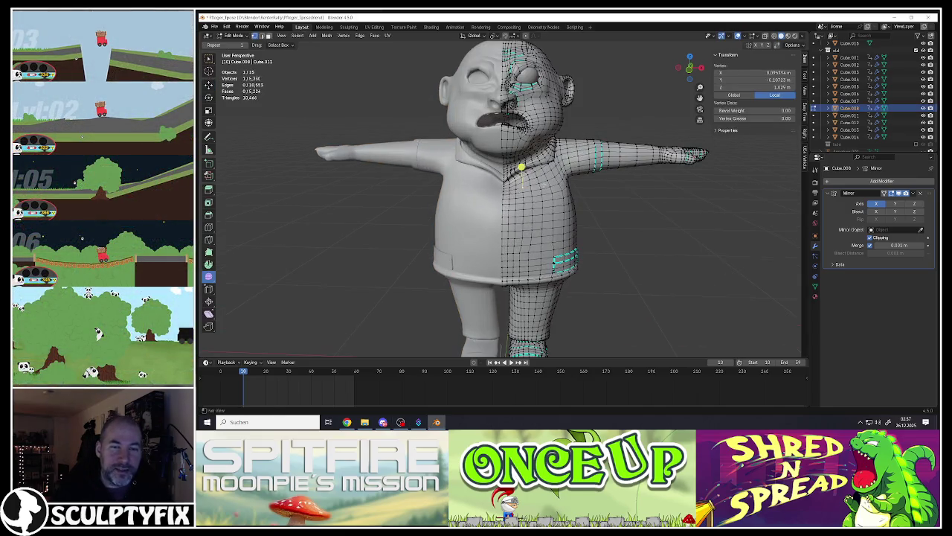
middle_click_drag(494, 193, 449, 177)
mouse_move(550, 178)
middle_mouse_down()
mouse_move(560, 170)
mouse_move(527, 172)
mouse_move(505, 153)
mouse_move(502, 197)
mouse_move(407, 178)
mouse_move(489, 187)
middle_mouse_up()
scroll(560, 170, "up", 5)
key("alt+a")
scroll(530, 168, "down", 4)
scroll(528, 173, "up", 3)
scroll(505, 152, "down", 3)
key("Tab")
Step: Orbit to the character's front and re-enter Edit Mode with a level view of the legs
scroll(502, 197, "down", 3)
scroll(502, 198, "up", 3)
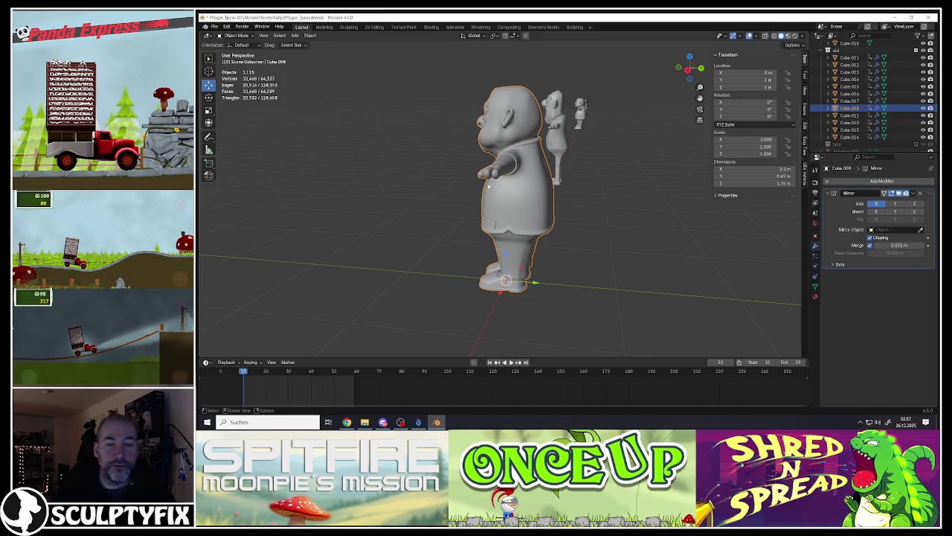
middle_click_drag(512, 216, 534, 240)
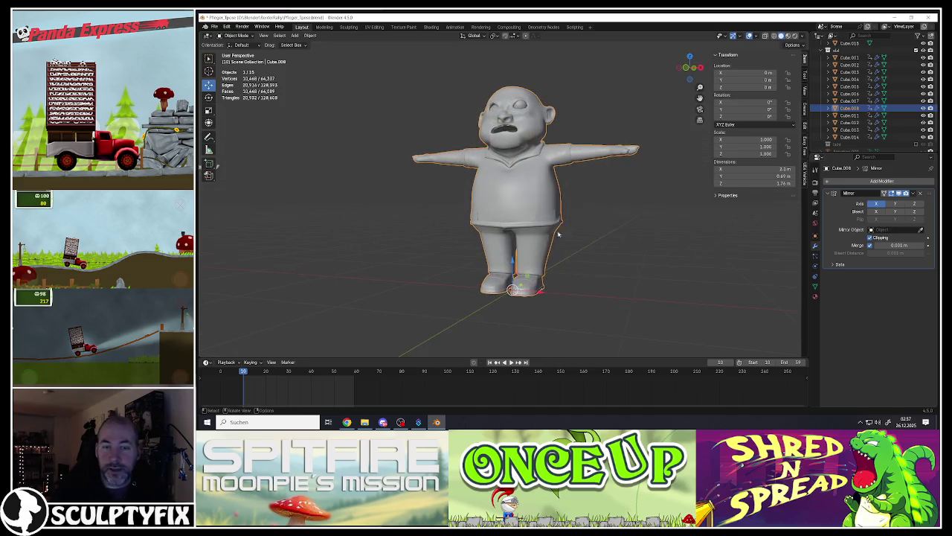
scroll(536, 242, "up", 2)
scroll(536, 243, "up", 2)
scroll(535, 242, "up", 3)
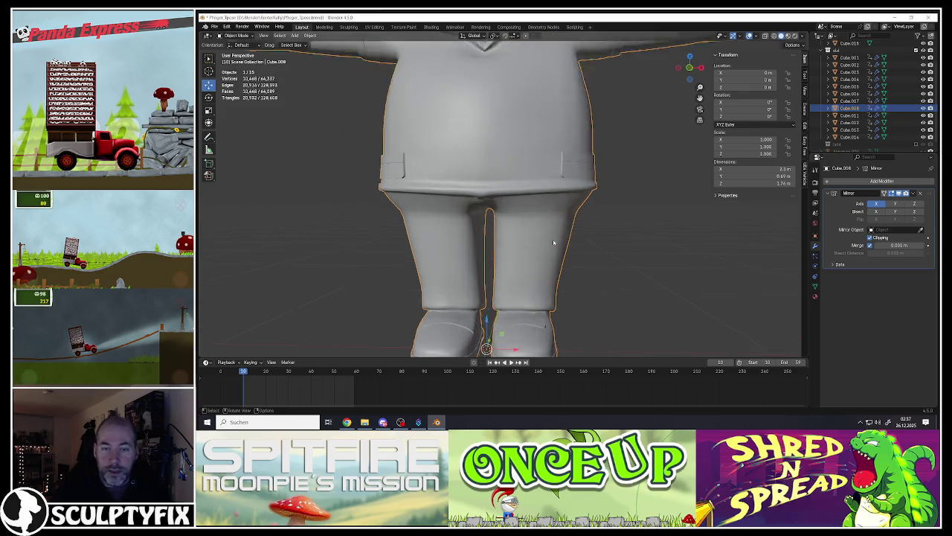
key("Tab")
scroll(535, 223, "up", 3)
scroll(536, 161, "up", 2)
mouse_move(535, 162)
middle_mouse_down()
mouse_move(543, 158)
mouse_move(506, 179)
mouse_move(521, 165)
middle_mouse_up()
scroll(521, 158, "down", 3)
scroll(506, 178, "down", 3)
Step: Zoom in and select the vertex at the top of the leg under the shirt
key("alt+Tab")
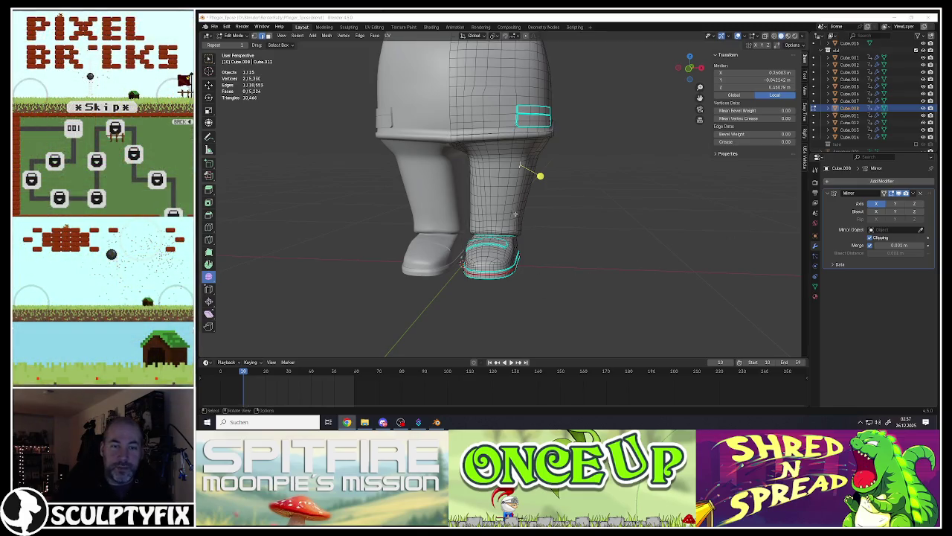
scroll(515, 214, "up", 1)
scroll(476, 179, "up", 4)
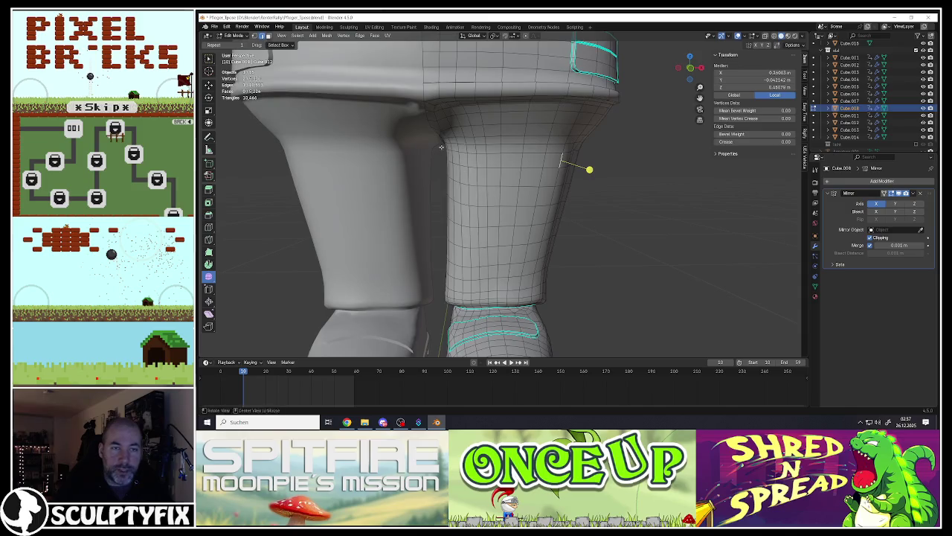
scroll(441, 147, "up", 2)
scroll(482, 149, "up", 2)
left_click(484, 154)
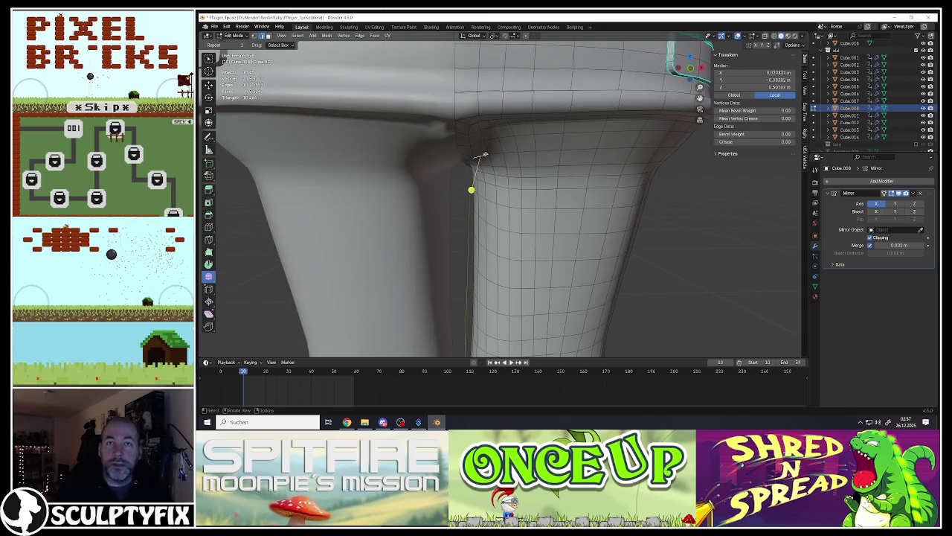
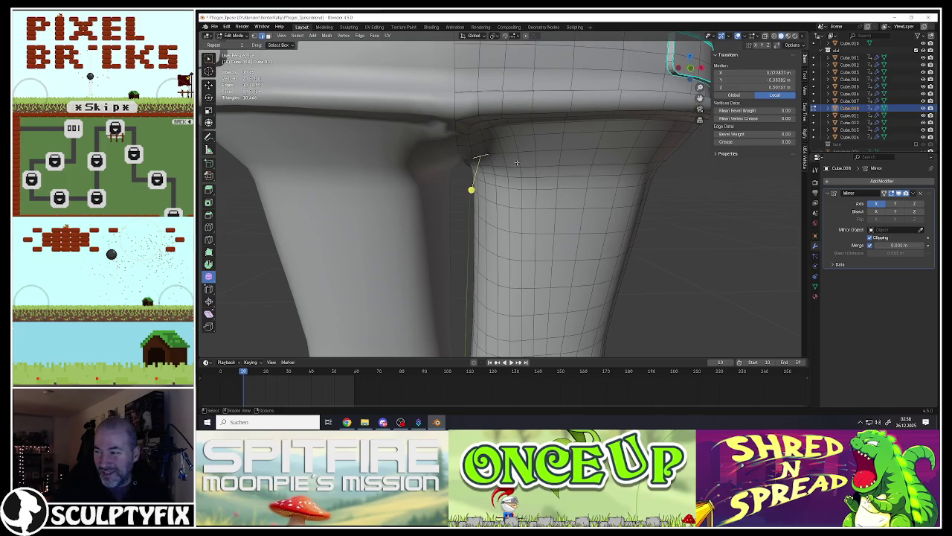
Step: Pick a starting edge near the top of the trouser leg front, undoing a misplaced pick
scroll(516, 162, "down", 4)
middle_click_drag(535, 187, 567, 144)
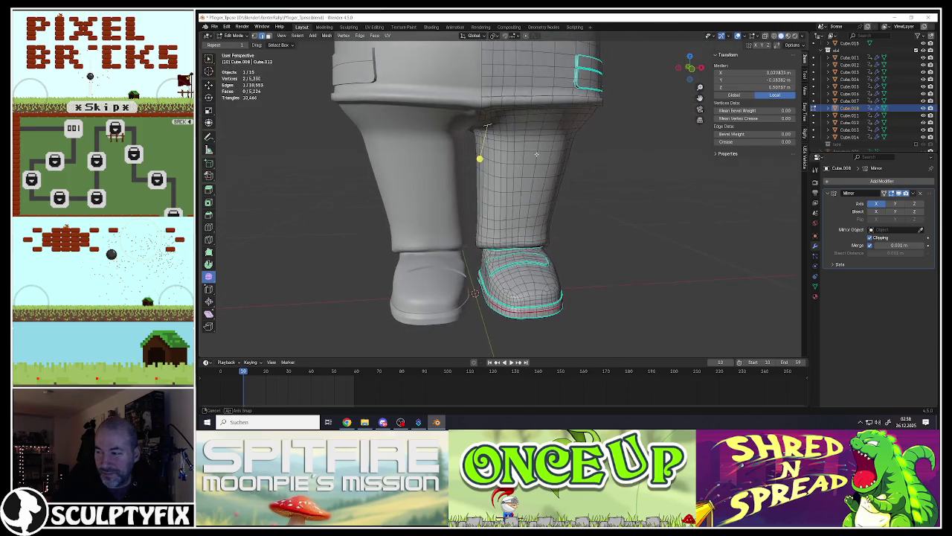
scroll(566, 144, "up", 3)
scroll(566, 144, "up", 3)
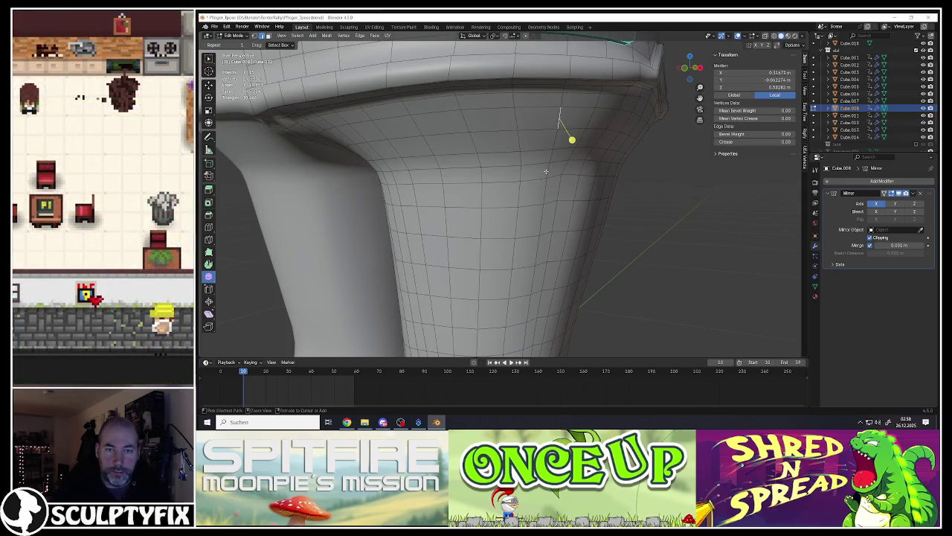
left_click(547, 170, "ctrl")
scroll(549, 171, "down", 2)
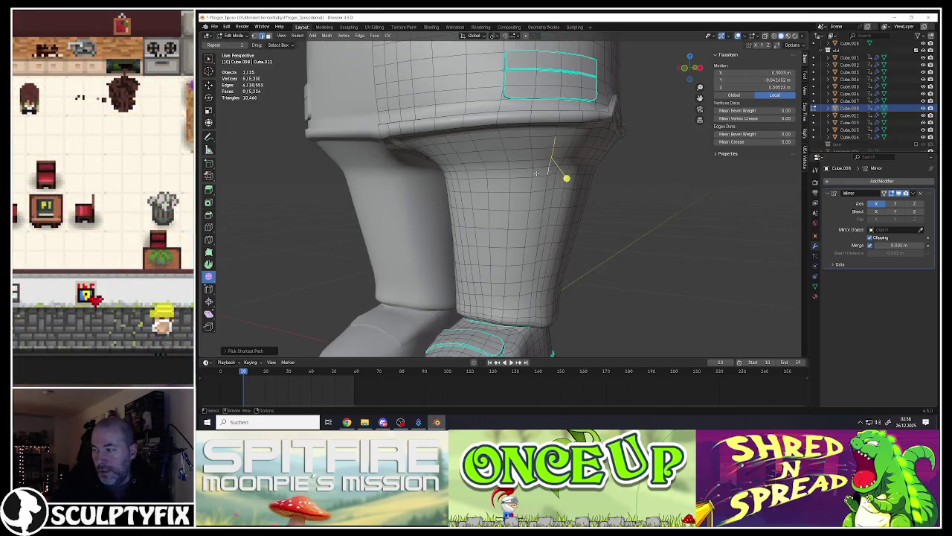
middle_click_drag(532, 174, 613, 106)
scroll(535, 144, "up", 3)
mouse_move(535, 145)
middle_mouse_down()
mouse_move(478, 128)
mouse_move(457, 85)
middle_mouse_up()
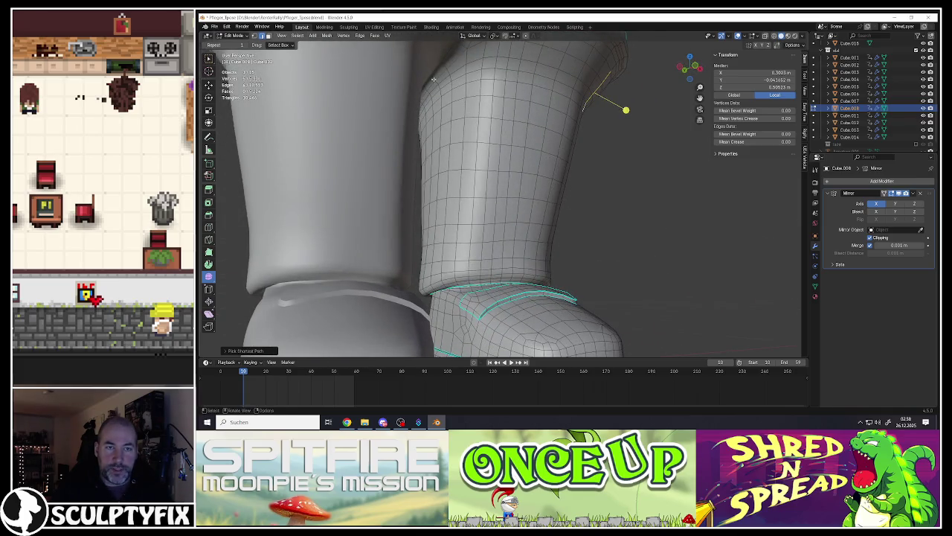
key("ctrl+z")
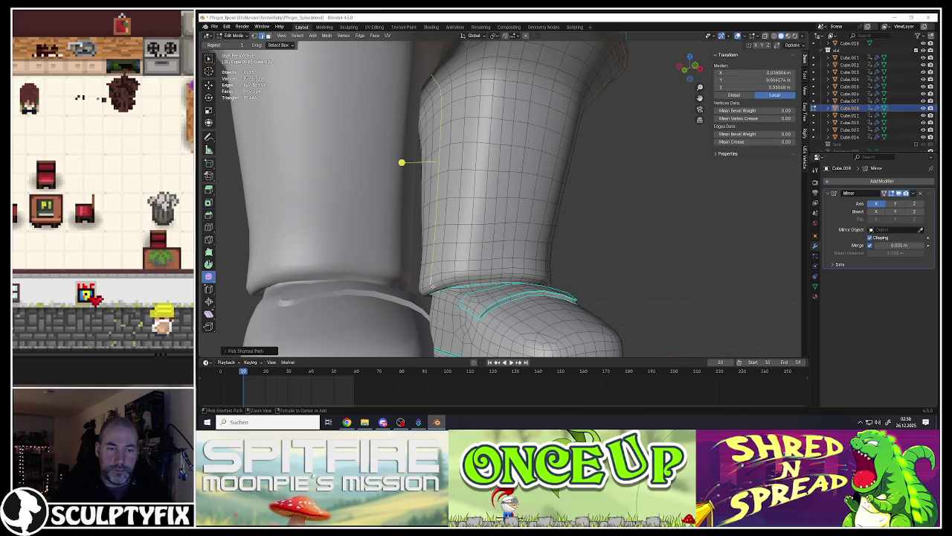
Step: Extend the shortest-path edge selection down the leg front to the shoe and start a bevel
mouse_move(432, 281)
middle_mouse_down()
mouse_move(421, 173)
mouse_move(428, 189)
mouse_move(548, 163)
mouse_move(476, 72)
middle_mouse_up()
scroll(428, 189, "up", 3)
scroll(435, 206, "down", 3)
scroll(549, 162, "up", 3)
scroll(548, 163, "down", 4)
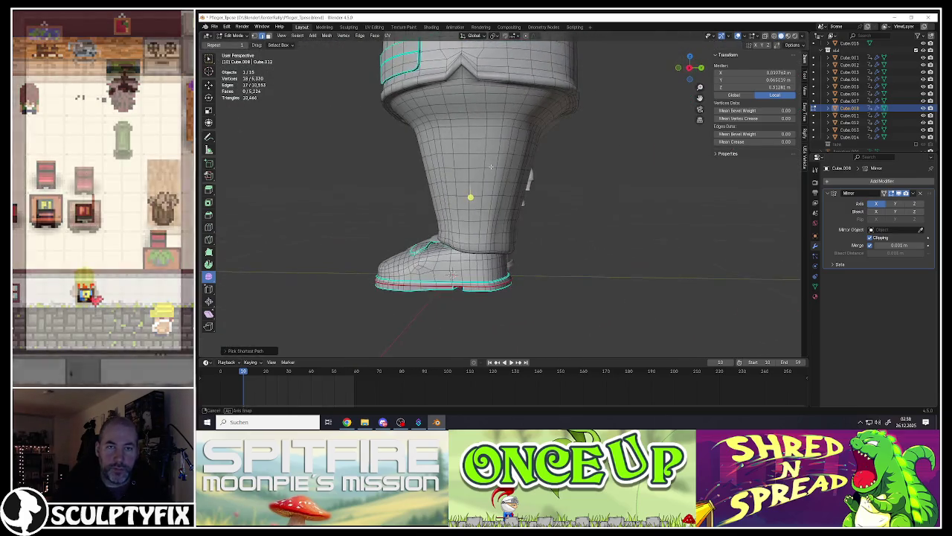
left_click(468, 212, "ctrl")
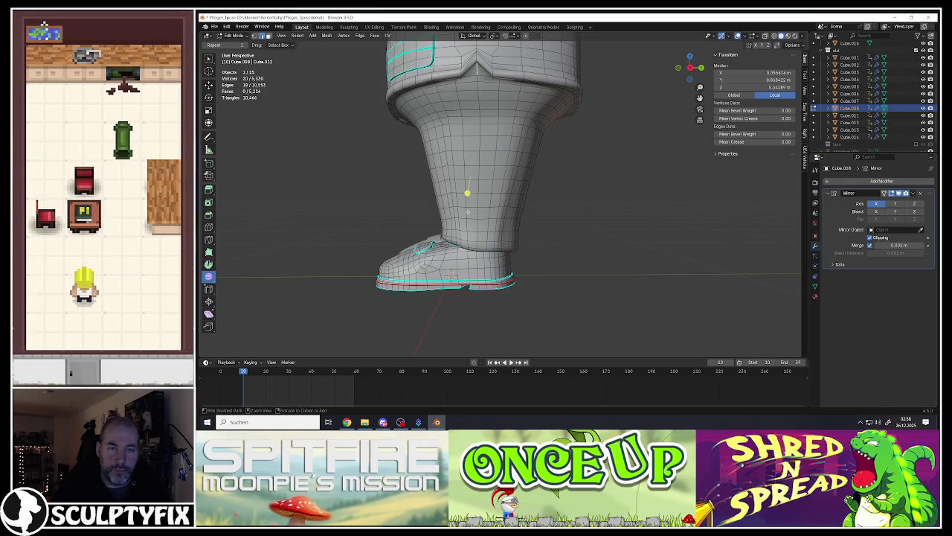
left_click(477, 243, "ctrl")
middle_click_drag(477, 243, 477, 195)
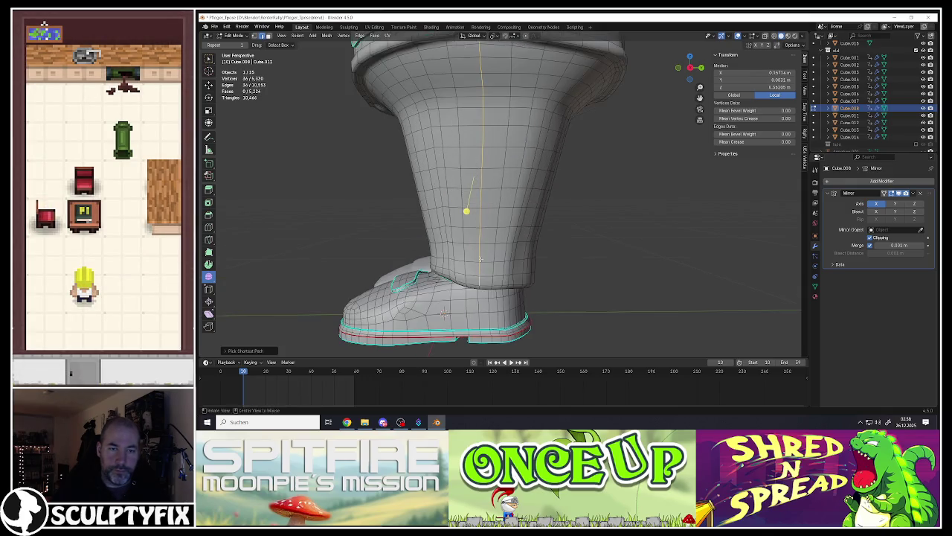
scroll(477, 194, "up", 4)
left_click(464, 166, "ctrl")
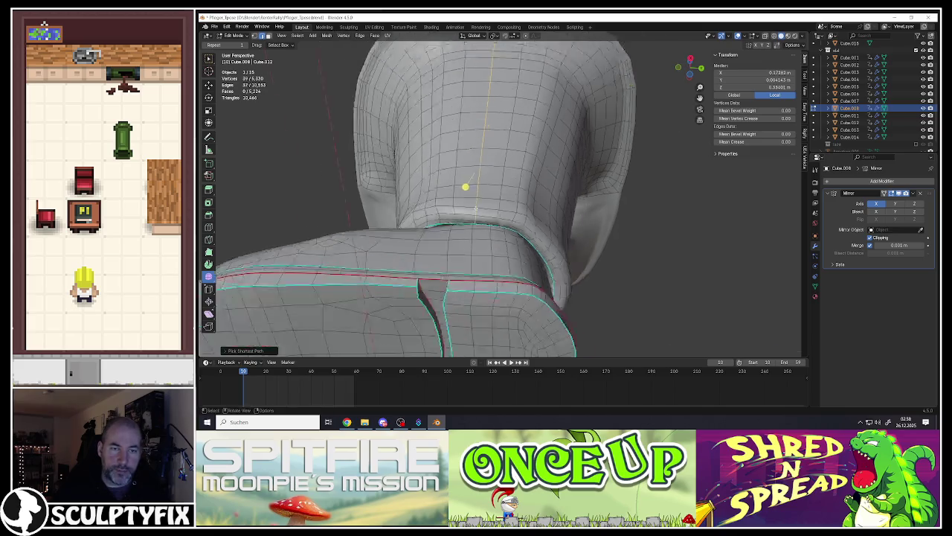
scroll(467, 186, "down", 6)
key("ctrl+b")
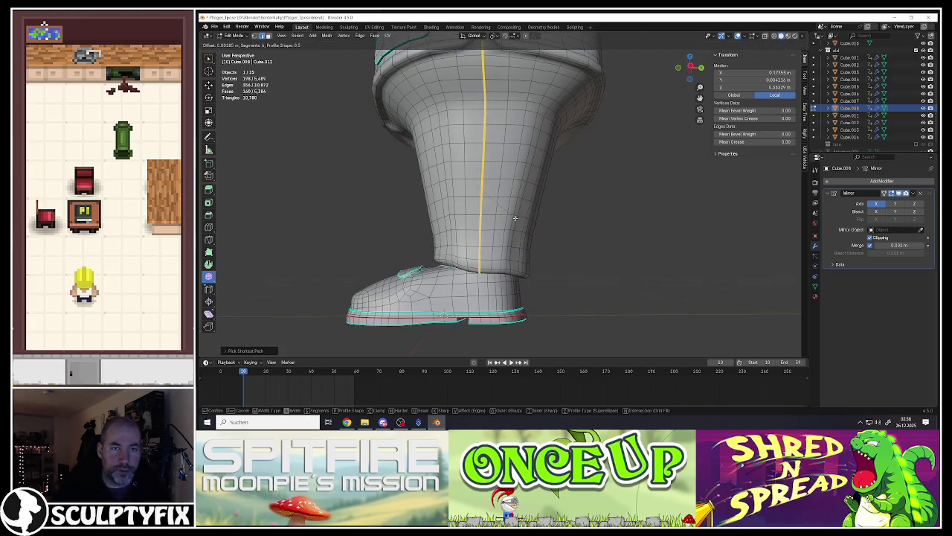
Step: Bevel the front edge line with 2 segments
key("Escape")
key("ctrl+b")
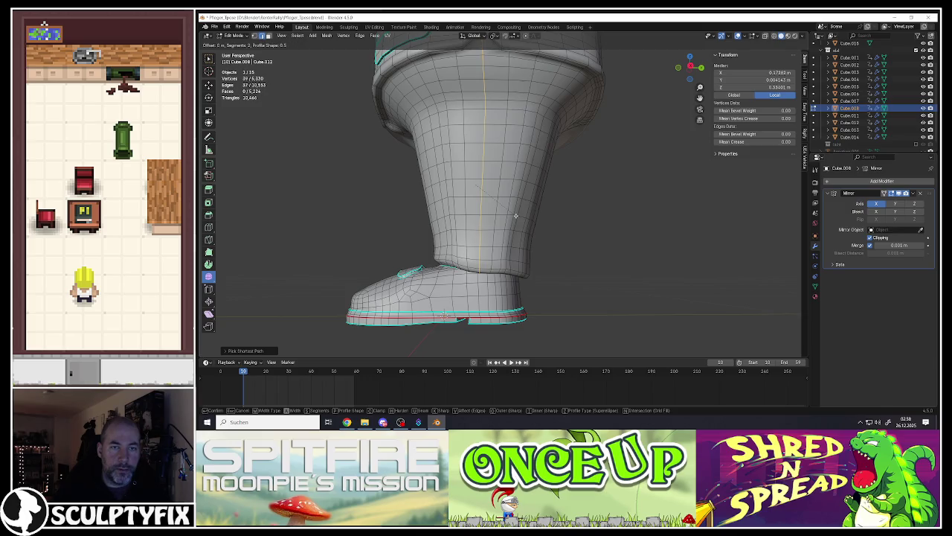
scroll(518, 213, "up", 1)
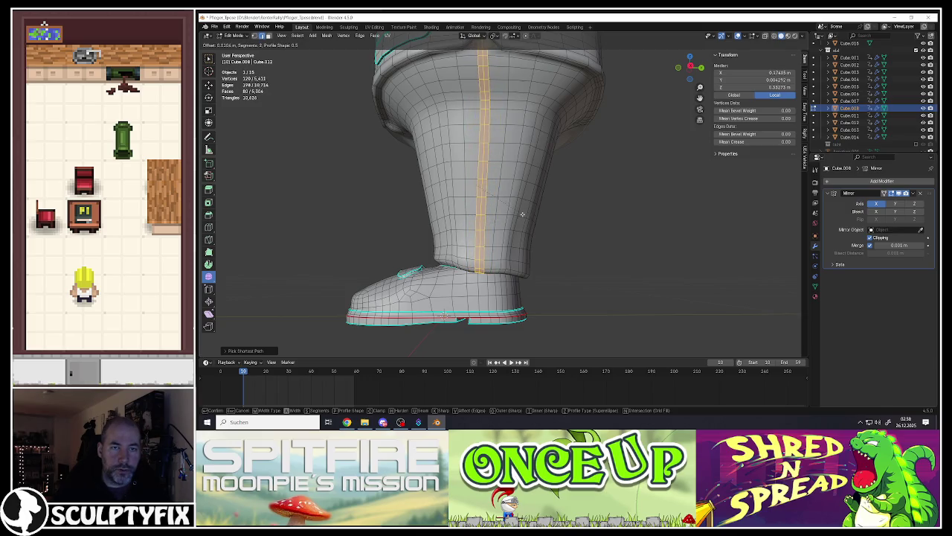
scroll(522, 214, "down", 1)
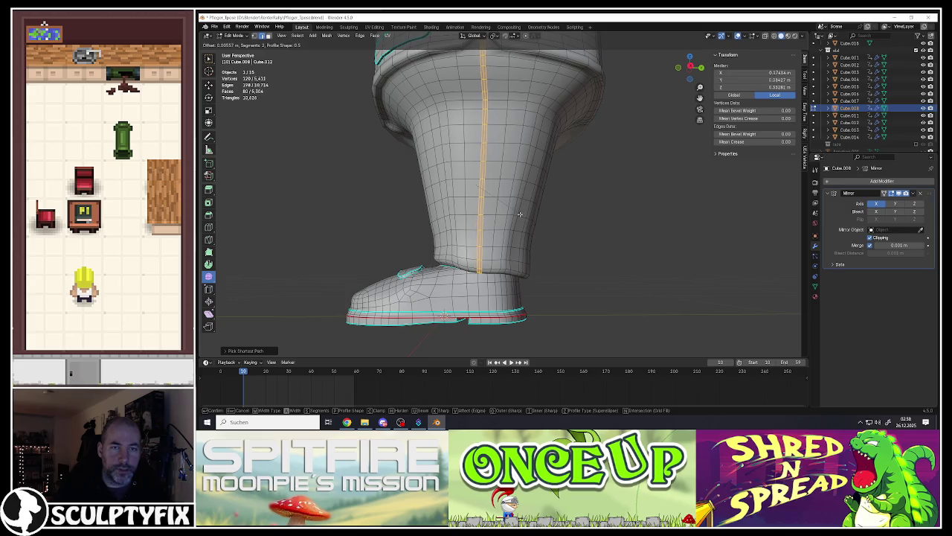
left_click(519, 215)
scroll(506, 238, "up", 2)
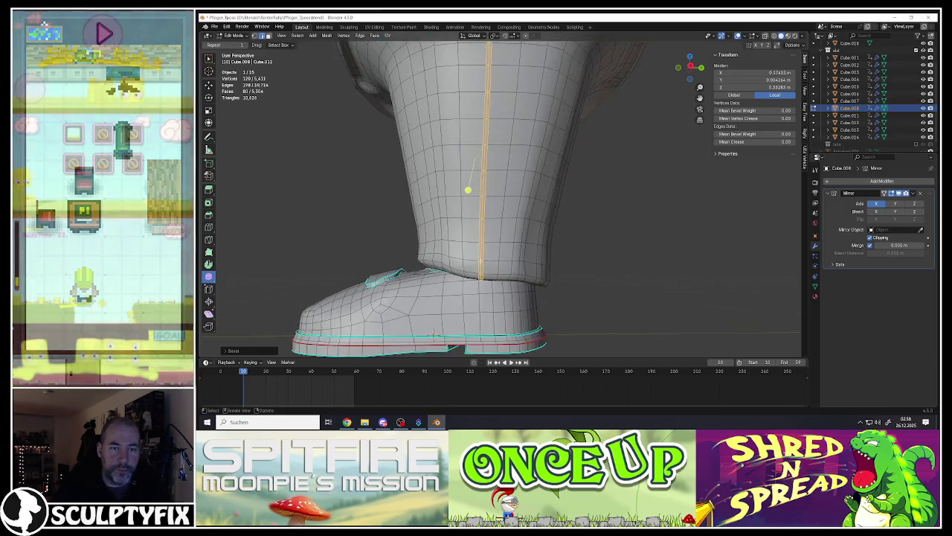
scroll(499, 253, "up", 2)
scroll(487, 270, "down", 1)
Step: Scale the beveled strip along Y to flatten it into a narrow crease
key("s")
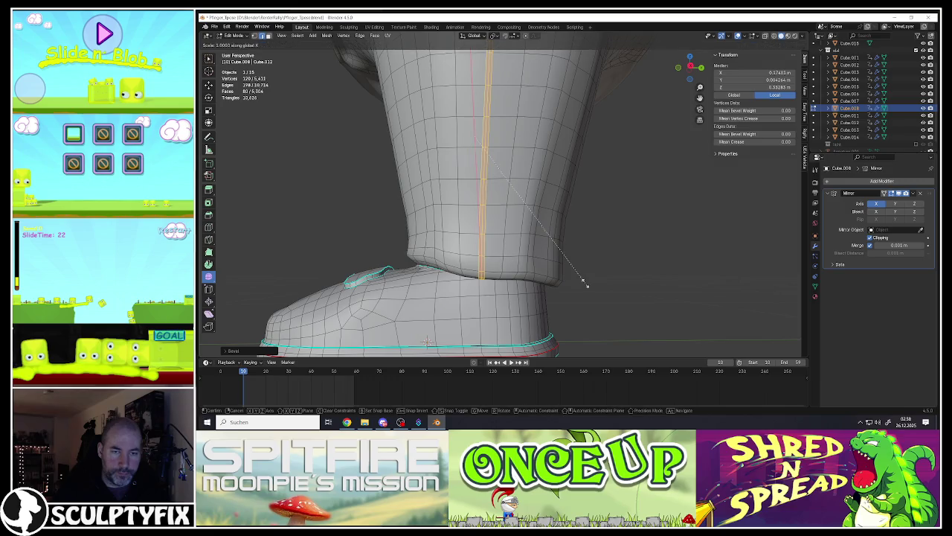
key("y")
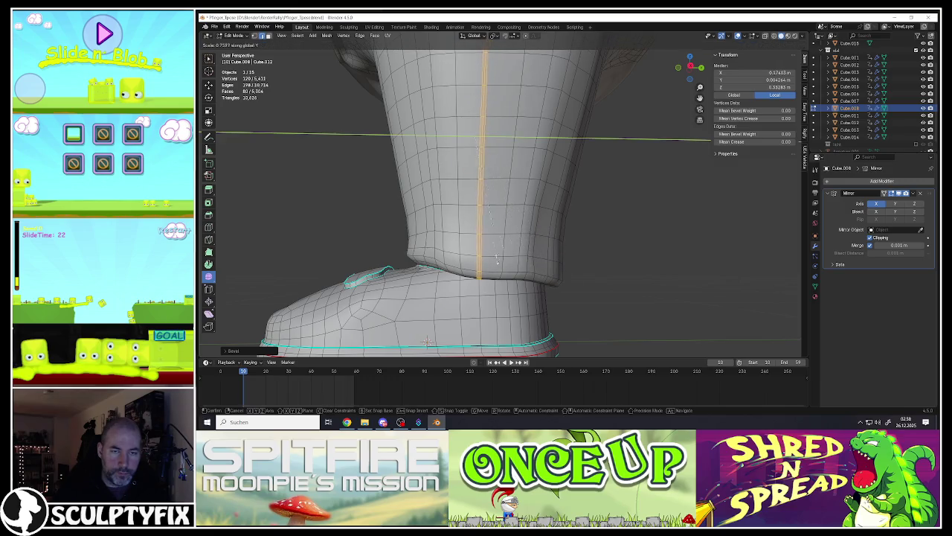
left_click(427, 341)
middle_click_drag(471, 165, 534, 254)
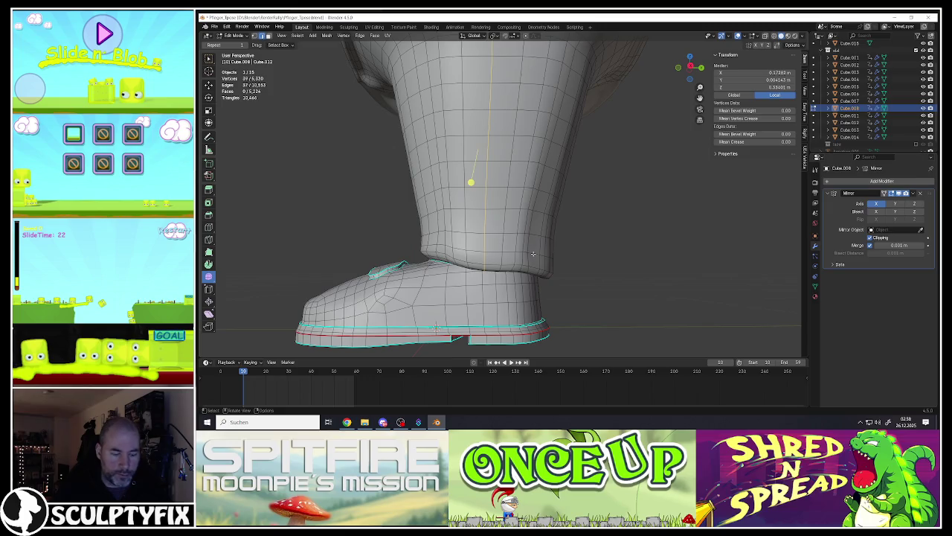
Step: Bevel the crease edges a second time
key("ctrl+b")
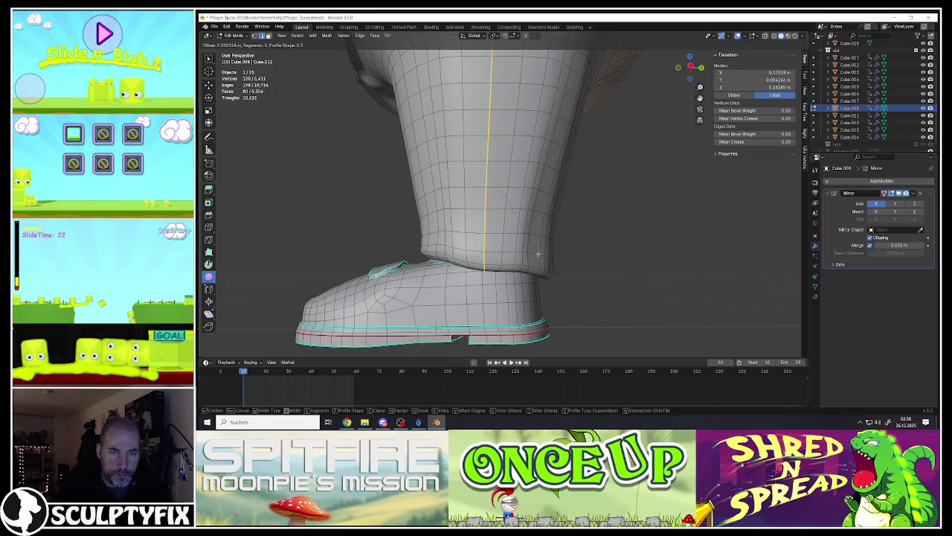
left_click(540, 254)
scroll(477, 260, "up", 4)
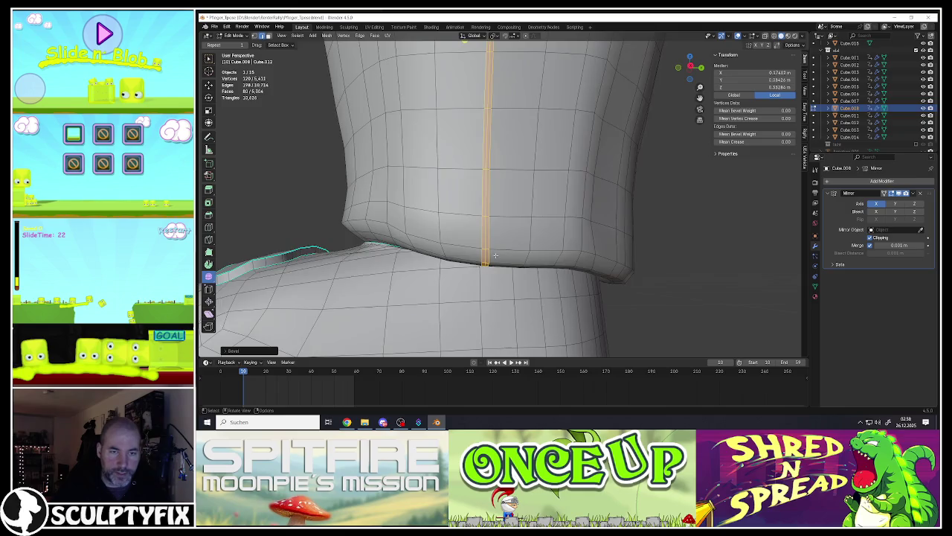
scroll(477, 260, "up", 2)
scroll(477, 261, "down", 3)
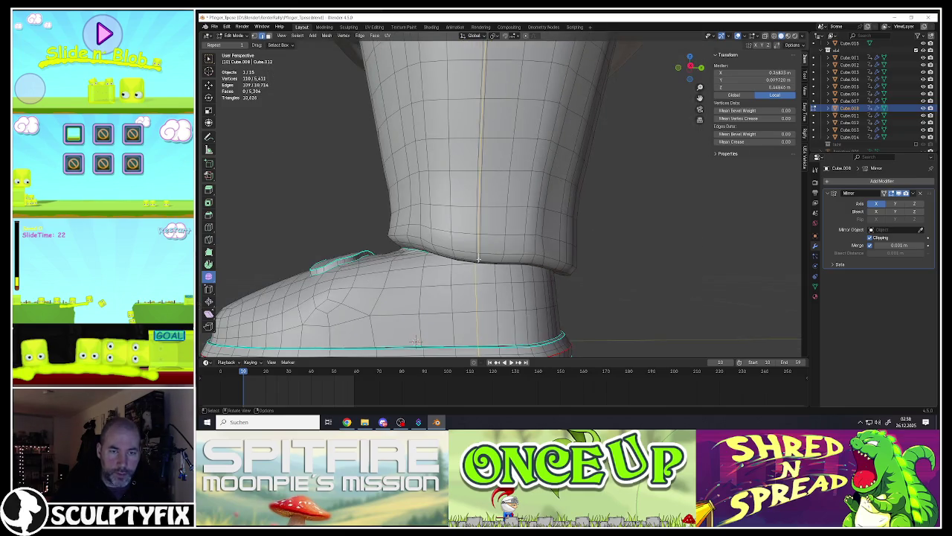
Step: Select an edge on the trouser hem where it meets the boot
left_click(478, 258)
middle_click_drag(478, 259, 478, 221)
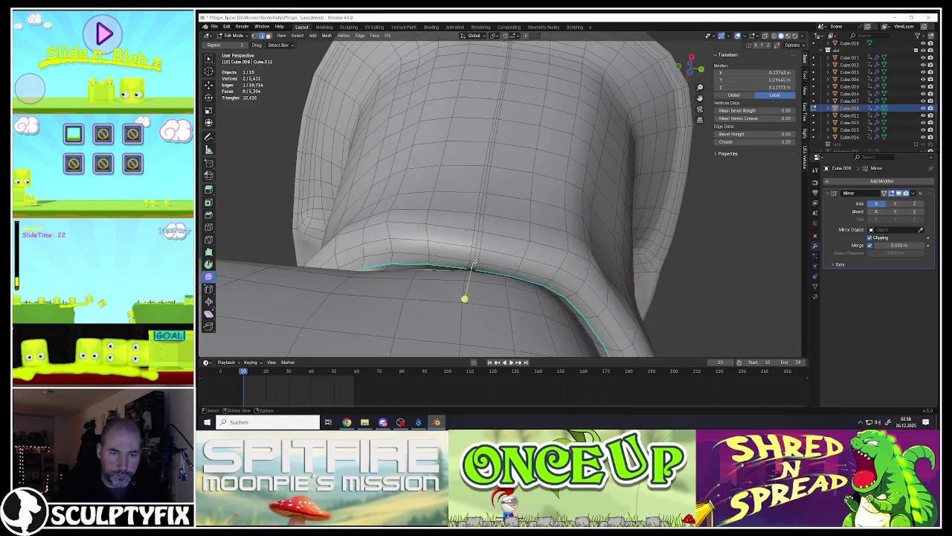
scroll(473, 264, "down", 3)
scroll(449, 263, "up", 4)
Step: Mark the trouser hem edge loop as sharp
left_click(449, 264, "alt")
right_click(449, 264)
left_click(447, 262)
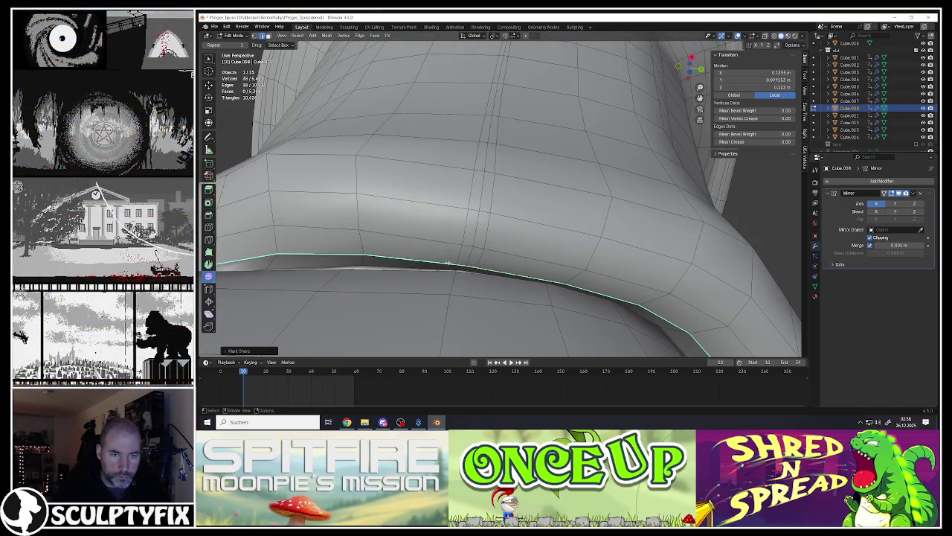
left_click(448, 262)
scroll(448, 262, "down", 2)
Step: Select the V-shaped fold edge path and nudge it slightly along X
middle_click_drag(454, 287, 459, 289)
middle_click_drag(482, 111, 486, 154)
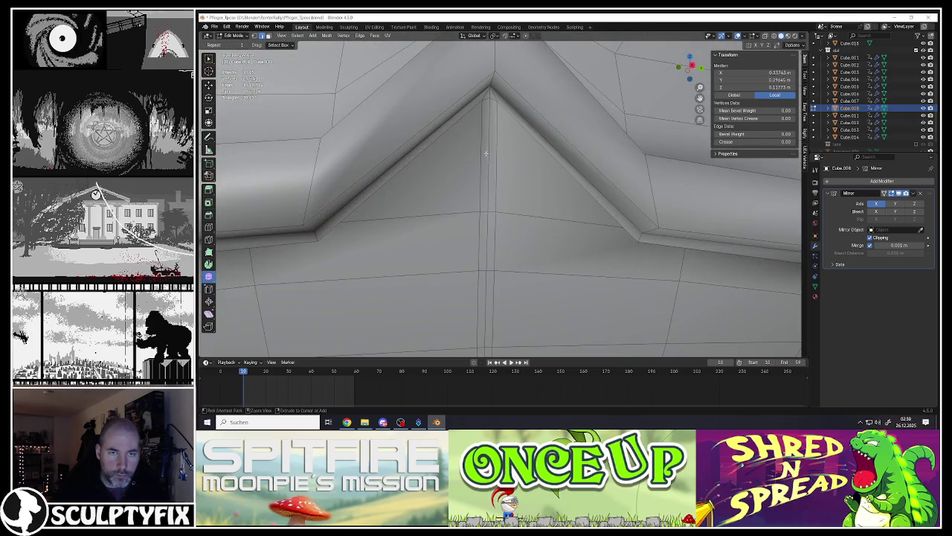
left_click(486, 154, "ctrl")
scroll(488, 134, "down", 6)
mouse_move(488, 130)
middle_mouse_down()
mouse_move(465, 179)
mouse_move(441, 159)
middle_mouse_up()
scroll(476, 149, "up", 5)
scroll(462, 186, "up", 2)
left_click(209, 84)
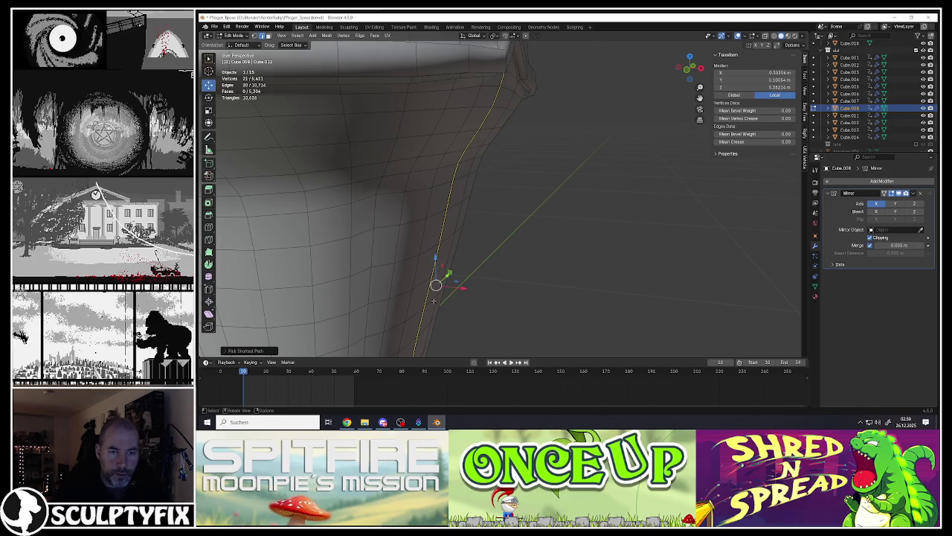
left_click_drag(462, 289, 462, 287)
middle_click_drag(462, 287, 444, 309)
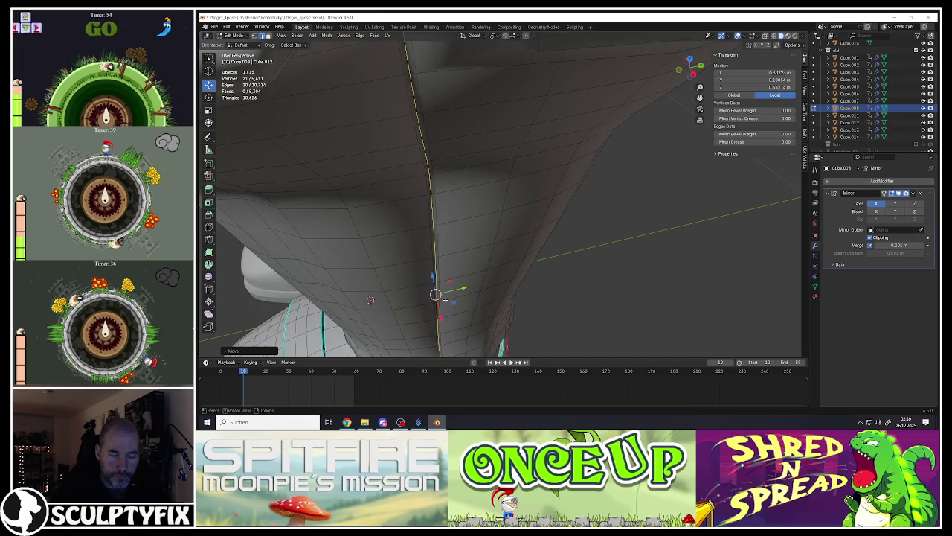
Step: Mark the fold edge path sharp and check the shading in Object Mode
key("ctrl+e")
left_click(428, 300)
mouse_move(428, 301)
middle_mouse_down()
mouse_move(440, 291)
mouse_move(423, 280)
mouse_move(438, 223)
mouse_move(423, 240)
middle_mouse_up()
key("Tab")
scroll(438, 222, "down", 3)
scroll(438, 223, "down", 4)
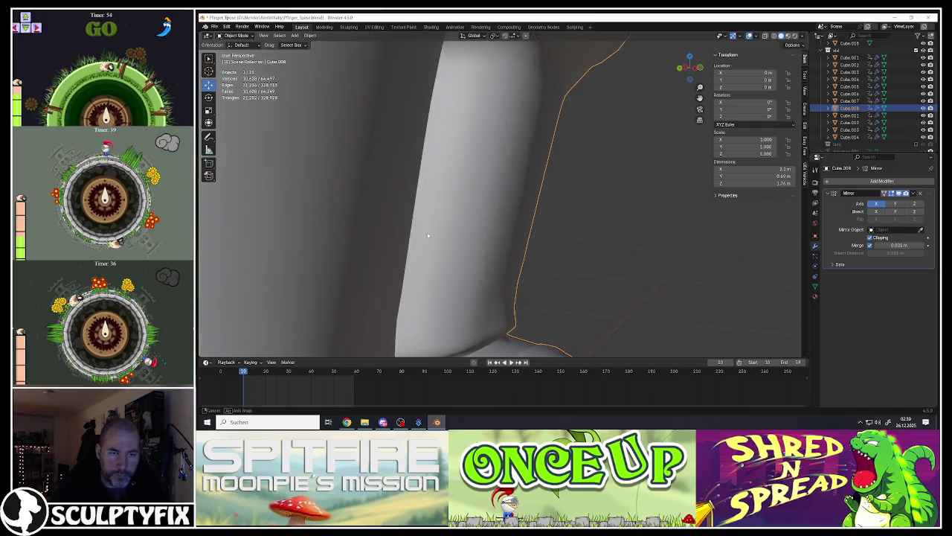
scroll(447, 244, "down", 6)
scroll(435, 185, "up", 5)
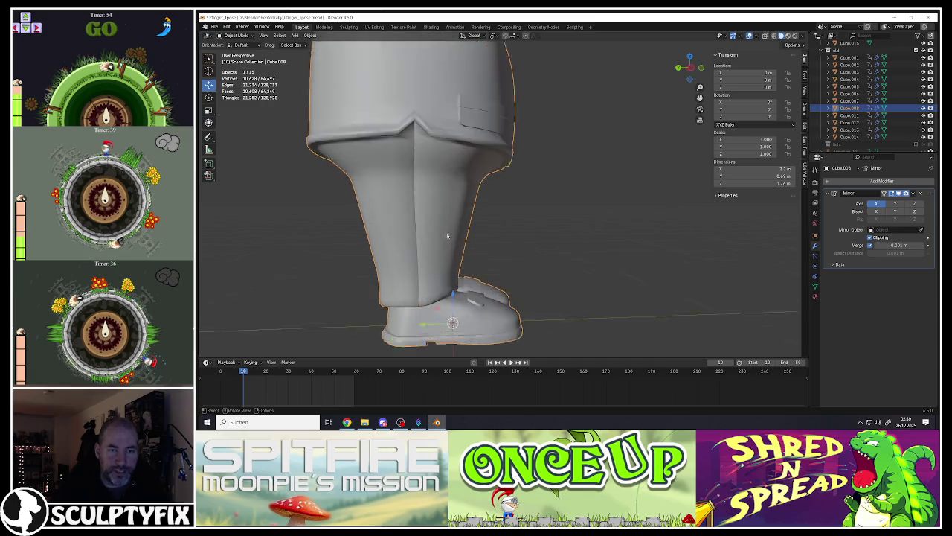
scroll(438, 223, "up", 3)
scroll(441, 259, "up", 2)
Step: Return to Edit Mode and look around the leg and shoe
key("Tab")
scroll(441, 259, "down", 2)
mouse_move(441, 261)
middle_mouse_down()
mouse_move(442, 316)
mouse_move(442, 253)
mouse_move(456, 213)
middle_mouse_up()
scroll(446, 308, "up", 3)
scroll(447, 308, "down", 2)
scroll(442, 253, "down", 3)
scroll(456, 213, "up", 4)
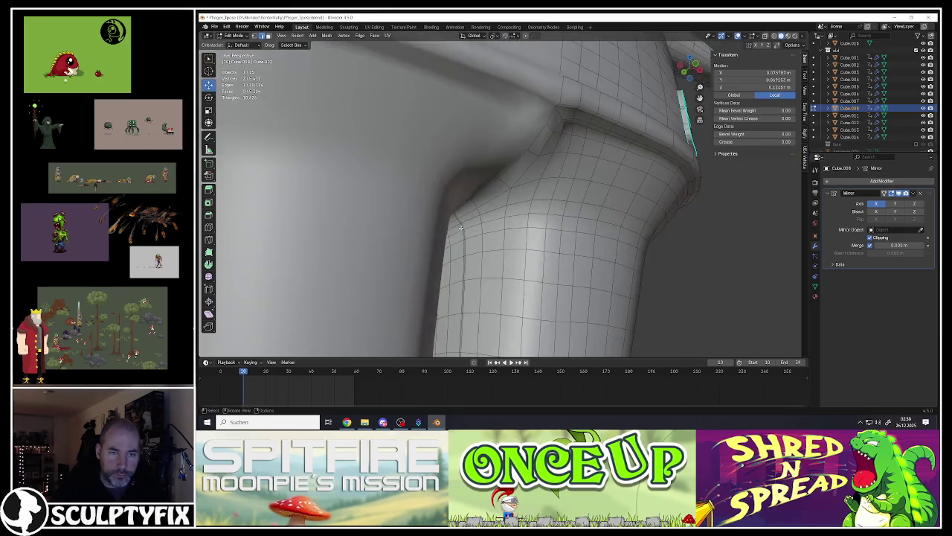
Step: Select an edge path on the leg, move it along X, and mark it sharp
scroll(459, 202, "up", 3)
left_click(448, 190, "ctrl")
scroll(447, 290, "down", 3)
middle_click_drag(446, 290, 451, 288)
scroll(467, 292, "up", 3)
key("g")
key("x")
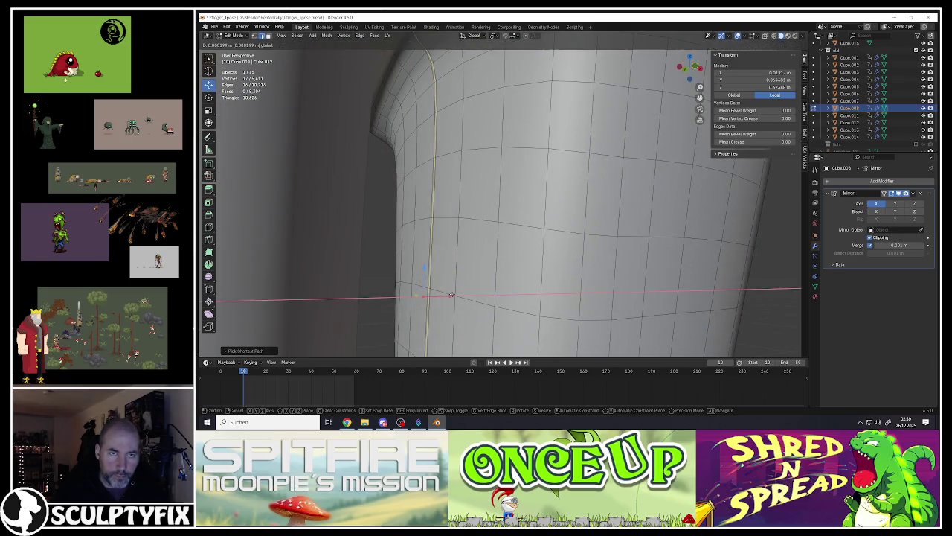
left_click(452, 294)
key("ctrl+e")
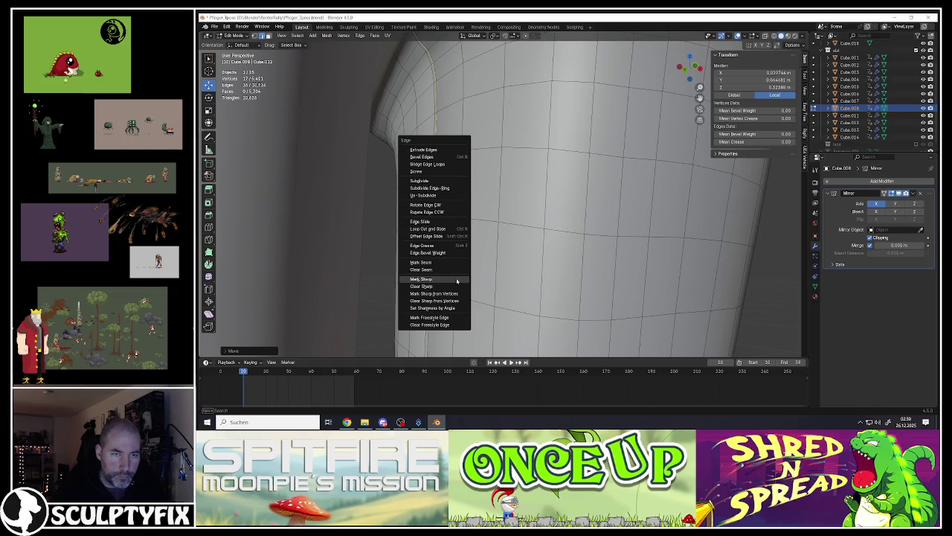
left_click(443, 280)
mouse_move(443, 284)
middle_mouse_down()
mouse_move(449, 225)
mouse_move(480, 216)
middle_mouse_up()
Step: Mark the vertical seam loop down the trouser leg sharp and check it in Object Mode
left_click(432, 212, "alt")
scroll(439, 215, "down", 5)
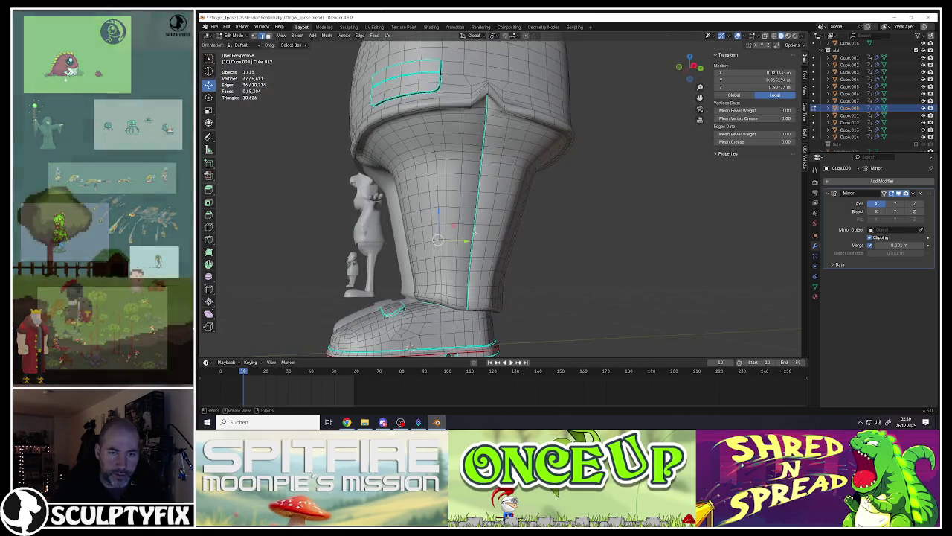
left_click(479, 217, "alt")
scroll(480, 216, "up", 2)
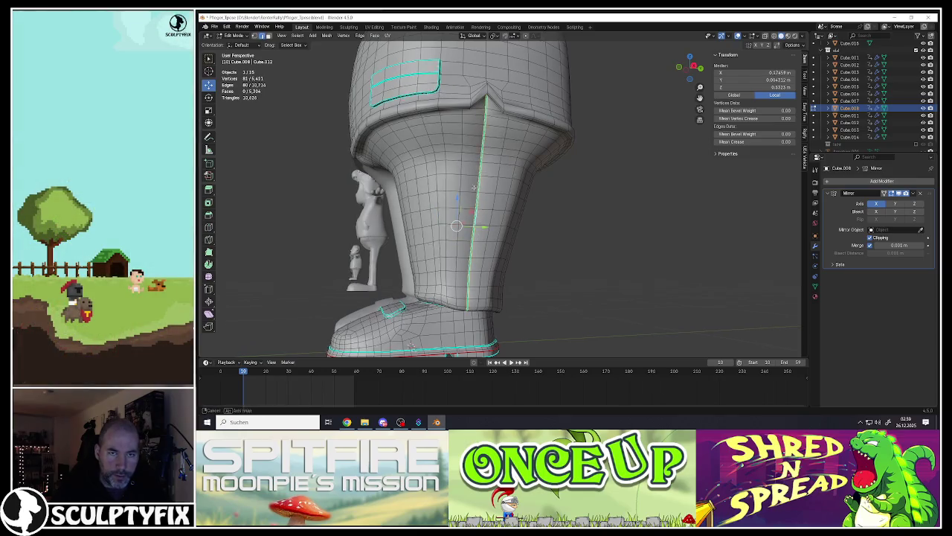
scroll(480, 215, "up", 3)
key("ctrl+e")
left_click(478, 208)
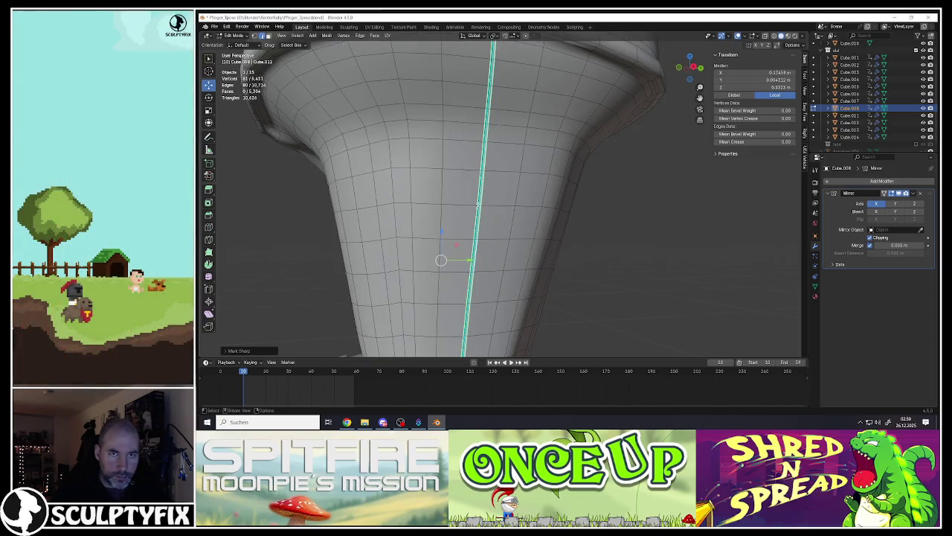
key("Tab")
scroll(473, 197, "down", 3)
scroll(473, 197, "up", 2)
scroll(473, 197, "up", 3)
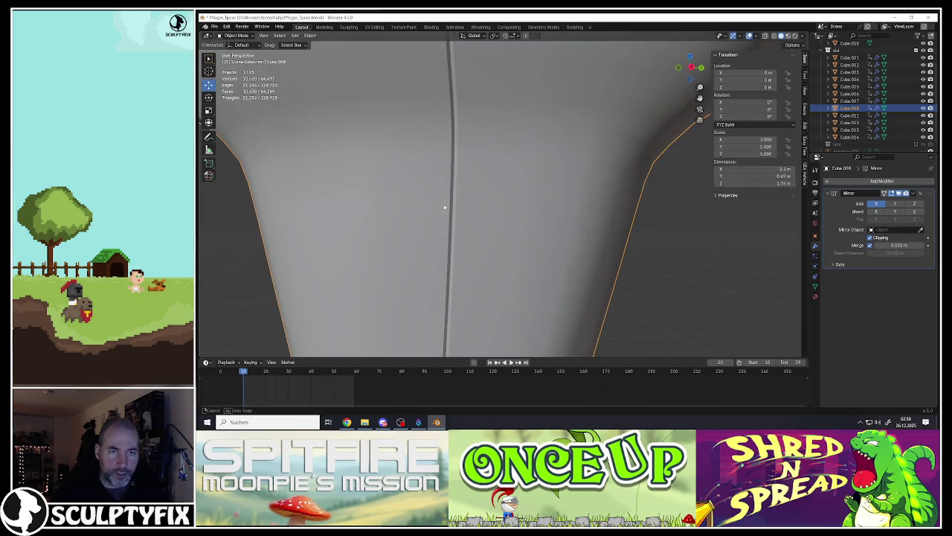
scroll(447, 204, "down", 5)
mouse_move(455, 212)
middle_mouse_down()
mouse_move(476, 220)
mouse_move(461, 232)
mouse_move(574, 234)
mouse_move(606, 248)
mouse_move(521, 231)
middle_mouse_up()
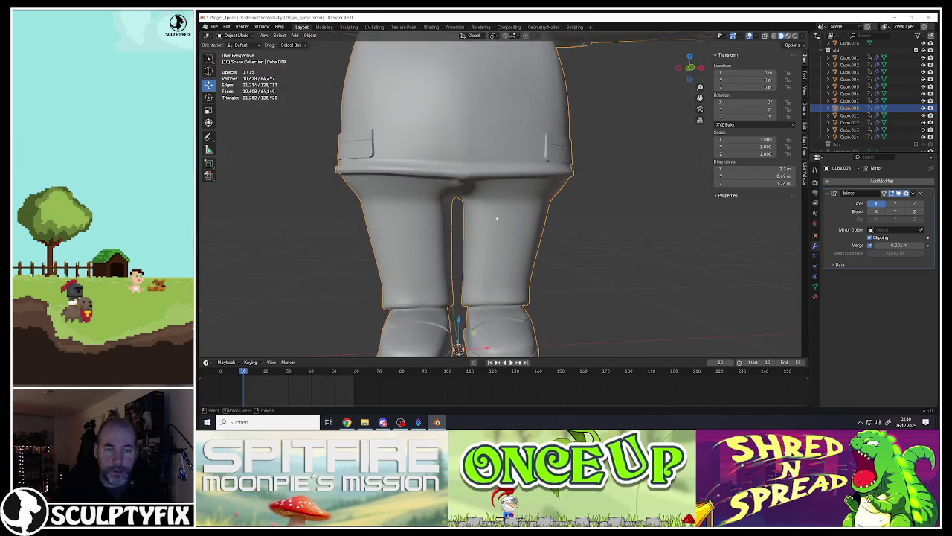
scroll(520, 226, "down", 1)
scroll(513, 219, "down", 3)
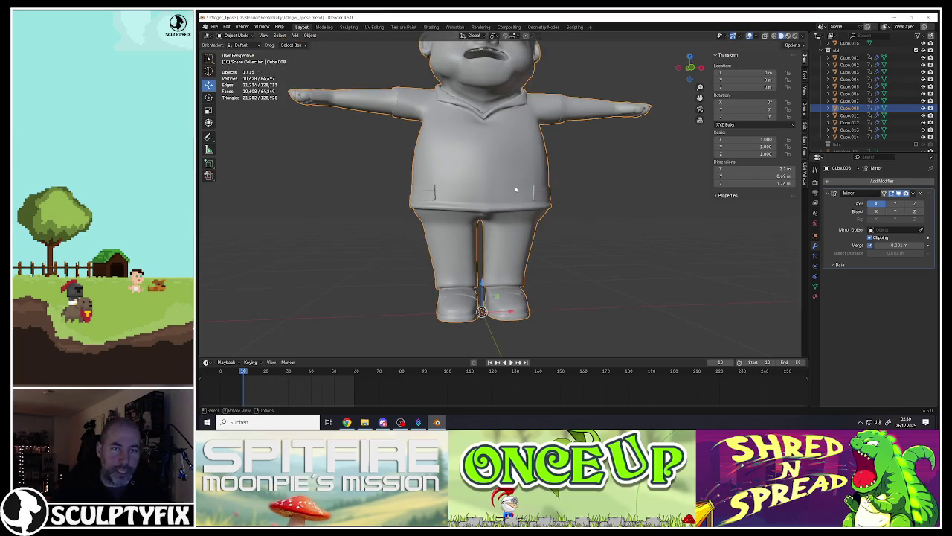
middle_click_drag(515, 189, 499, 187)
key("Tab")
scroll(505, 229, "up", 3)
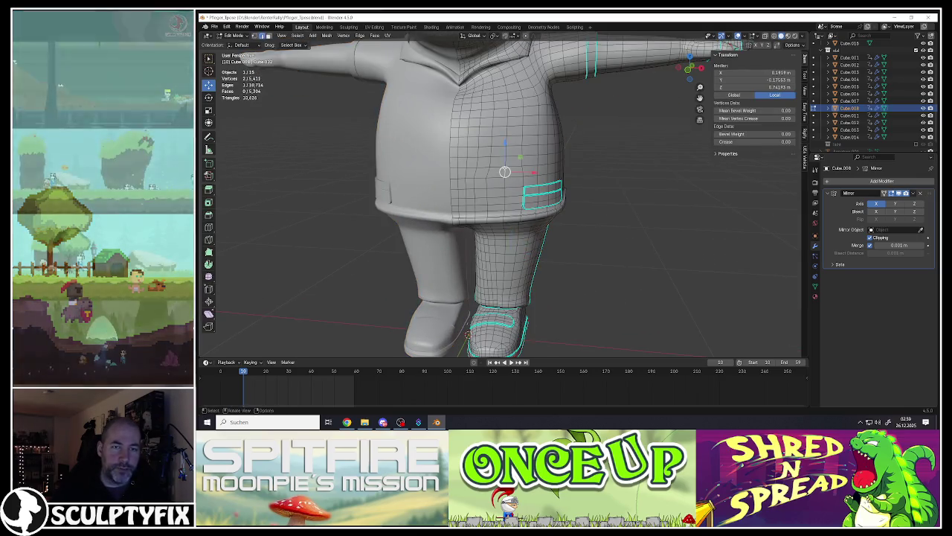
mouse_move(505, 229)
middle_mouse_down()
mouse_move(544, 206)
mouse_move(455, 178)
middle_mouse_up()
key("Tab")
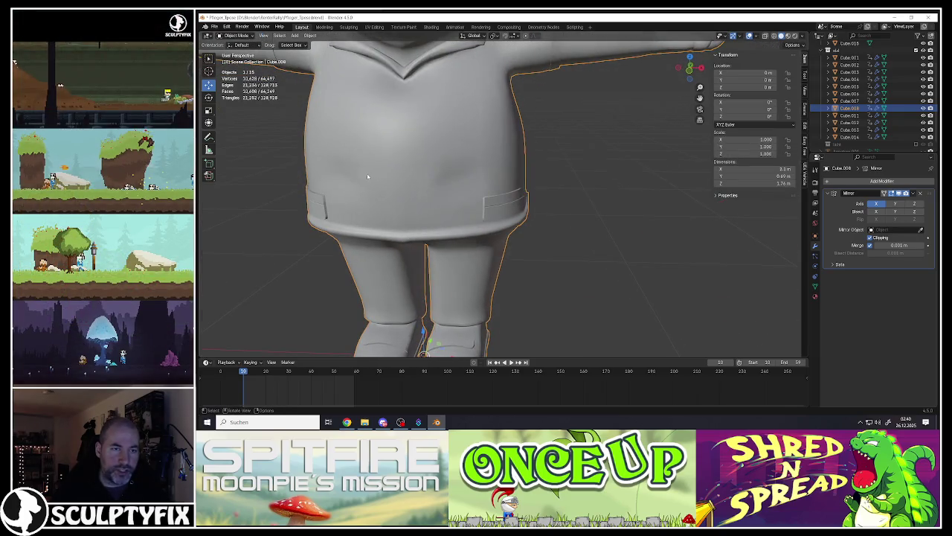
key("Tab")
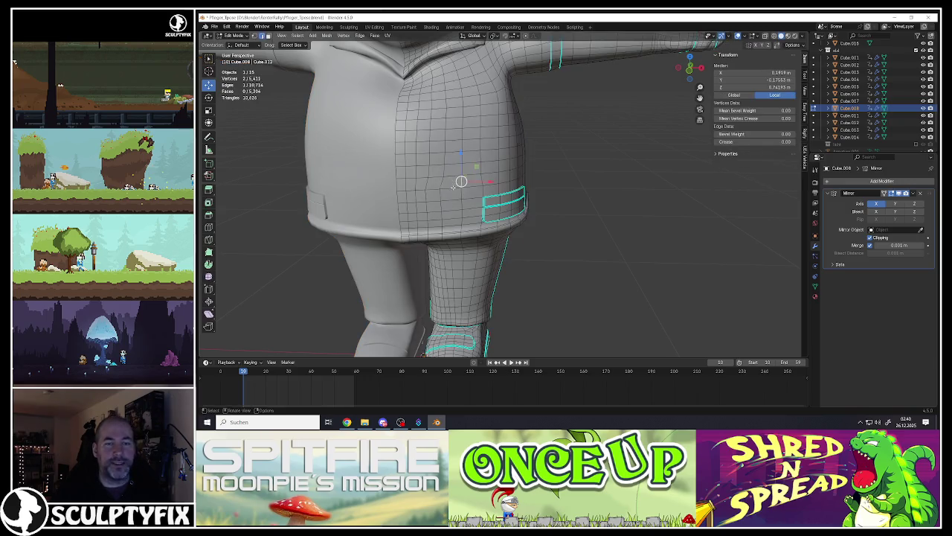
scroll(517, 219, "down", 3)
scroll(517, 219, "down", 2)
key("Tab")
middle_click_drag(516, 219, 470, 227)
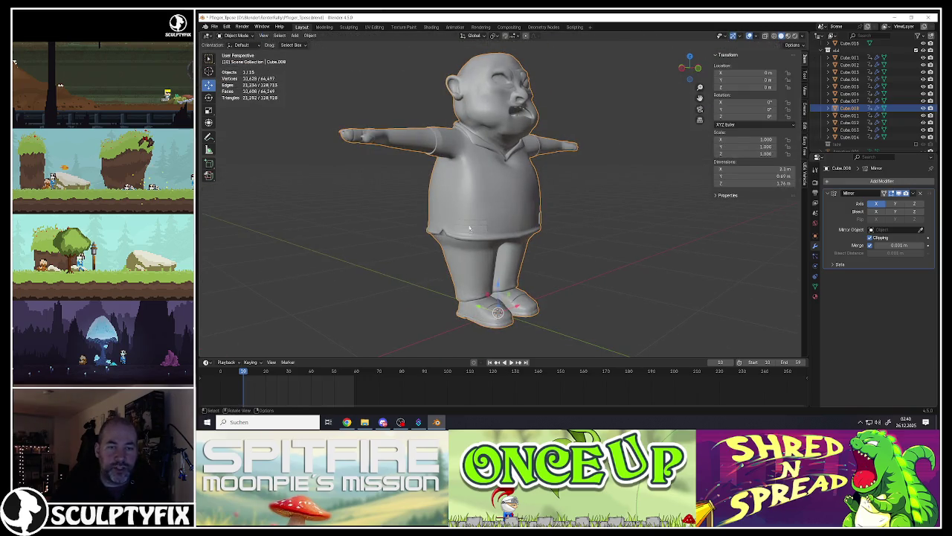
middle_click_drag(536, 217, 522, 223)
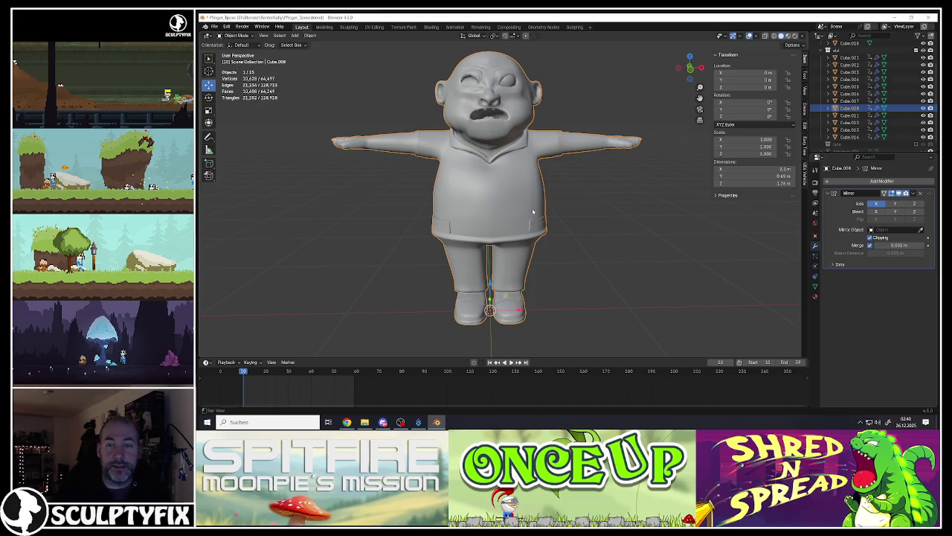
scroll(533, 212, "down", 1)
scroll(535, 223, "down", 4)
scroll(564, 250, "down", 3)
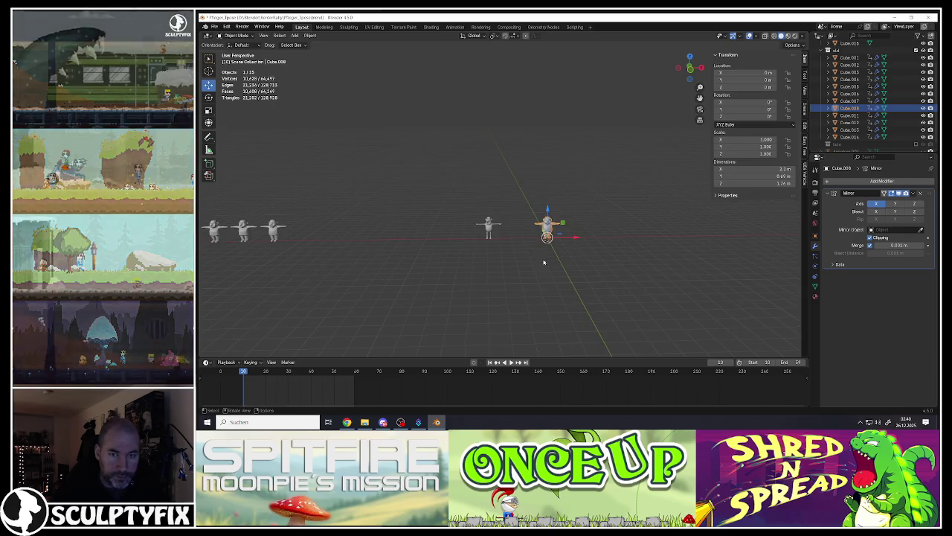
Step: Duplicate the character and move the copy to the left along X
key("shift+d")
key("Escape")
key("g")
key("x")
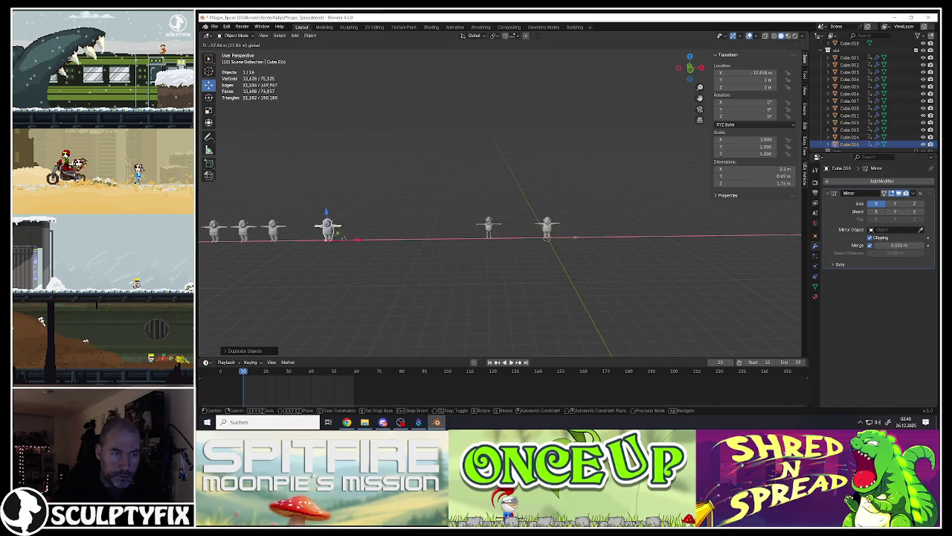
left_click(329, 239)
key("KP_Decimal")
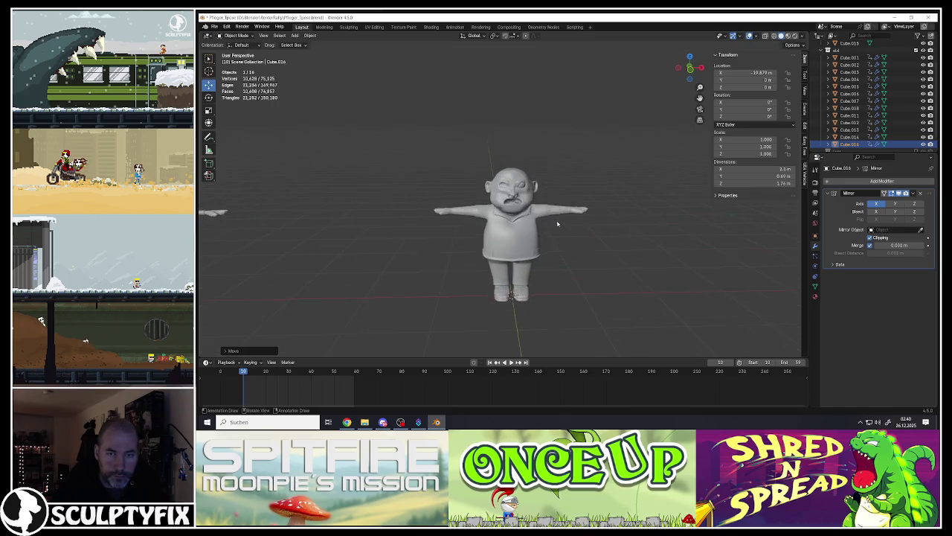
scroll(518, 233, "down", 2)
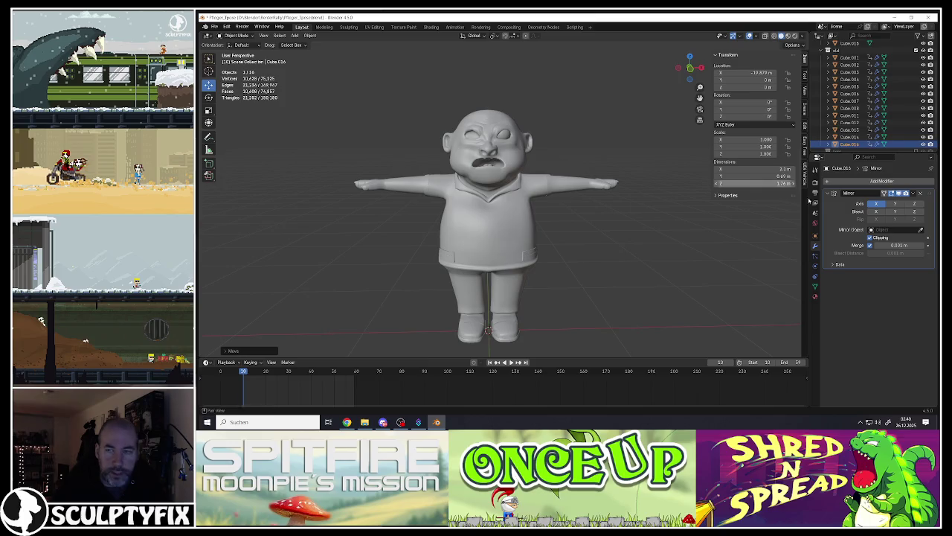
Step: Apply the Mirror modifier on the original character's body
left_click(913, 195)
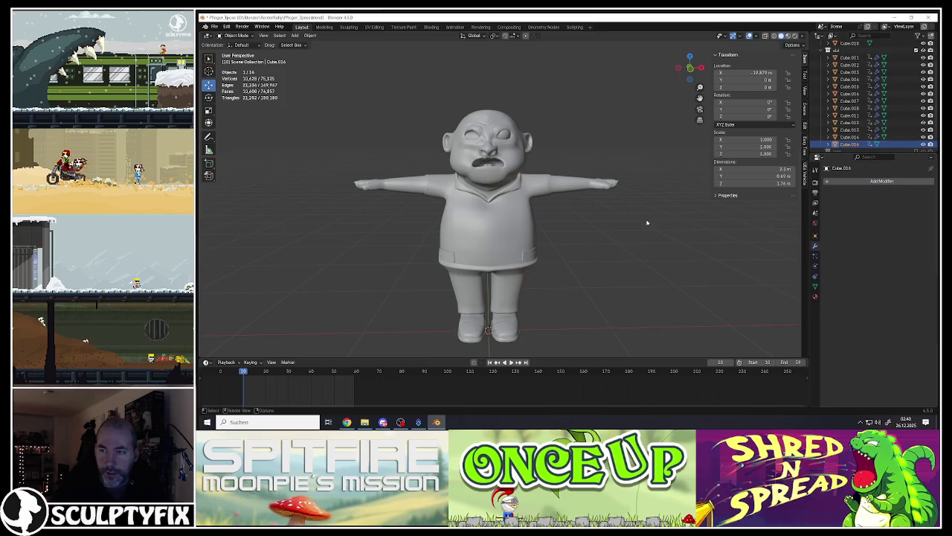
left_click(487, 216)
key("Tab")
scroll(517, 186, "up", 4)
scroll(516, 187, "down", 5)
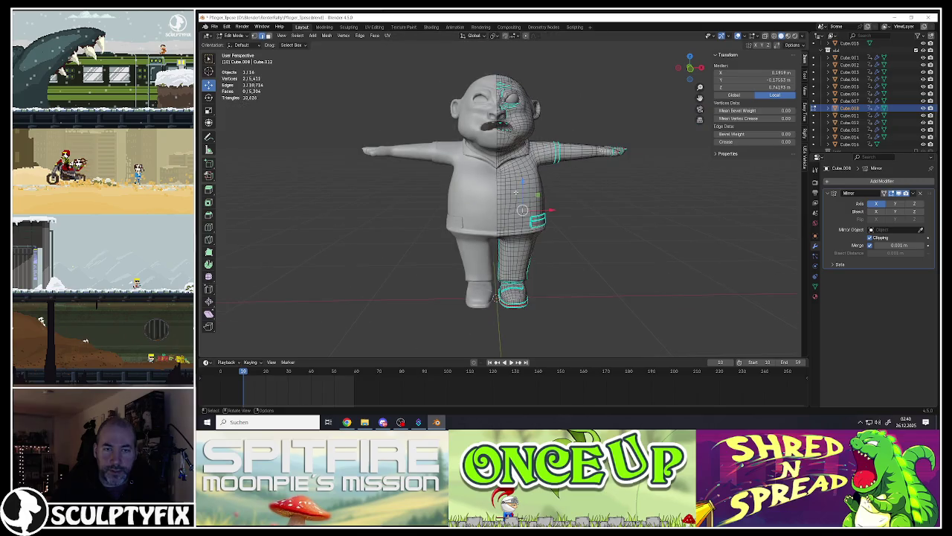
key("Tab")
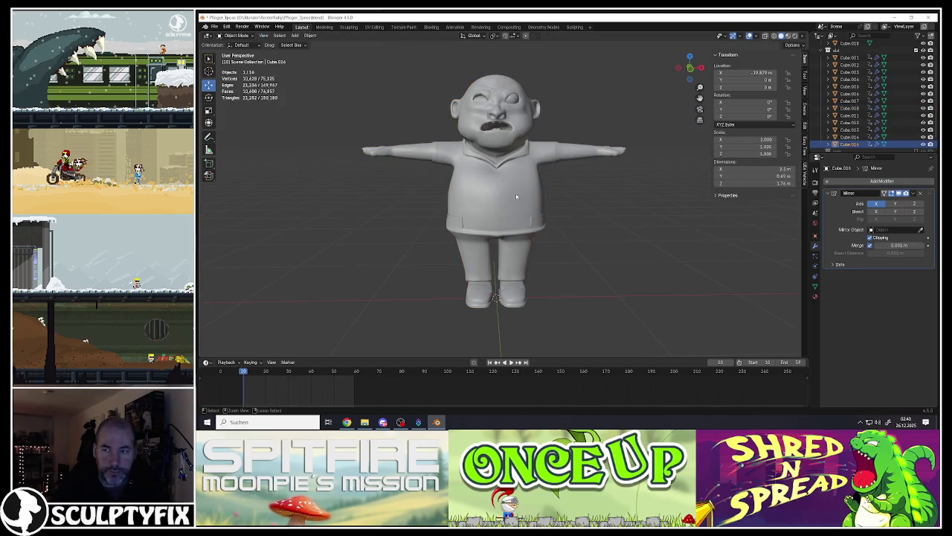
left_click(515, 193)
left_click(915, 194)
left_click(890, 201)
Step: In Edit Mode, bevel the selected inner-leg edge into a narrow strip
key("Tab")
scroll(508, 187, "up", 1)
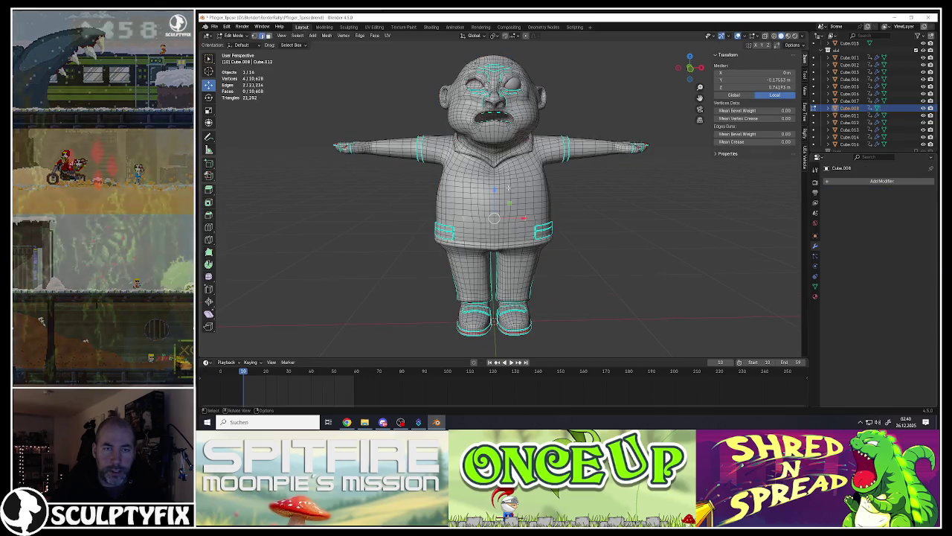
scroll(508, 188, "up", 2)
mouse_move(508, 188)
middle_mouse_down()
mouse_move(565, 186)
mouse_move(538, 178)
mouse_move(538, 119)
middle_mouse_up()
scroll(538, 178, "up", 2)
scroll(538, 149, "down", 3)
middle_click_drag(540, 194, 546, 214)
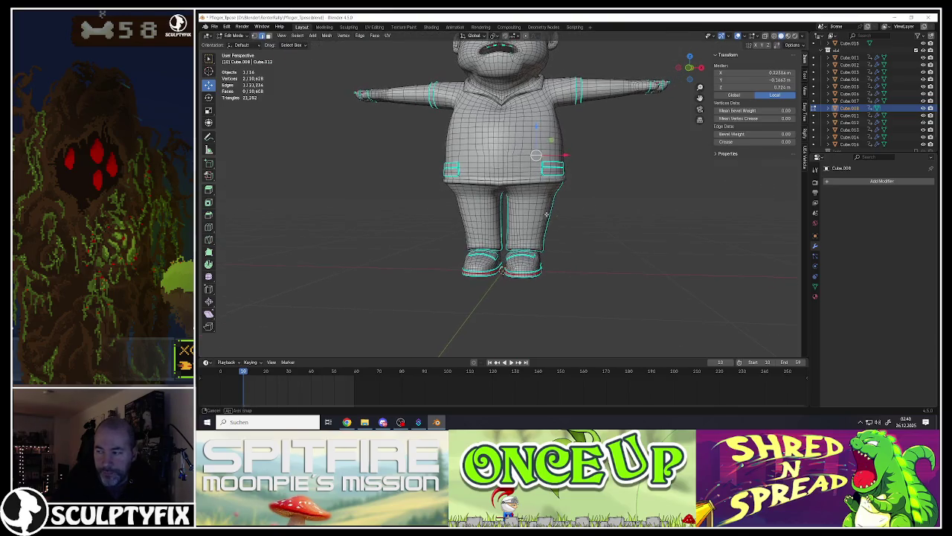
scroll(546, 214, "up", 2)
scroll(536, 176, "up", 2)
left_click(547, 154)
scroll(548, 154, "up", 2)
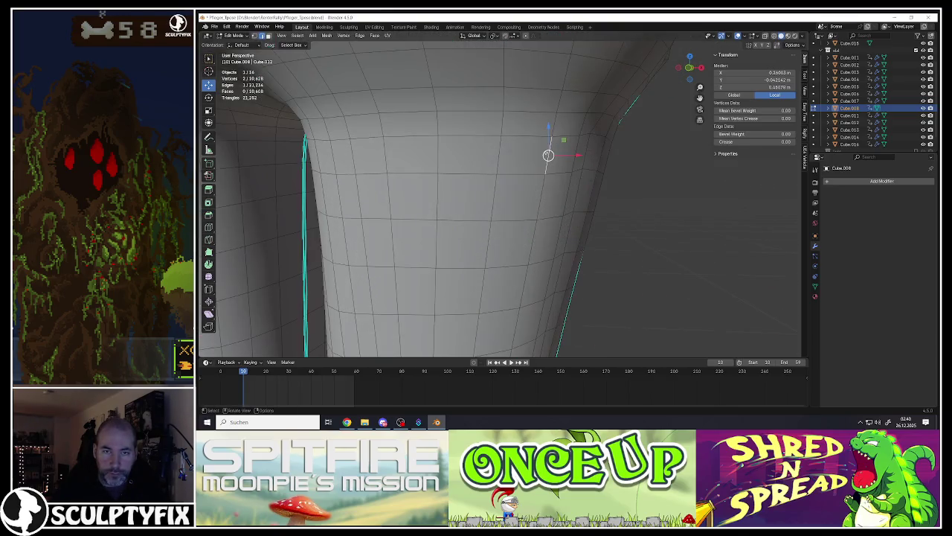
mouse_move(545, 135)
middle_mouse_down()
mouse_move(574, 158)
mouse_move(587, 196)
middle_mouse_up()
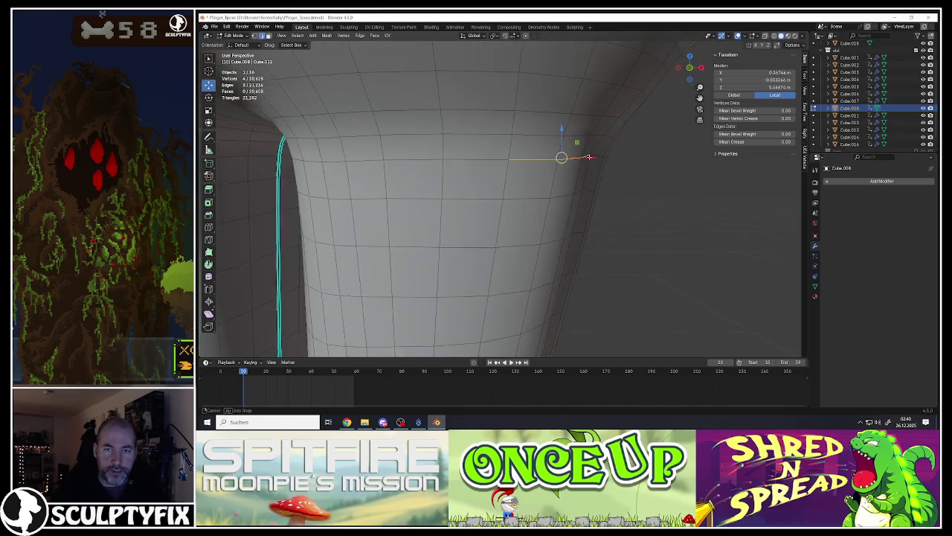
key("ctrl+b")
left_click(596, 203)
Step: Mark a shortest-path run of edges near the crotch as sharp
middle_click_drag(596, 203, 521, 157)
left_click(524, 162)
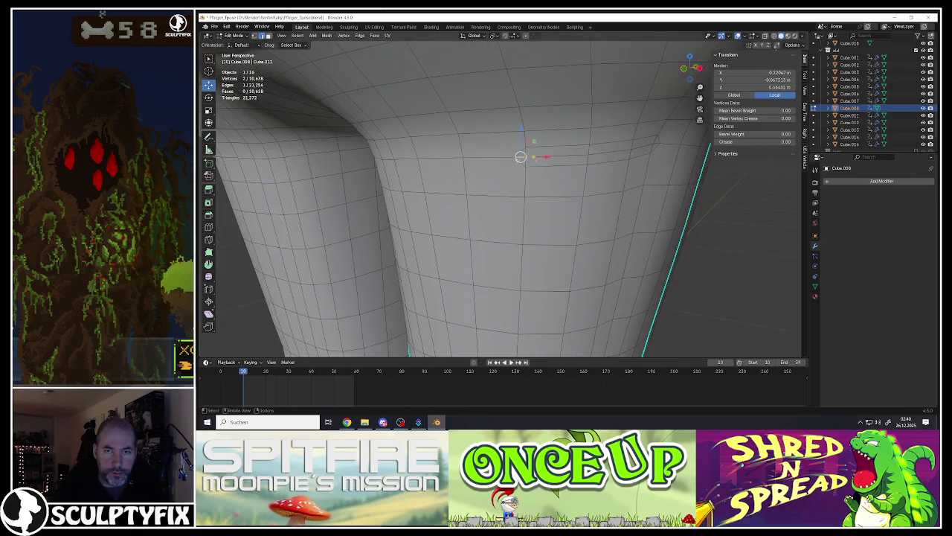
left_click(595, 154, "ctrl")
middle_click_drag(595, 154, 642, 186)
key("g")
right_click(631, 185)
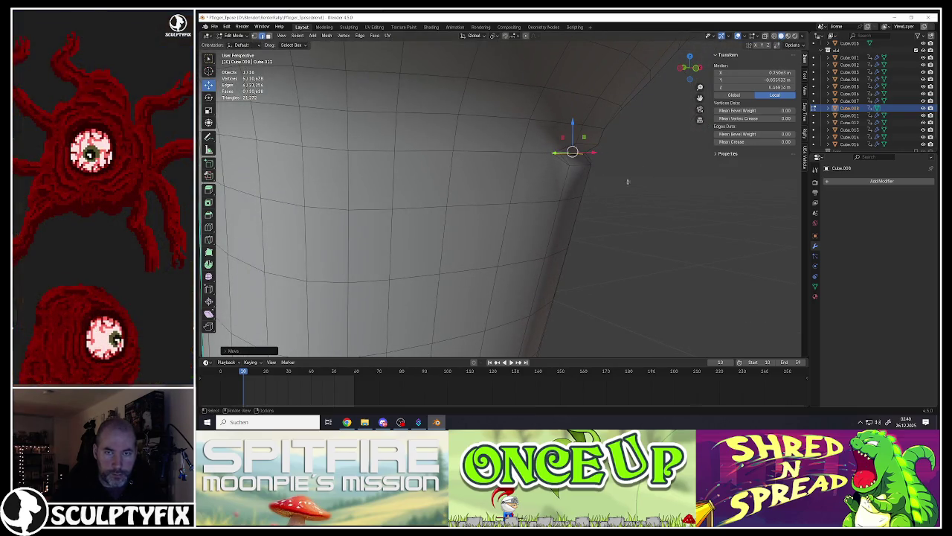
key("ctrl+e")
left_click(587, 180)
Step: Mark the pocket opening edges as sharp and return to Object Mode
mouse_move(569, 152)
middle_mouse_down()
mouse_move(556, 149)
mouse_move(627, 168)
mouse_move(598, 183)
middle_mouse_up()
left_click(540, 161)
left_click(592, 163, "ctrl")
key("ctrl+e")
left_click(598, 183)
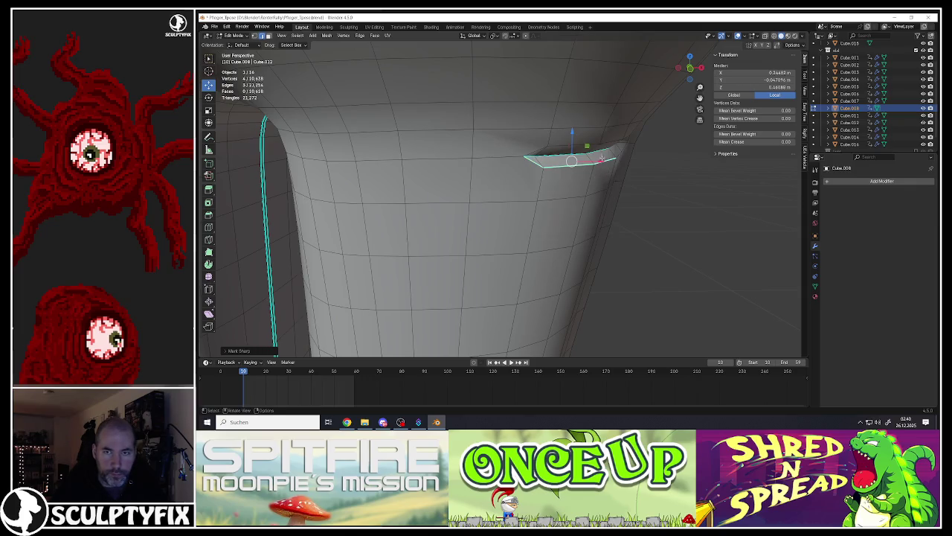
middle_click_drag(591, 140, 568, 154)
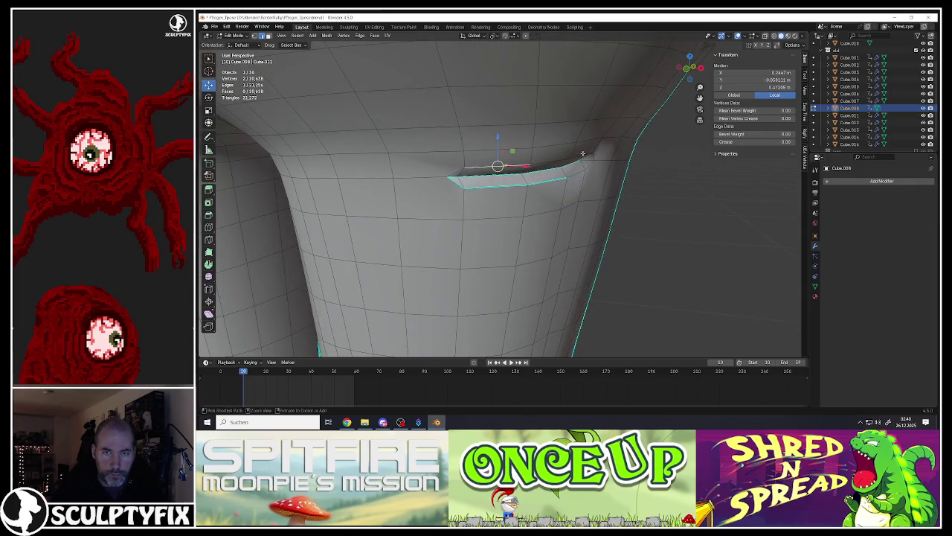
key("ctrl+e")
left_click(565, 179)
key("Tab")
Step: Check the trousers in isolated local view, then reselect the pocket opening edges
scroll(558, 193, "down", 4)
key("KP_Divide")
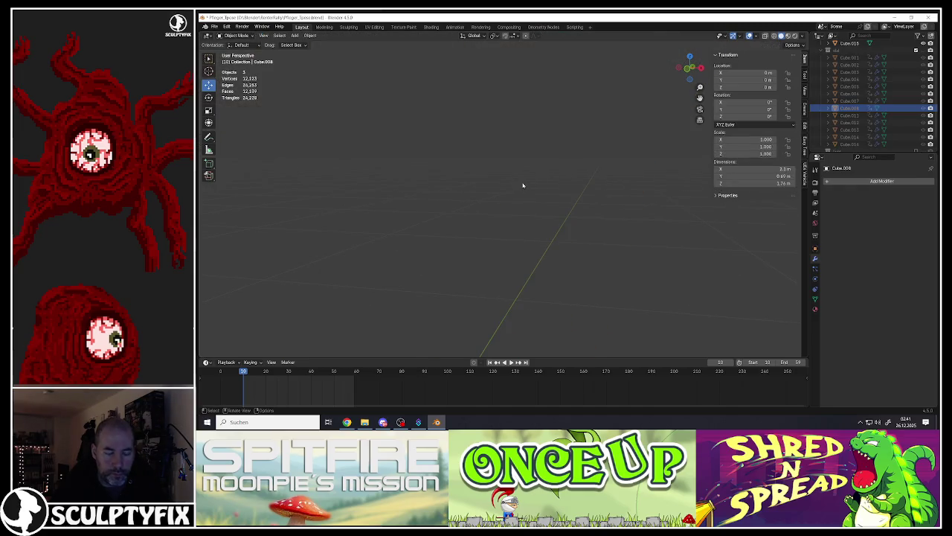
key("KP_Divide")
key("KP_Divide")
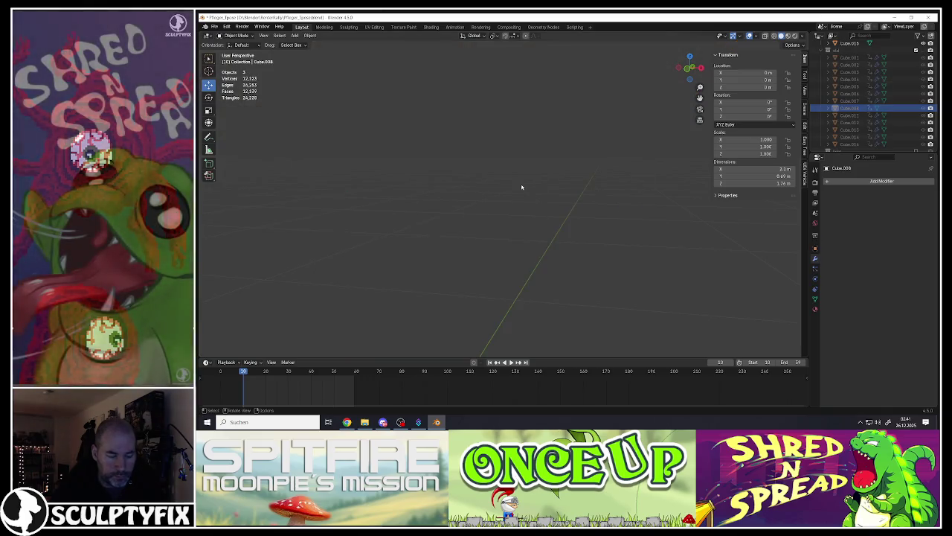
key("KP_Divide")
key("Tab")
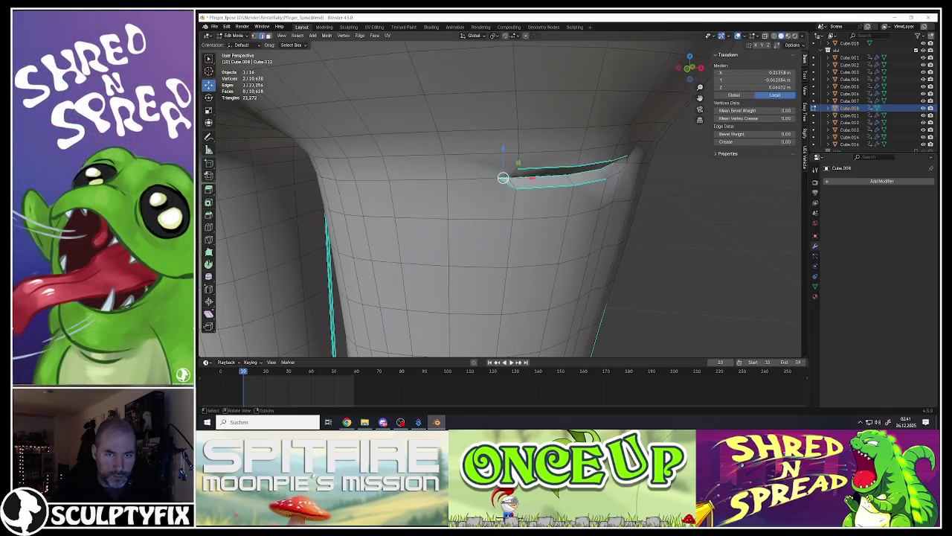
left_click(579, 173, "alt+shift")
left_click(507, 182)
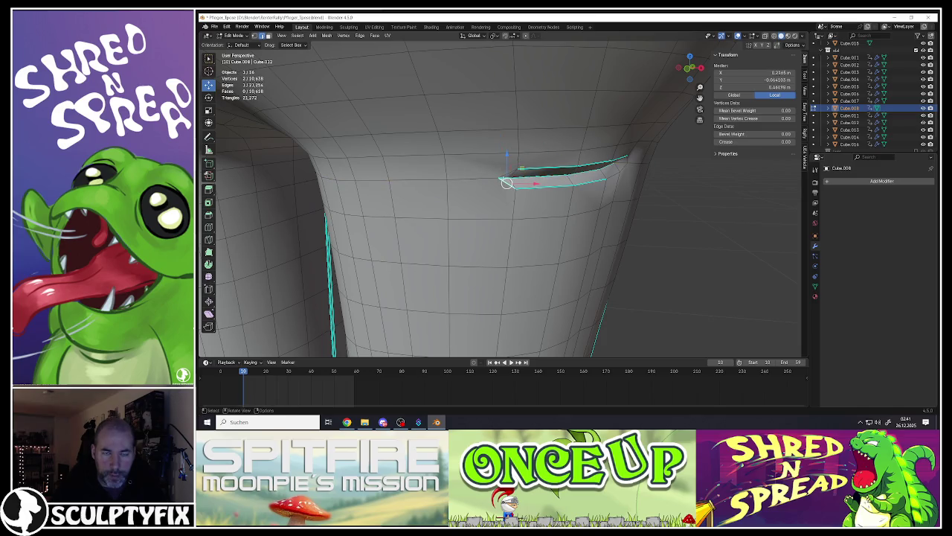
middle_click_drag(511, 173, 657, 173)
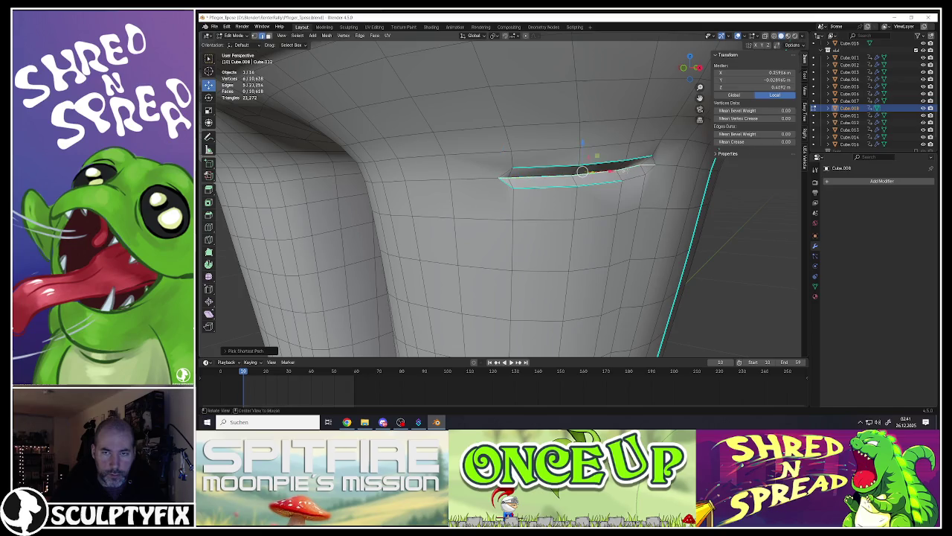
left_click(627, 182, "ctrl")
scroll(555, 169, "down", 4)
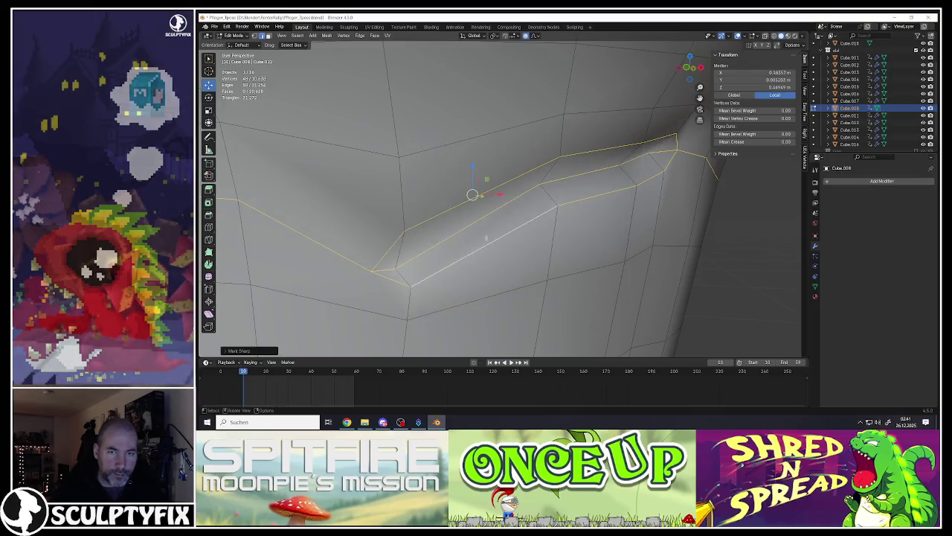
Step: Move the crease-tip vertex near the pocket corner with proportional editing
key("Tab")
scroll(506, 219, "down", 4)
scroll(518, 224, "up", 5)
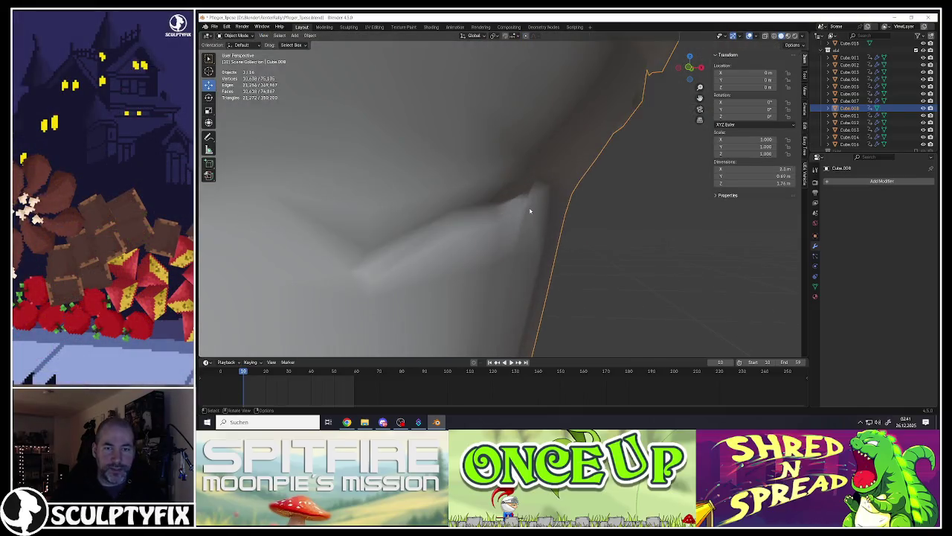
key("Tab")
scroll(521, 199, "up", 2)
left_click(528, 198)
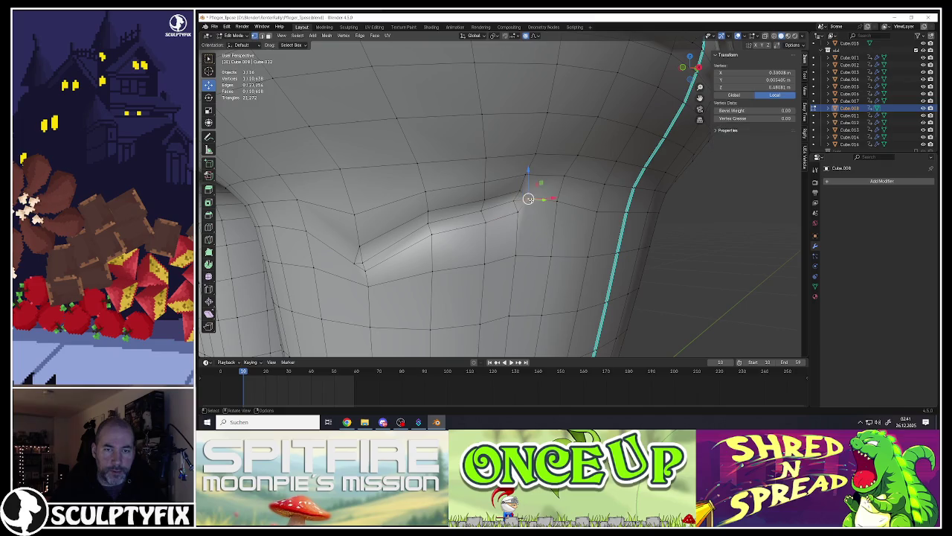
key("g")
scroll(568, 201, "up", 2)
left_click(573, 196)
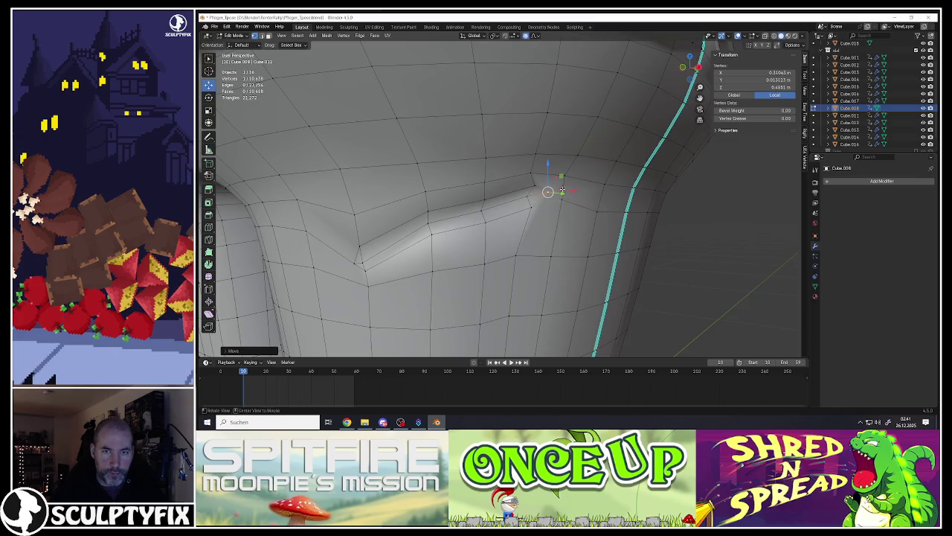
Step: Add a second fold vertex and move both with proportional falloff
middle_click_drag(573, 196, 533, 197)
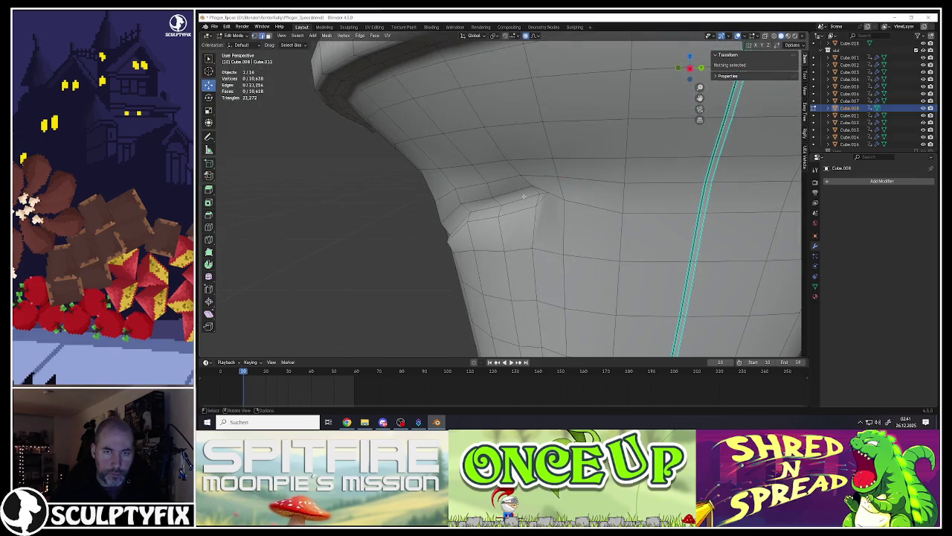
left_click(541, 195, "shift")
middle_click_drag(492, 194, 543, 183)
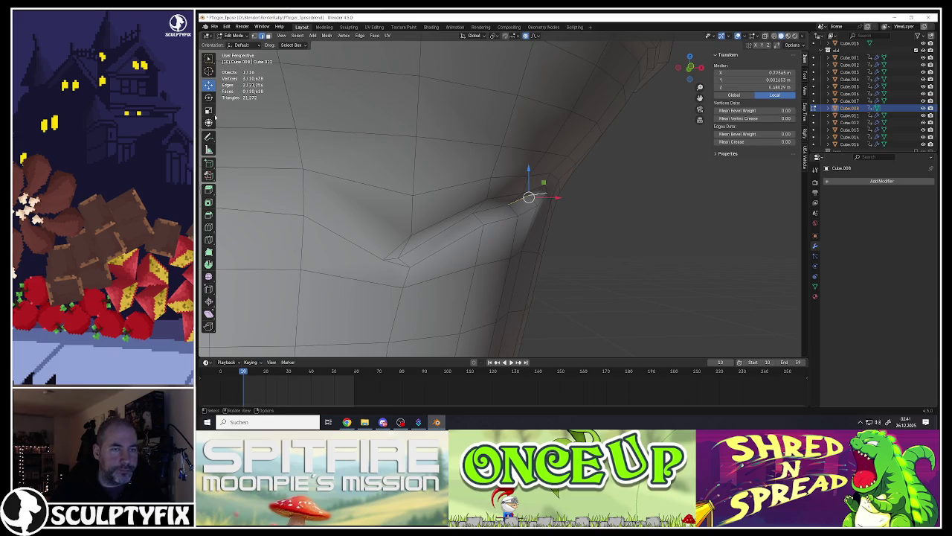
key("g")
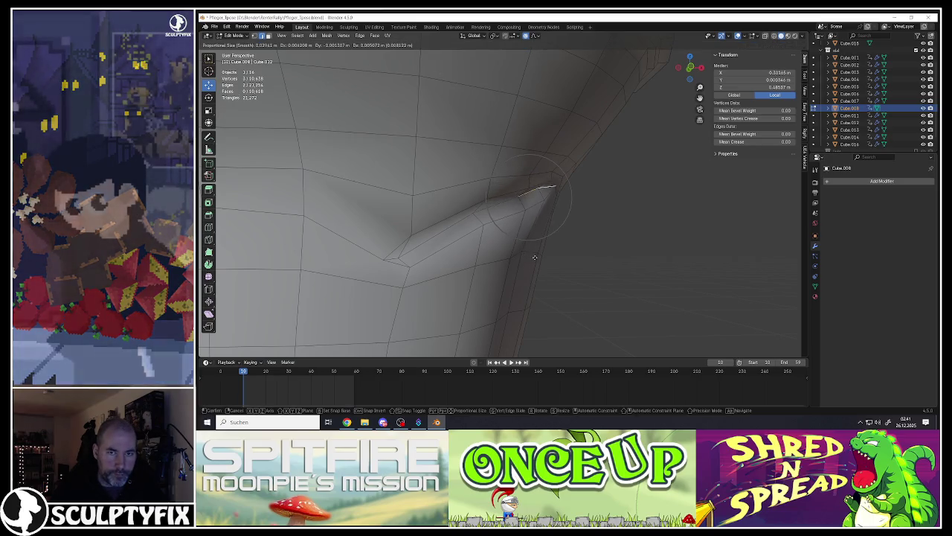
left_click(528, 254)
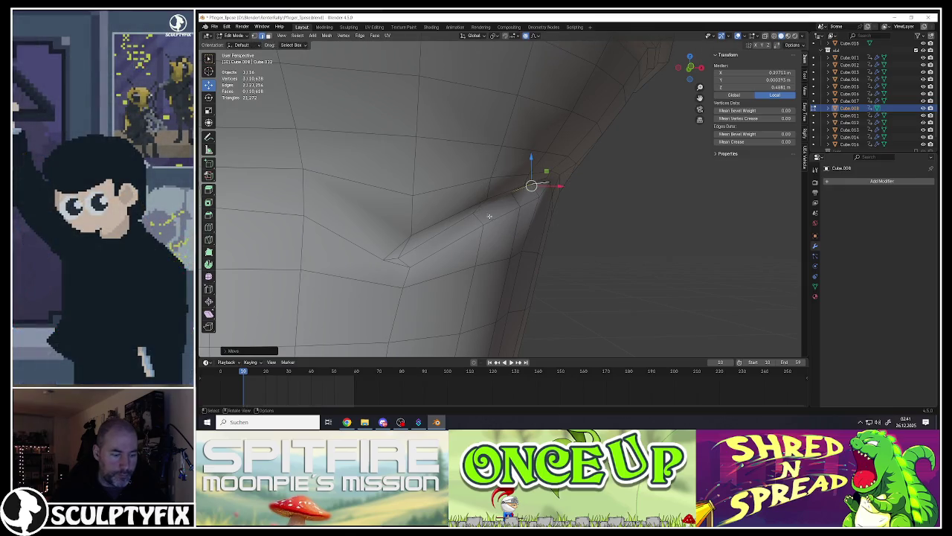
Step: Select a strip of faces down the fold and soften it with the Smooth tool
left_click(521, 192, "shift")
mouse_move(521, 192)
middle_mouse_down()
mouse_move(530, 180)
mouse_move(250, 243)
middle_mouse_up()
left_click(551, 196, "alt+shift")
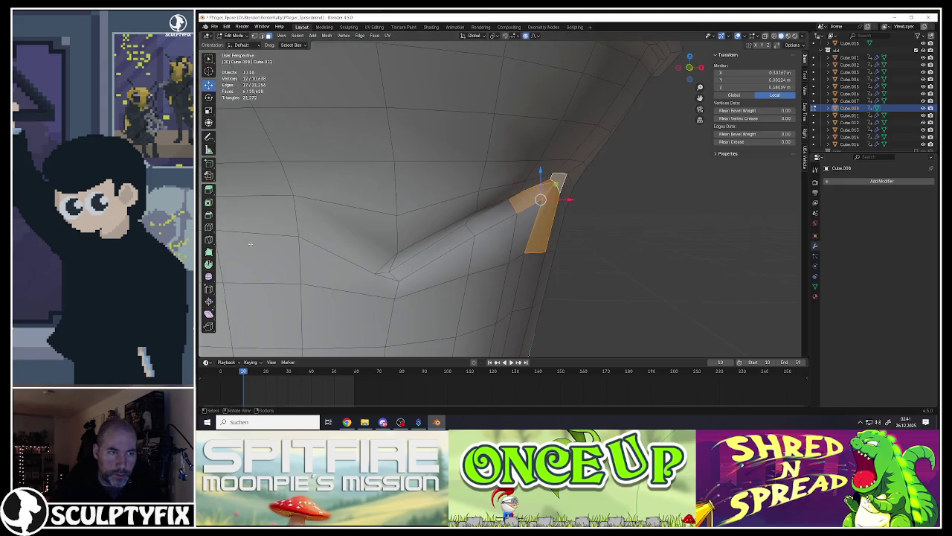
left_click(208, 277)
left_click_drag(567, 215, 566, 213)
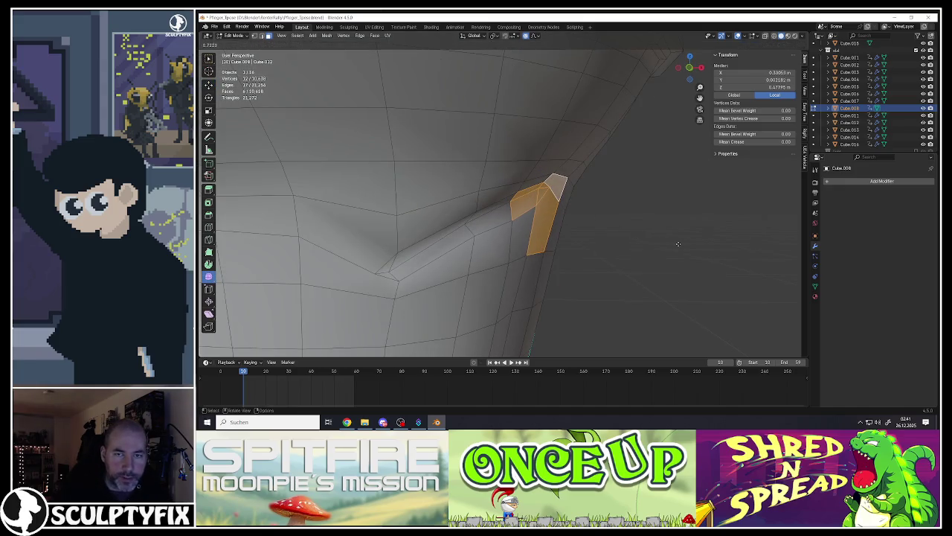
Step: Grow a selection around the thigh-crease vertex and shift the patch left and down
key("Tab")
scroll(499, 191, "up", 3)
scroll(499, 191, "down", 3)
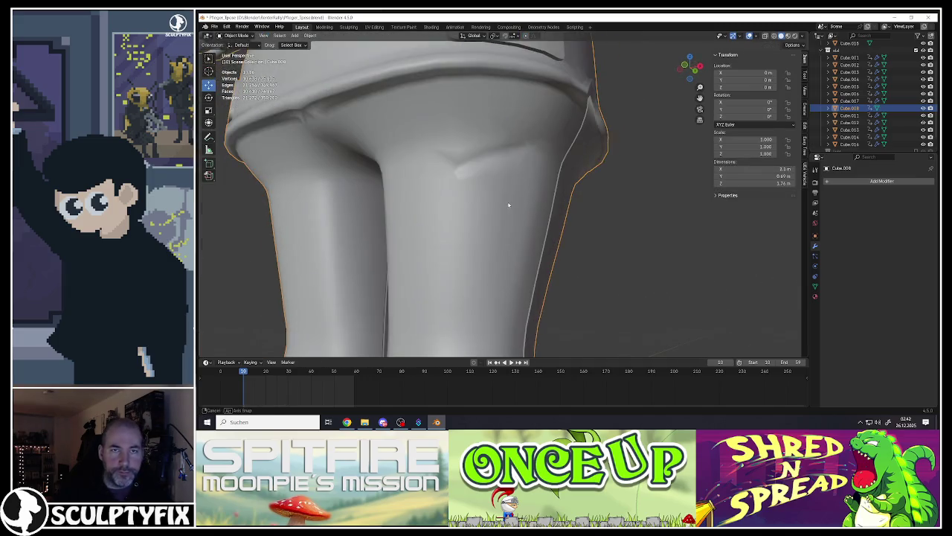
key("KP_Divide")
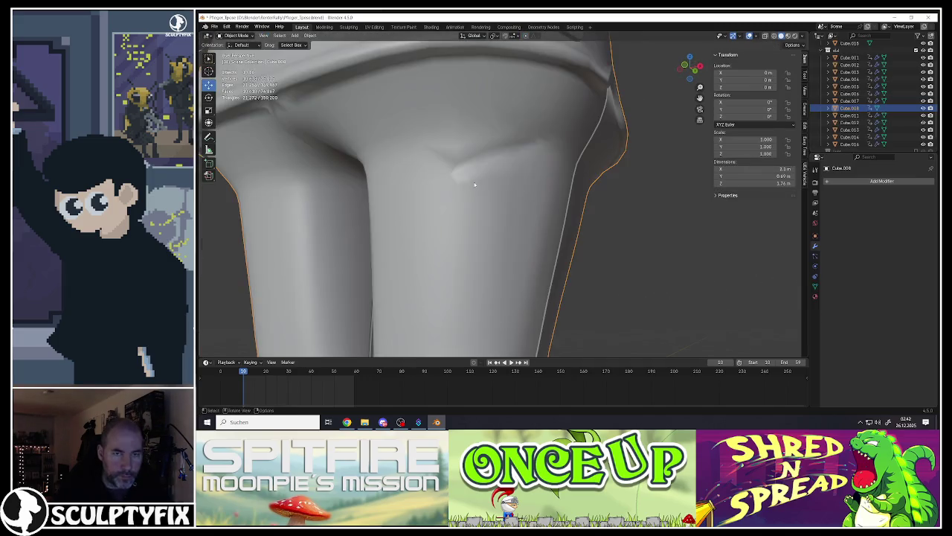
key("Tab")
left_click(449, 179)
scroll(456, 183, "up", 3)
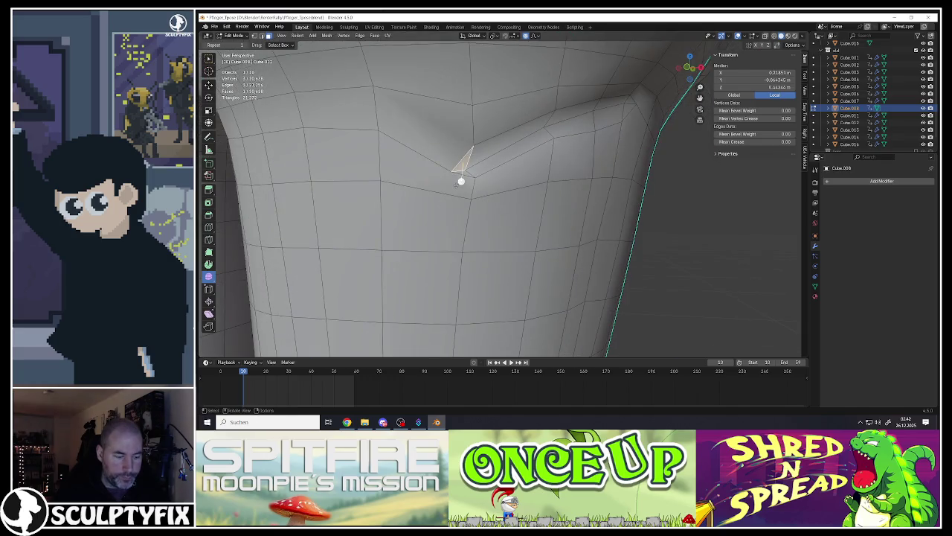
key("ctrl+KP_Add")
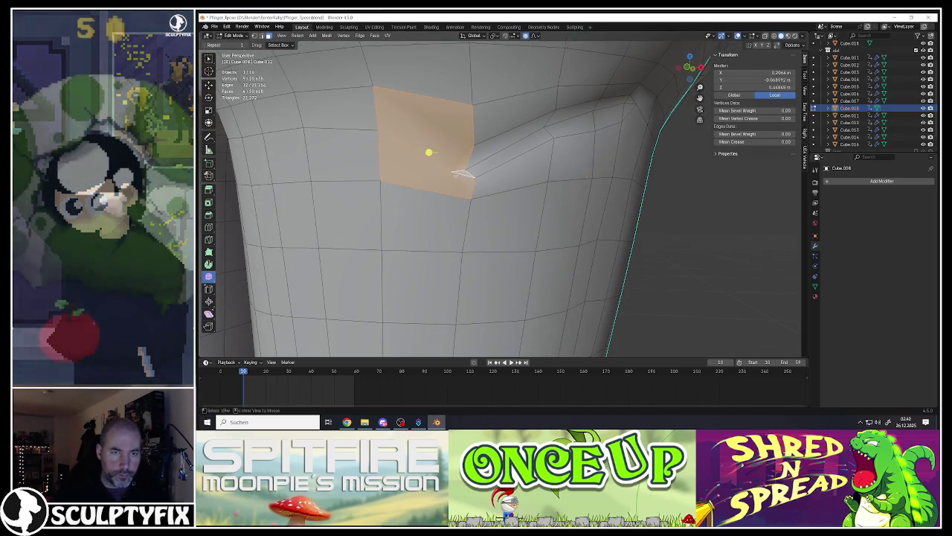
middle_click_drag(449, 186, 462, 175)
key("g")
left_click(410, 188)
Step: Apply Smooth Vertices to the thigh patch and return to Object Mode
right_click(410, 189)
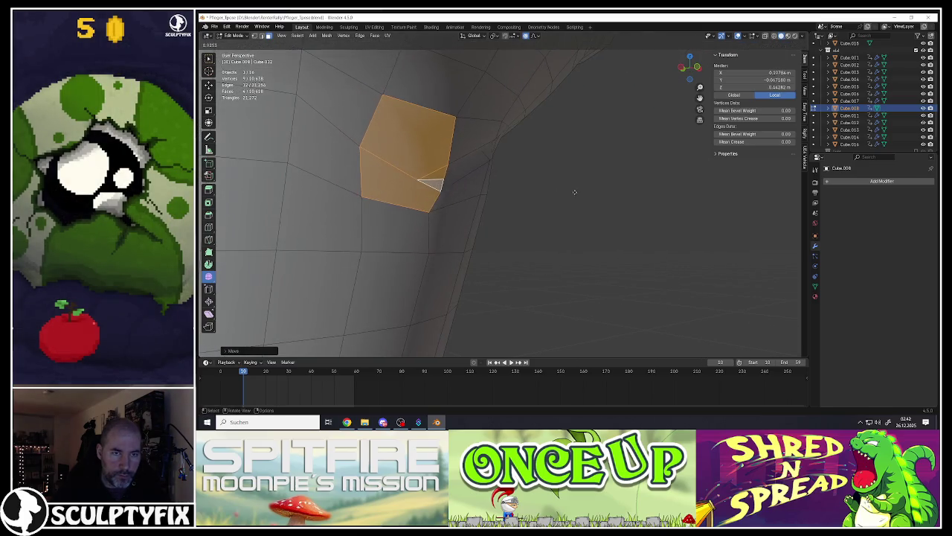
left_click(506, 176)
scroll(506, 176, "down", 2)
scroll(502, 186, "down", 4)
scroll(500, 197, "down", 3)
key("Tab")
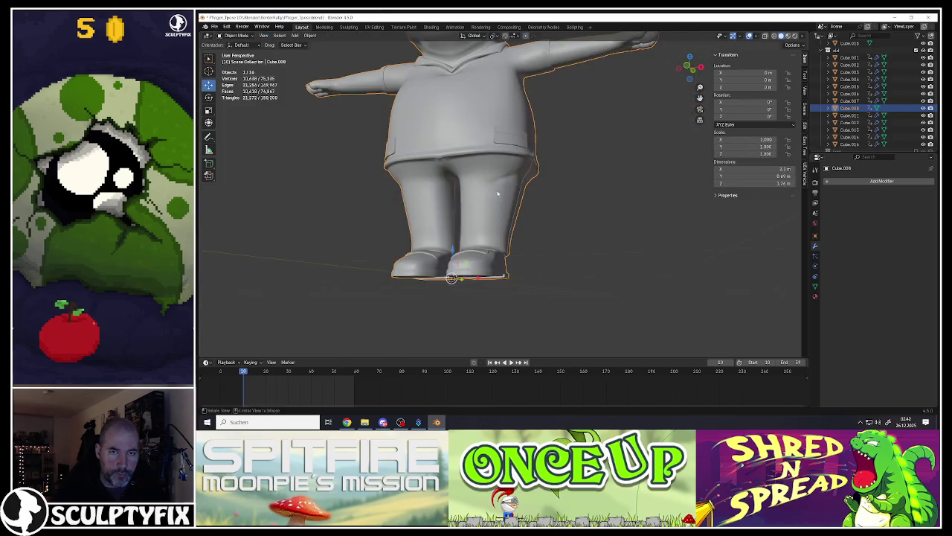
Step: Add a loop cut across the leg and bevel it into a three-segment band
scroll(495, 199, "up", 4)
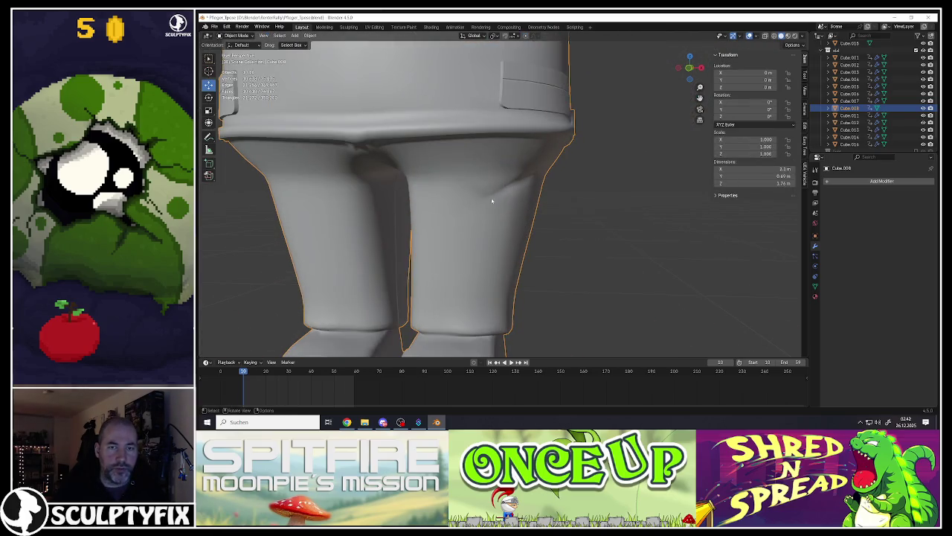
scroll(492, 201, "down", 3)
scroll(499, 217, "up", 1)
scroll(483, 221, "up", 3)
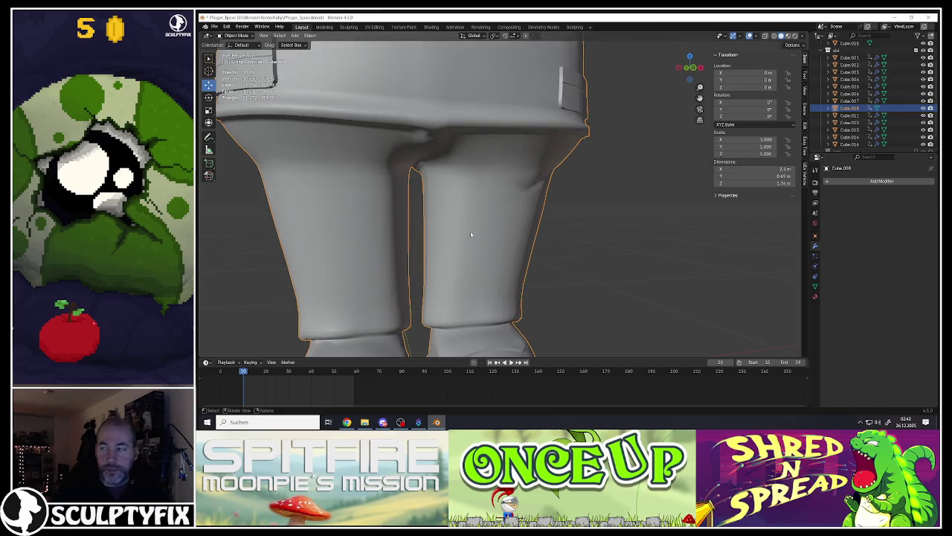
key("Tab")
scroll(470, 231, "up", 1)
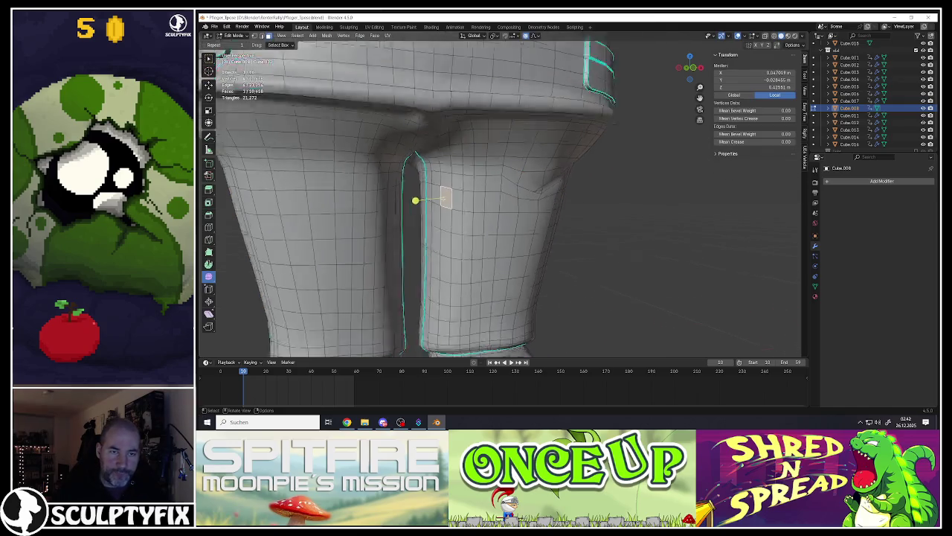
scroll(445, 197, "up", 2)
key("ctrl+r")
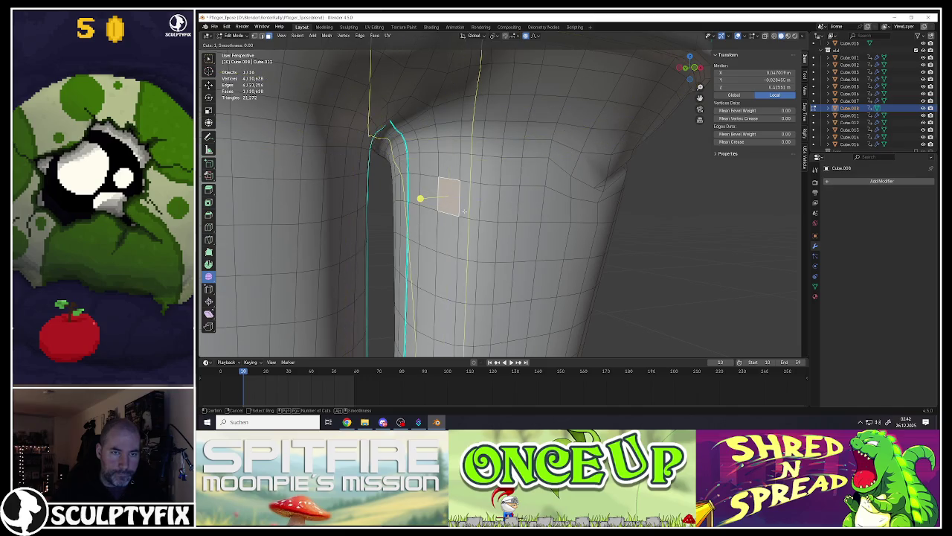
left_click(482, 207)
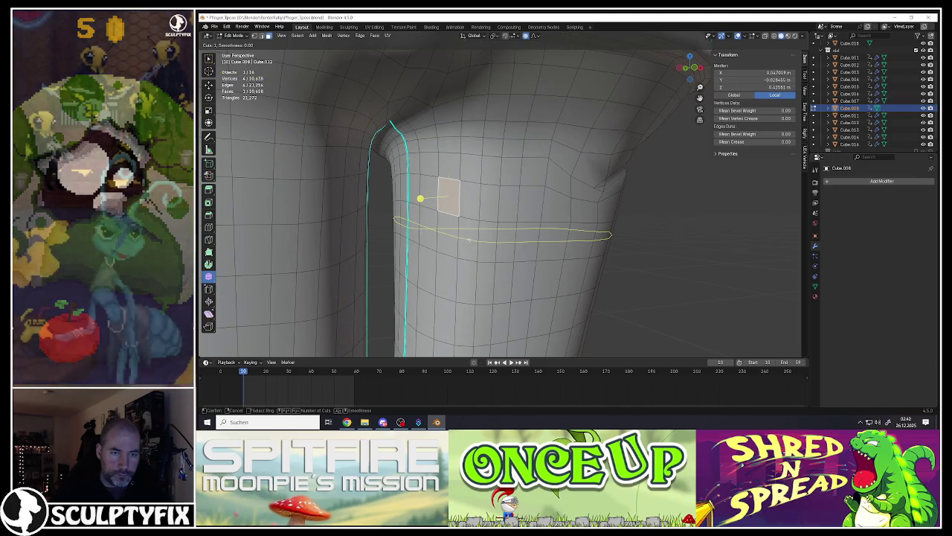
left_click(472, 243)
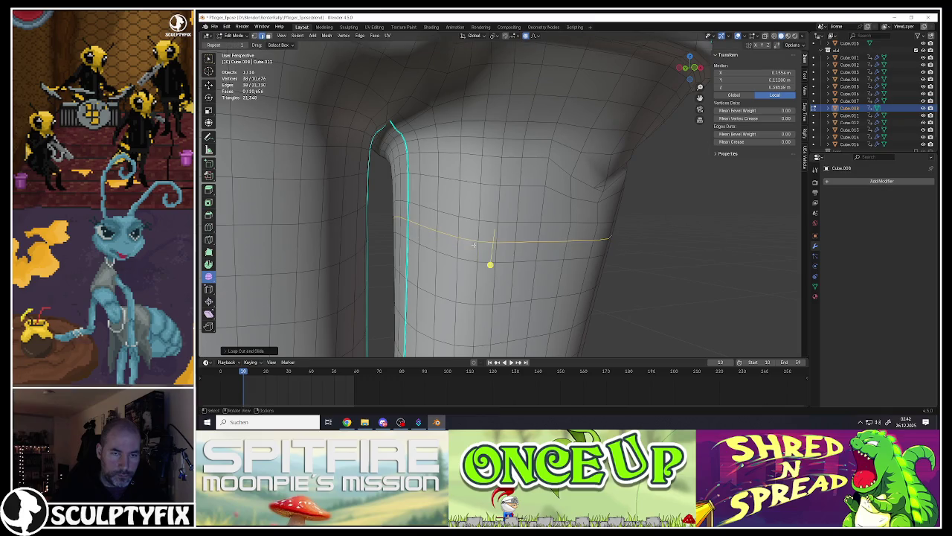
key("ctrl+b")
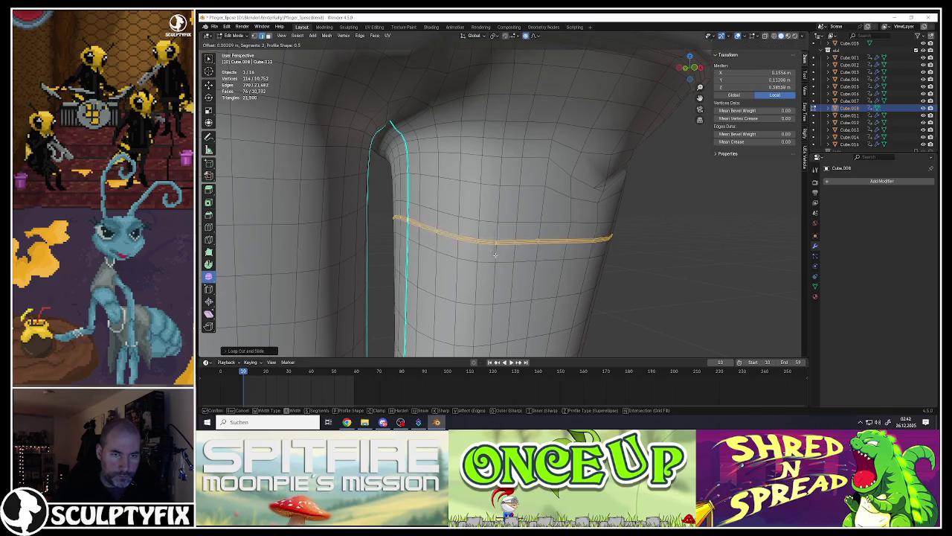
left_click(496, 255)
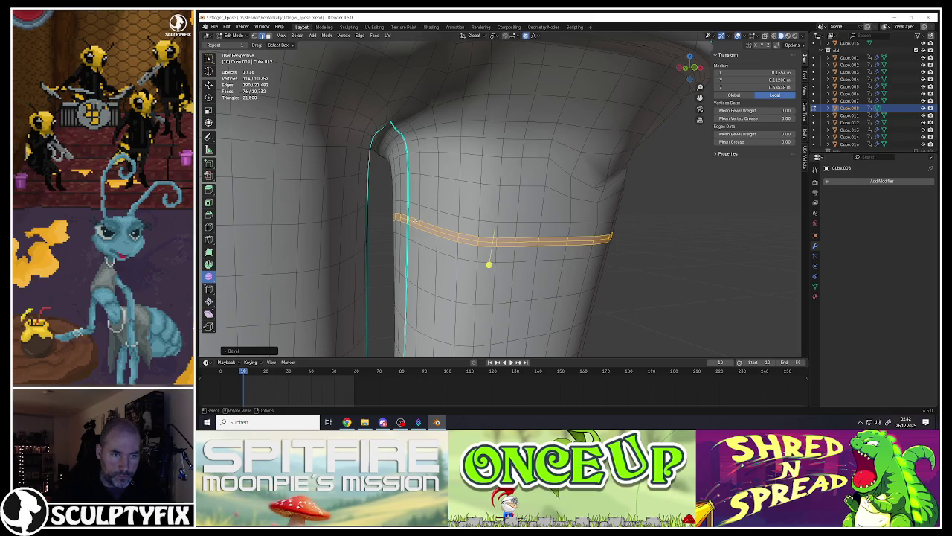
Step: Shift the band's inner-end edges and a path of crease vertices with proportional editing
left_click(414, 222)
left_click(409, 233, "ctrl")
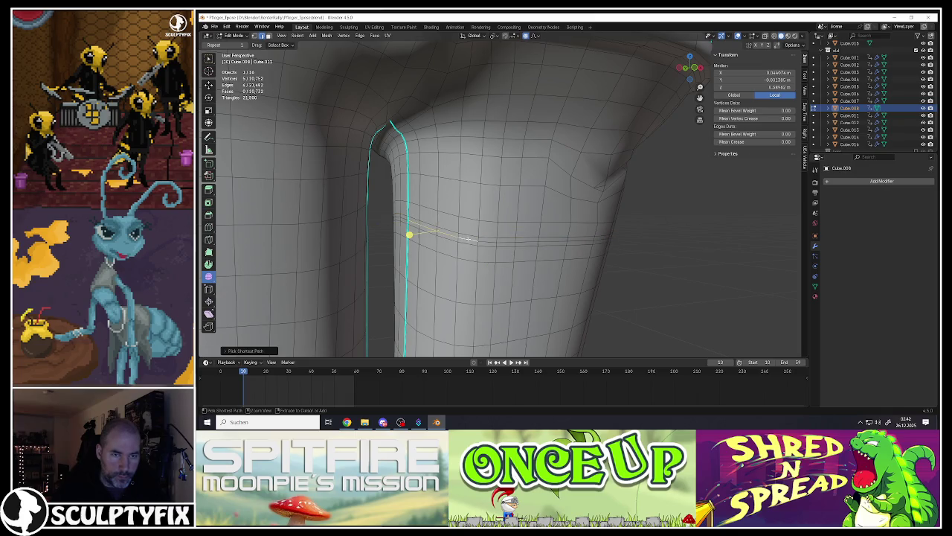
middle_click_drag(409, 233, 460, 233)
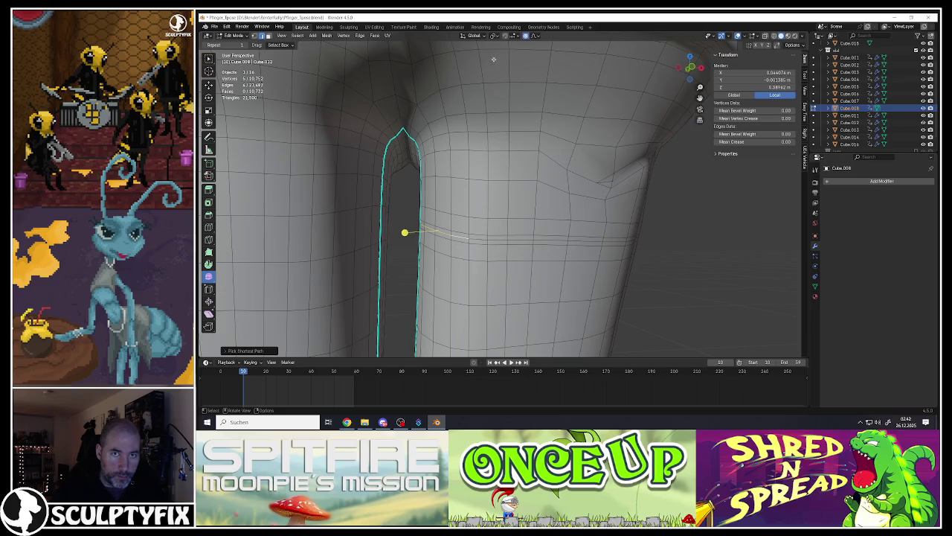
key("g")
scroll(472, 198, "up", 4)
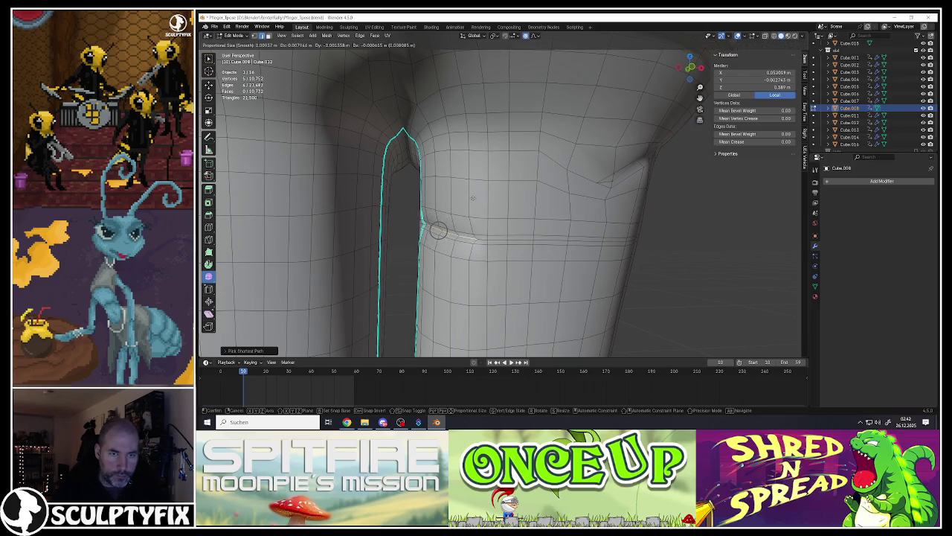
left_click(471, 199)
left_click(616, 238, "ctrl")
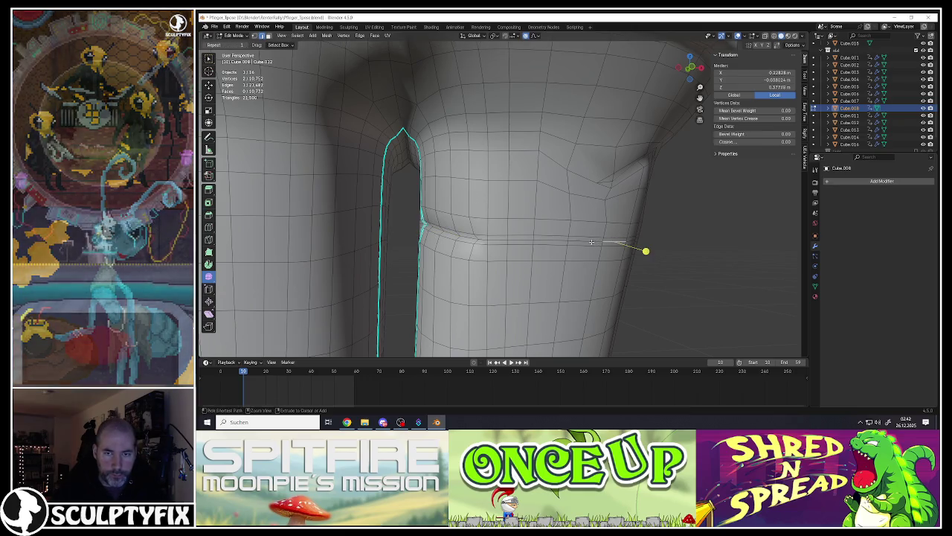
middle_click_drag(616, 238, 623, 238)
key("g")
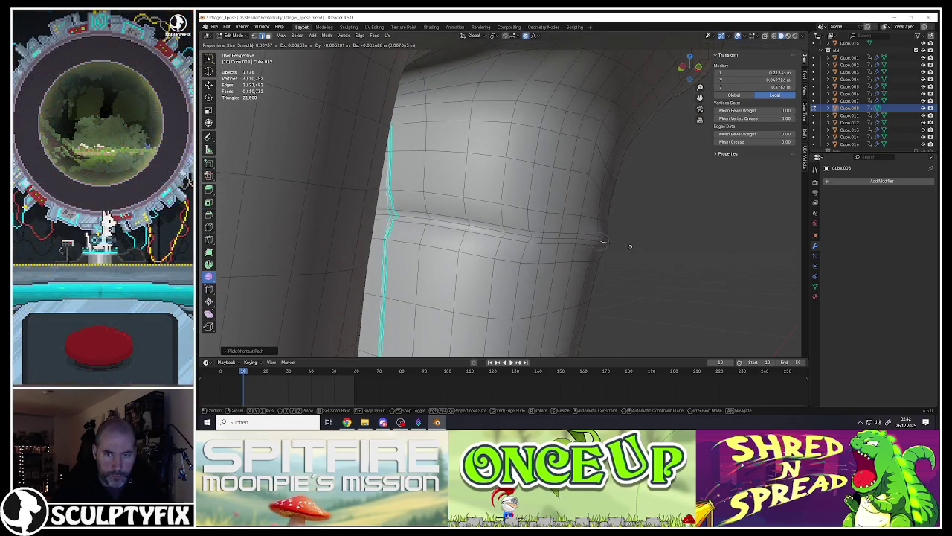
left_click(627, 246)
Step: Move the vertex at the knee fold's end with soft falloff, refining it twice
middle_click_drag(600, 251, 601, 276)
left_click(609, 235)
mouse_move(619, 237)
middle_mouse_down()
mouse_move(673, 240)
mouse_move(595, 242)
middle_mouse_up()
scroll(629, 239, "up", 5)
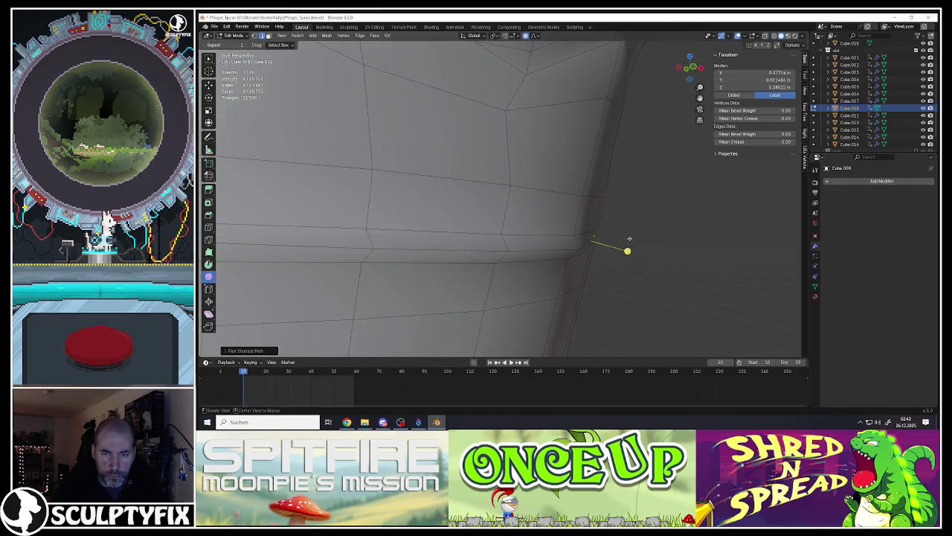
key("g")
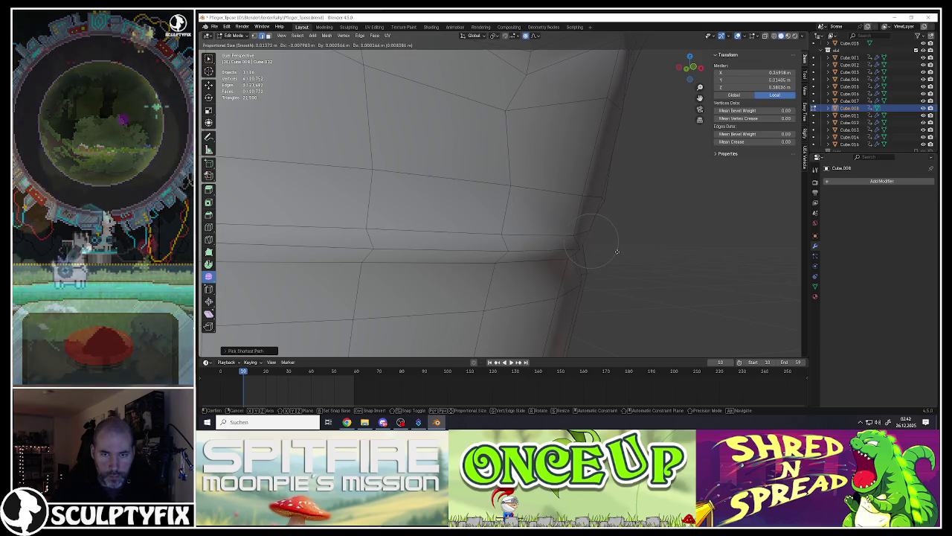
scroll(616, 252, "down", 15)
scroll(617, 251, "up", 4)
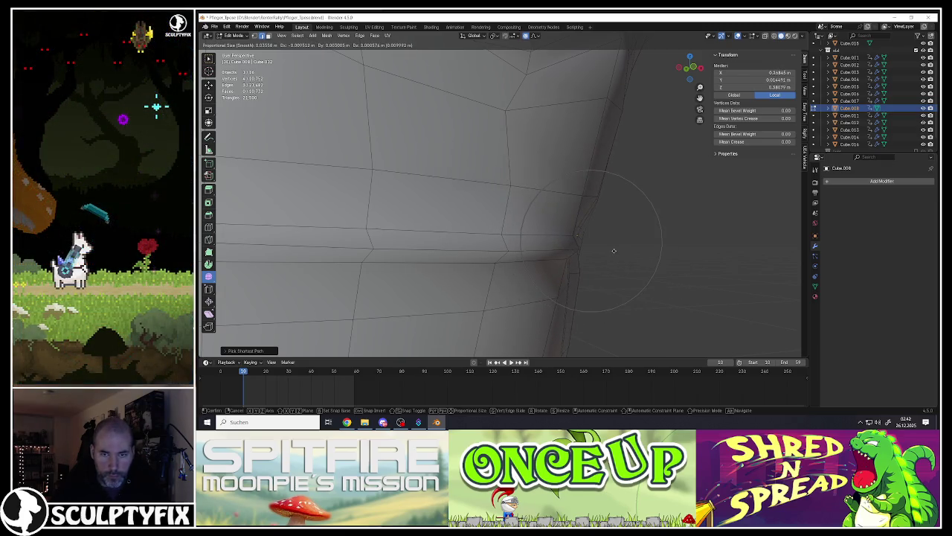
left_click(614, 250)
scroll(610, 250, "down", 5)
scroll(595, 251, "down", 3)
scroll(565, 251, "down", 1)
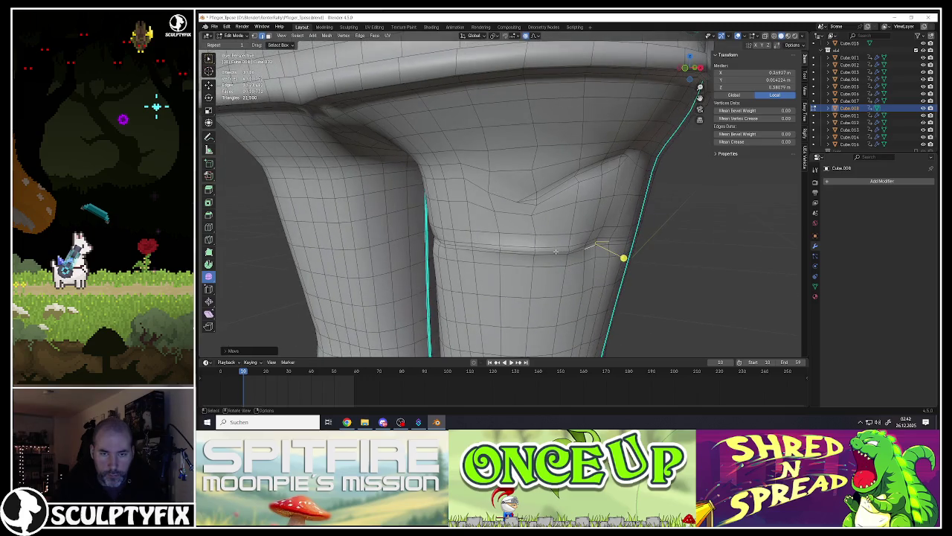
mouse_move(566, 251)
middle_mouse_down()
mouse_move(615, 241)
mouse_move(601, 259)
middle_mouse_up()
key("g")
left_click(600, 258)
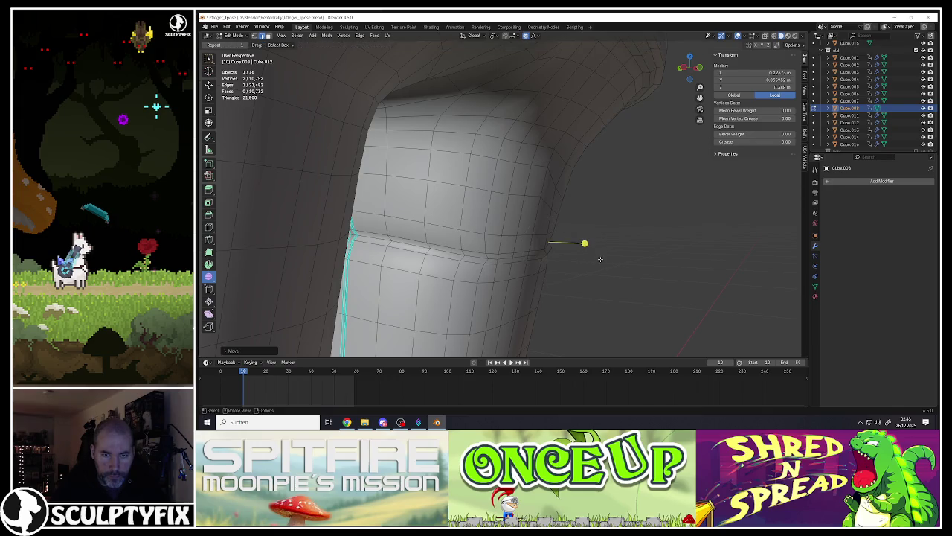
Step: Adjust the inner fold vertex and the fold corner on the inside of the knee
middle_click_drag(519, 270, 479, 263)
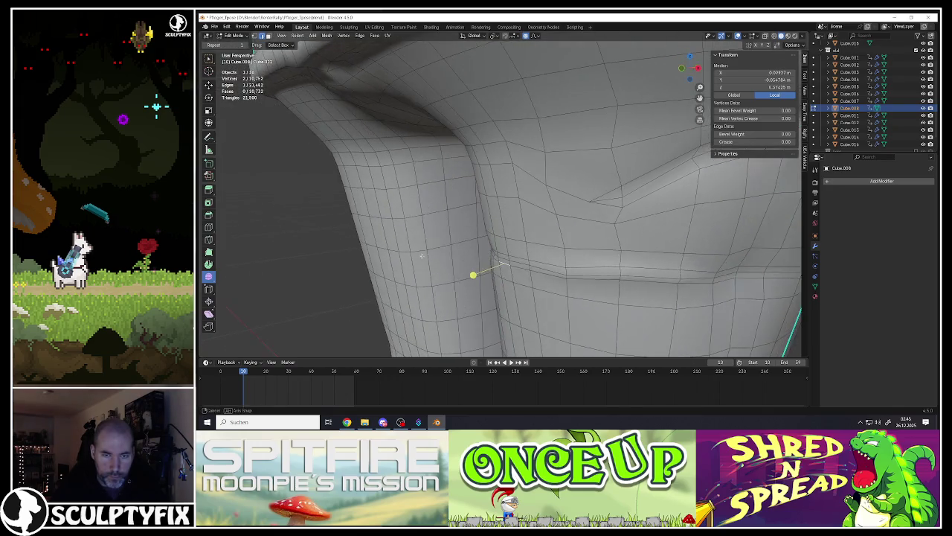
key("g")
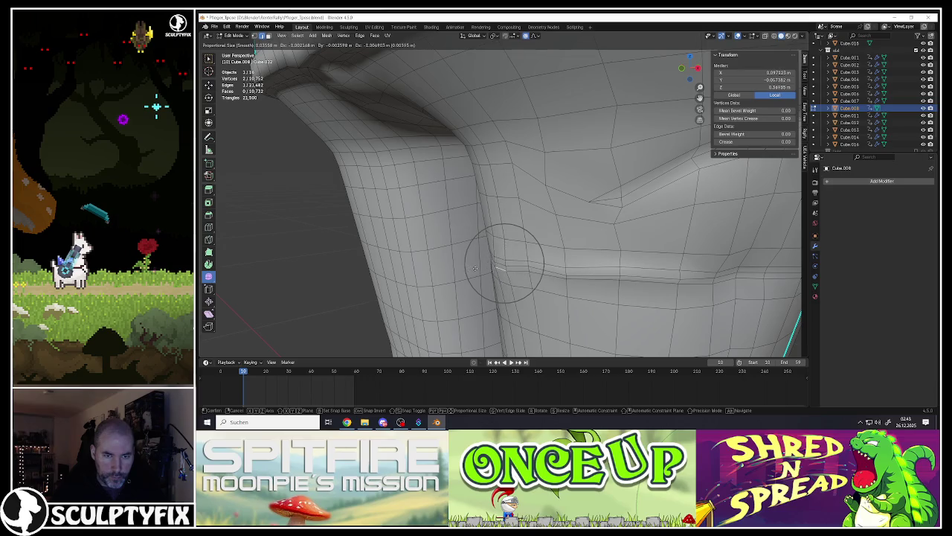
scroll(471, 270, "up", 4)
scroll(471, 270, "up", 2)
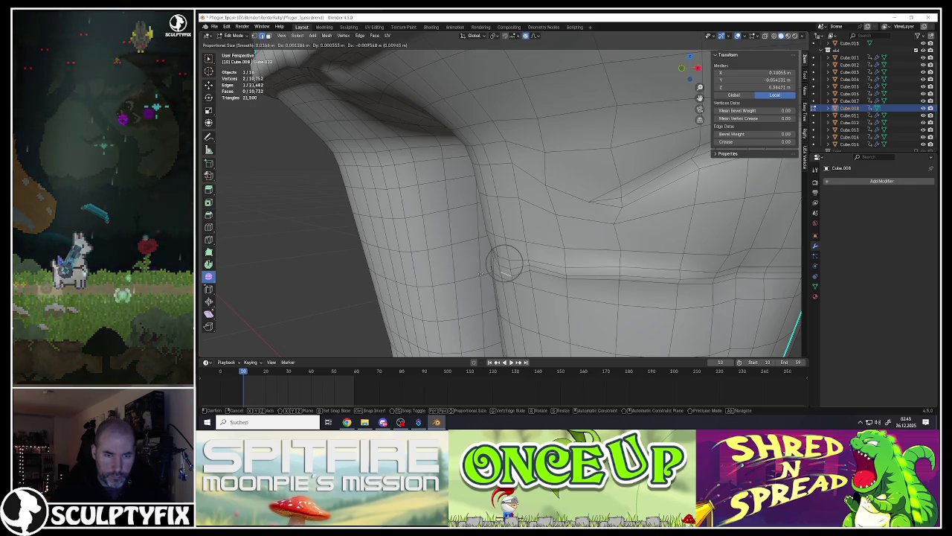
left_click(473, 271)
mouse_move(472, 272)
middle_mouse_down()
mouse_move(498, 268)
mouse_move(483, 276)
mouse_move(491, 275)
middle_mouse_up()
scroll(499, 268, "up", 3)
scroll(499, 268, "up", 4)
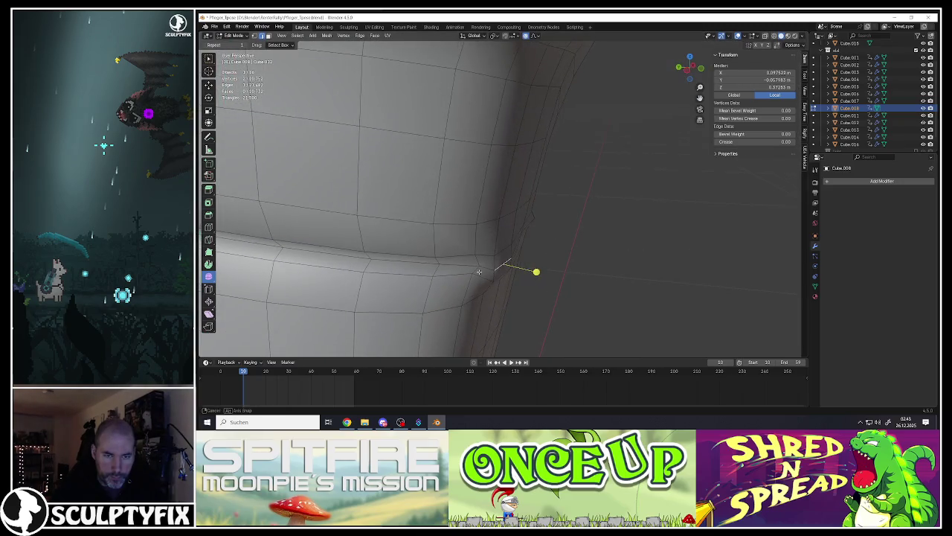
key("g")
left_click(534, 296)
scroll(491, 273, "down", 3)
mouse_move(491, 272)
middle_mouse_down()
mouse_move(455, 260)
mouse_move(479, 181)
middle_mouse_up()
Step: Dip the front crease vertex downward and tuck in the fold's outer end edge
left_click(456, 260)
key("g")
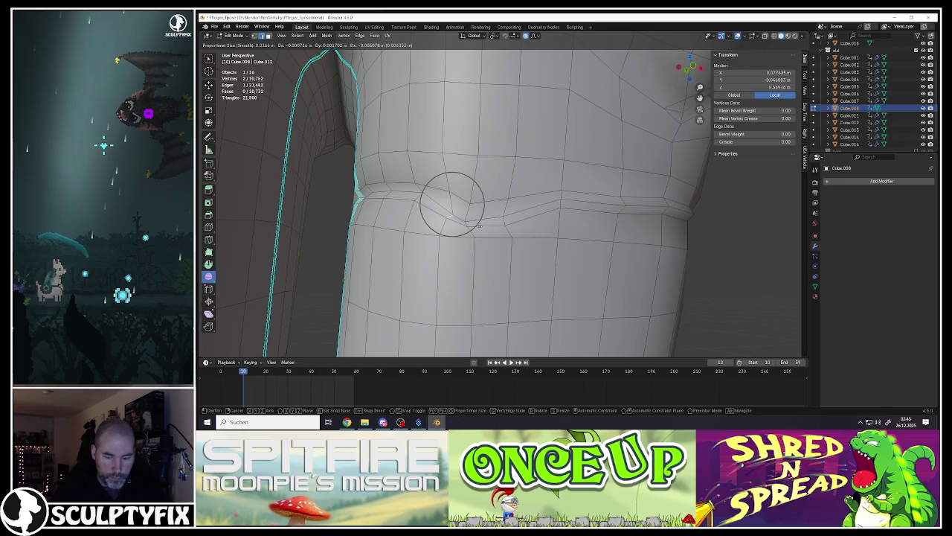
scroll(480, 230, "down", 3)
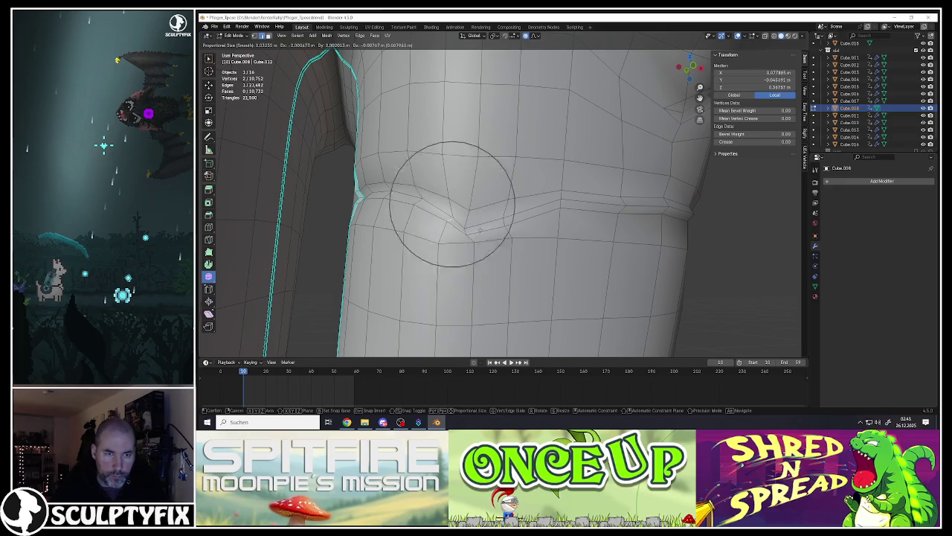
left_click(492, 241)
left_click(629, 210)
mouse_move(630, 209)
middle_mouse_down()
mouse_move(563, 241)
mouse_move(574, 259)
middle_mouse_up()
key("g")
left_click(587, 240)
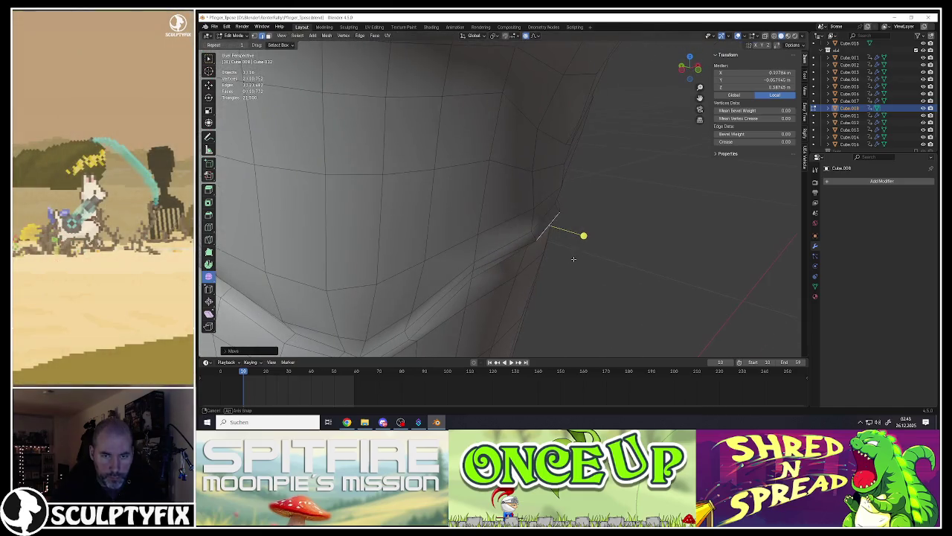
key("g")
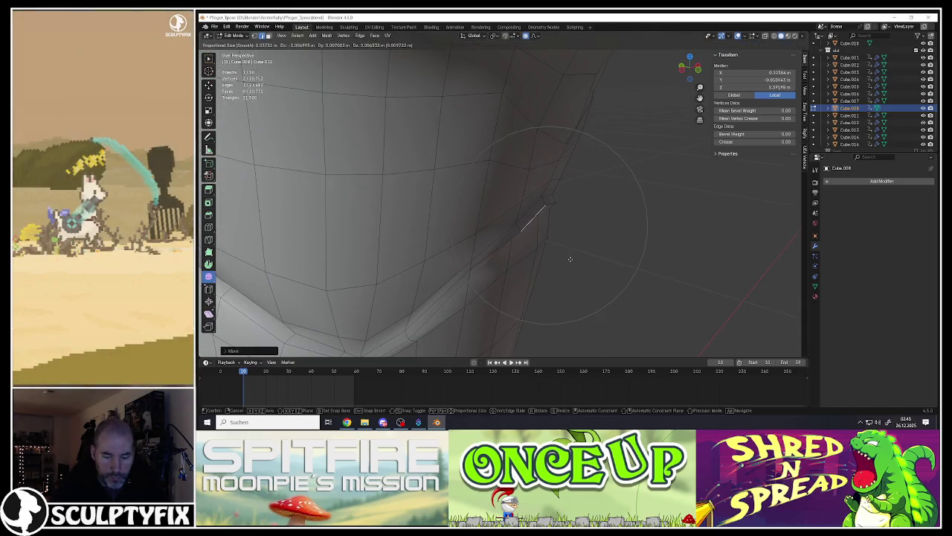
left_click(551, 216)
middle_click_drag(550, 216, 554, 233)
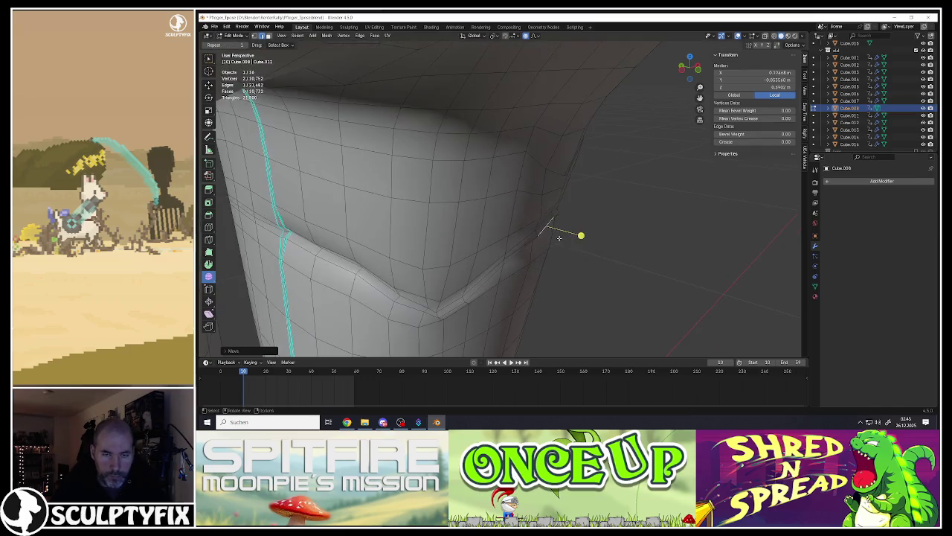
scroll(554, 233, "down", 5)
Step: Return to Object Mode and orbit around the character to inspect the legs
key("Tab")
scroll(521, 234, "down", 2)
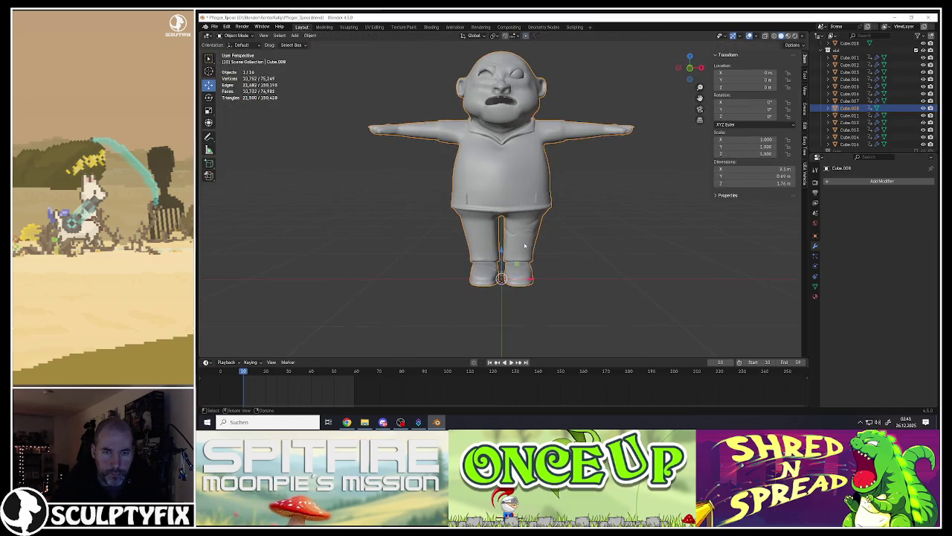
scroll(510, 234, "up", 1)
middle_click_drag(510, 233, 521, 232)
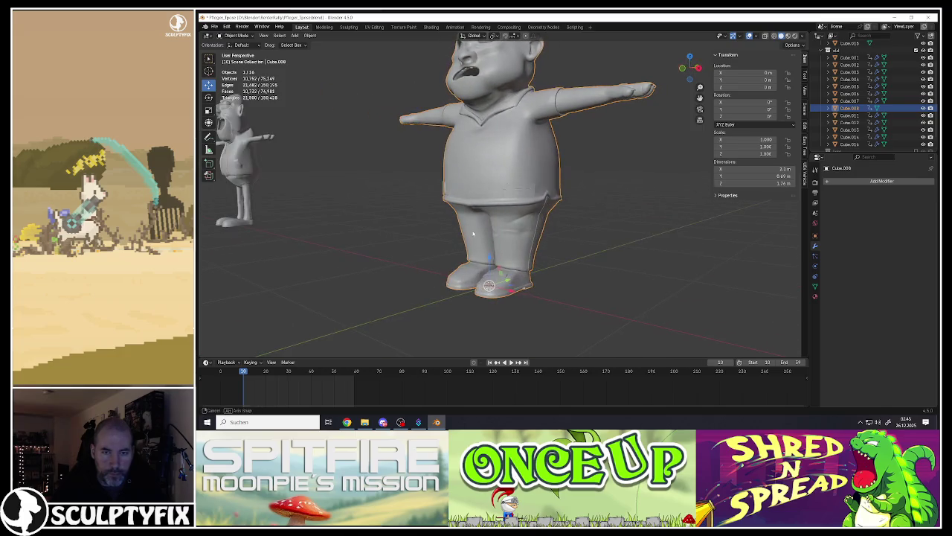
scroll(522, 232, "up", 3)
scroll(522, 232, "up", 2)
scroll(522, 232, "down", 2)
mouse_move(521, 232)
middle_mouse_down()
mouse_move(502, 205)
mouse_move(478, 200)
middle_mouse_up()
key("Tab")
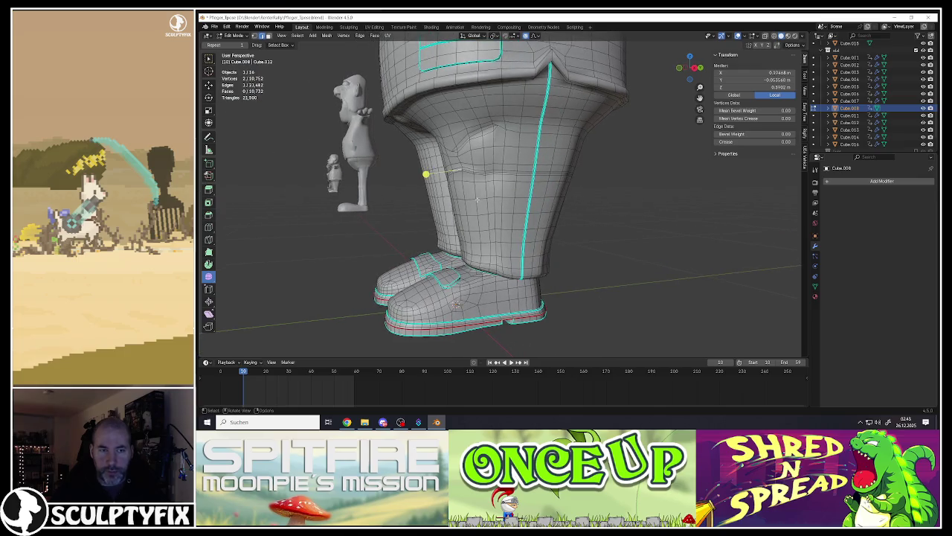
key("Tab")
scroll(478, 200, "down", 2)
scroll(441, 215, "down", 5)
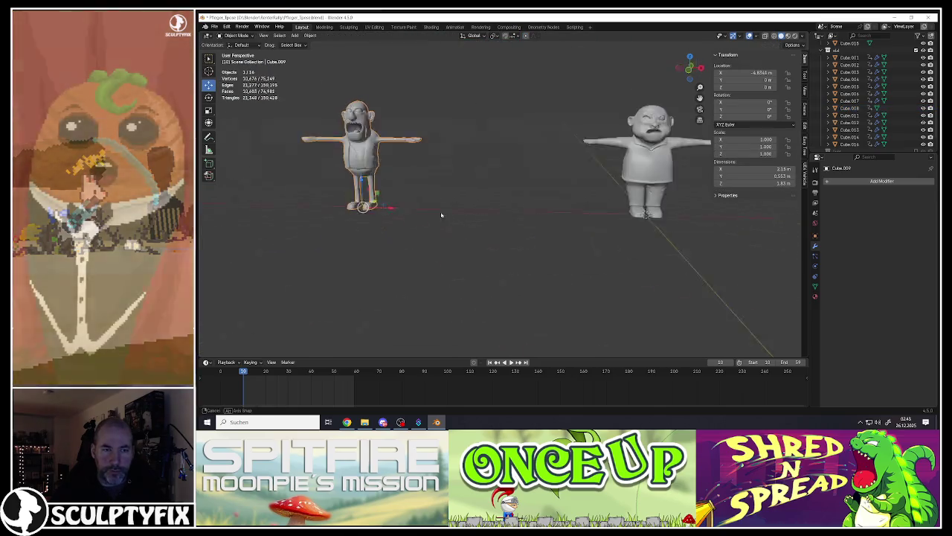
middle_click_drag(442, 215, 489, 187)
scroll(923, 74, "up", 2)
scroll(923, 73, "down", 3)
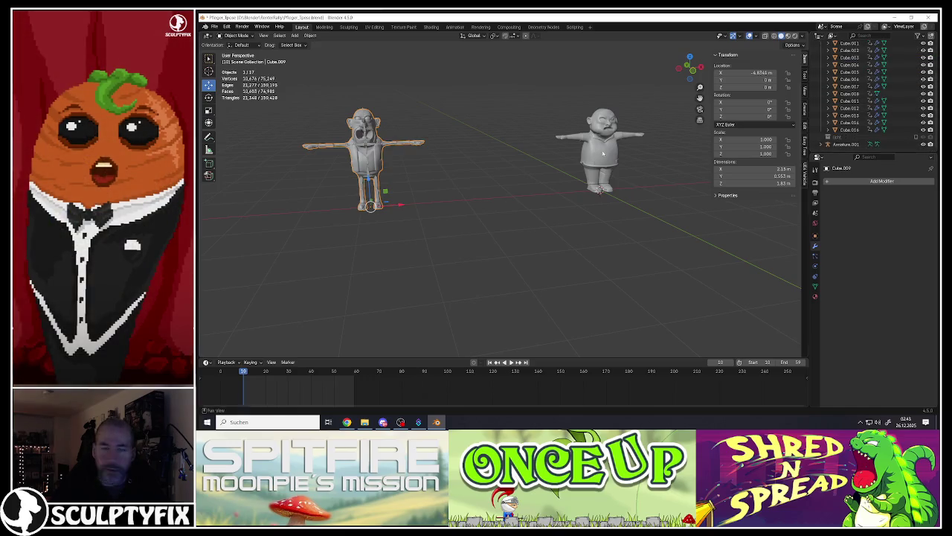
Step: Move the left character along X back onto its skeleton
key("g")
key("x")
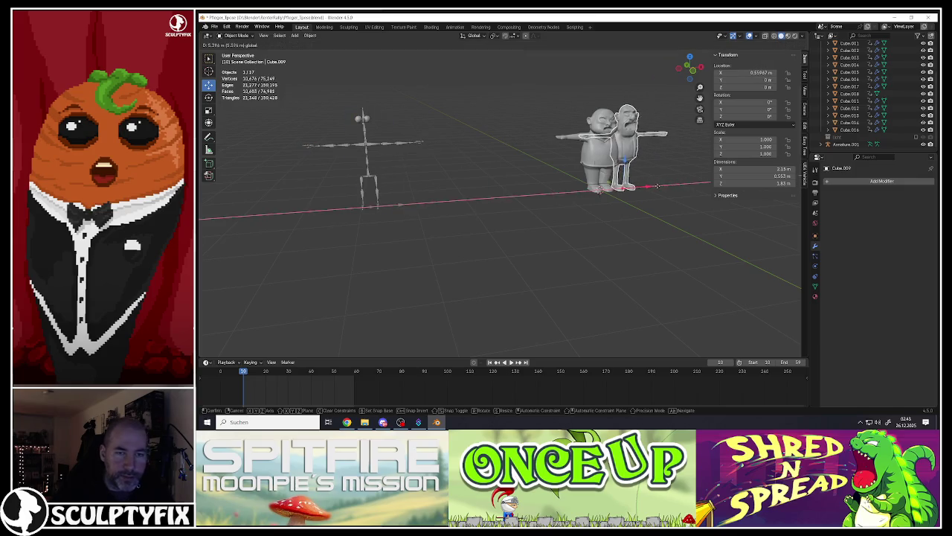
left_click(371, 187)
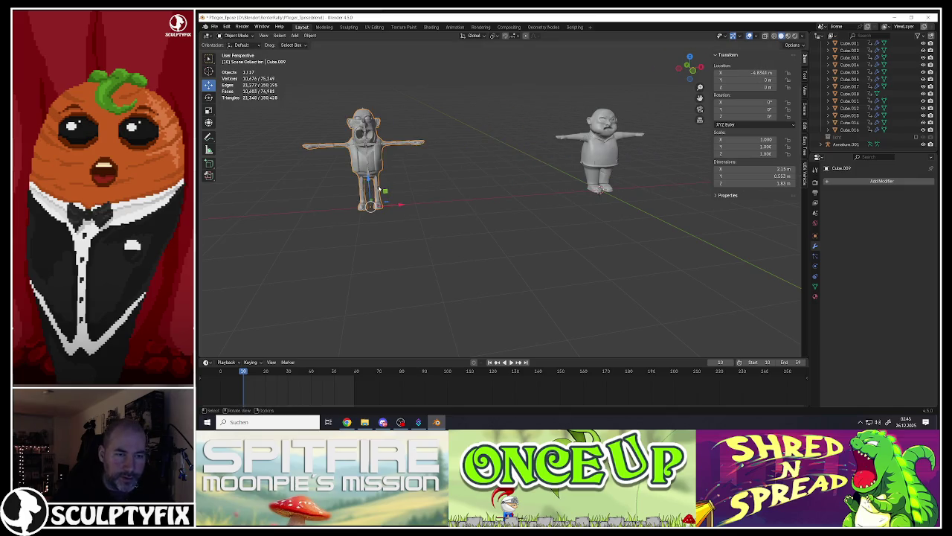
Step: Slide the rig Armature.001 along X onto the right-hand character, redoing the placement once
left_click(377, 191)
key("g")
key("x")
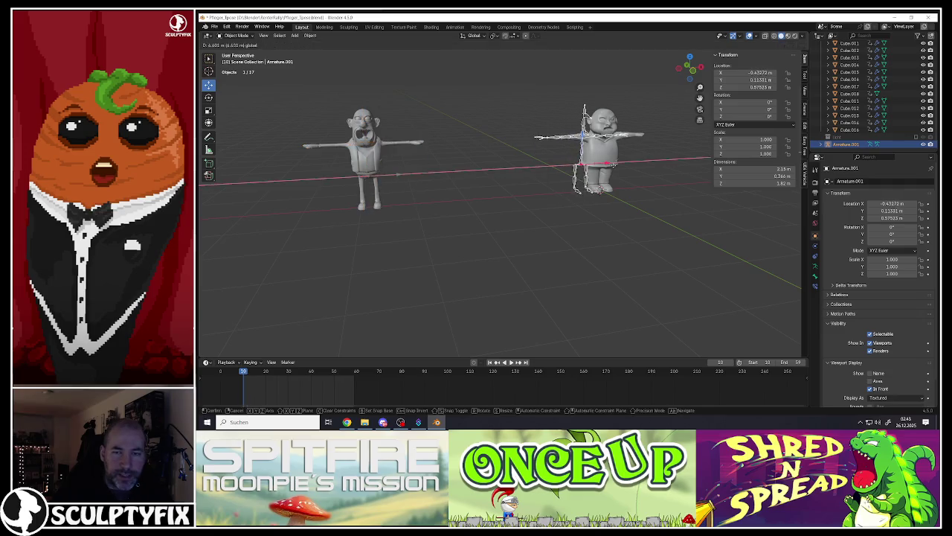
left_click(624, 168)
scroll(623, 167, "up", 4)
scroll(596, 160, "up", 4)
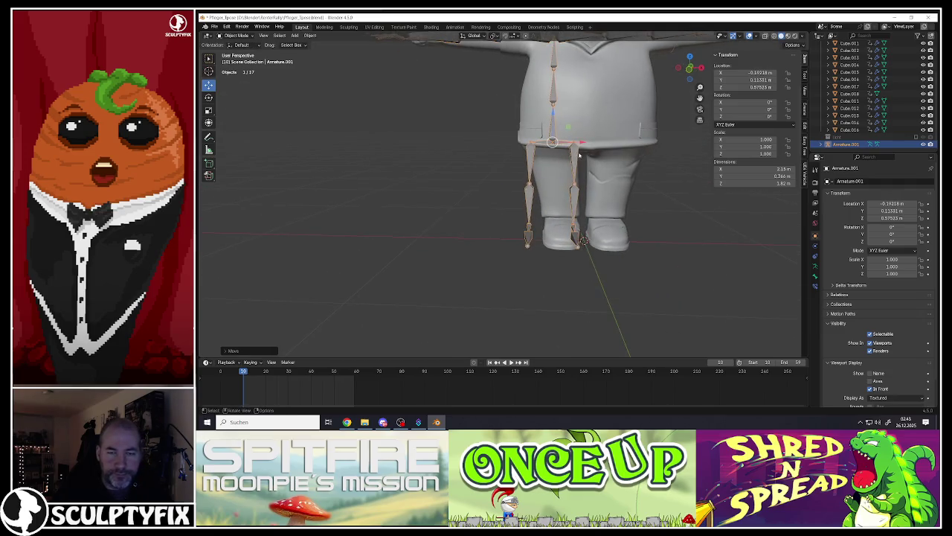
scroll(589, 146, "down", 8)
key("ctrl+z")
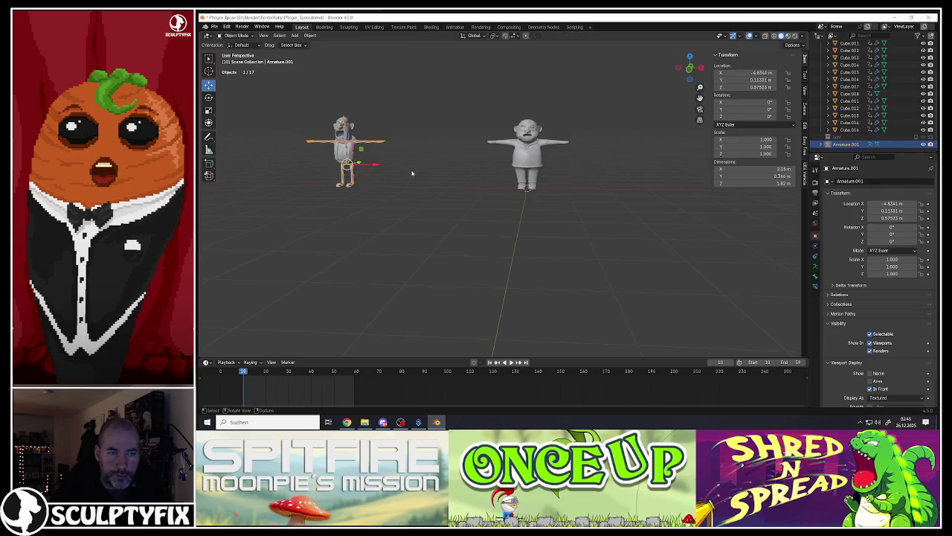
key("g")
key("x")
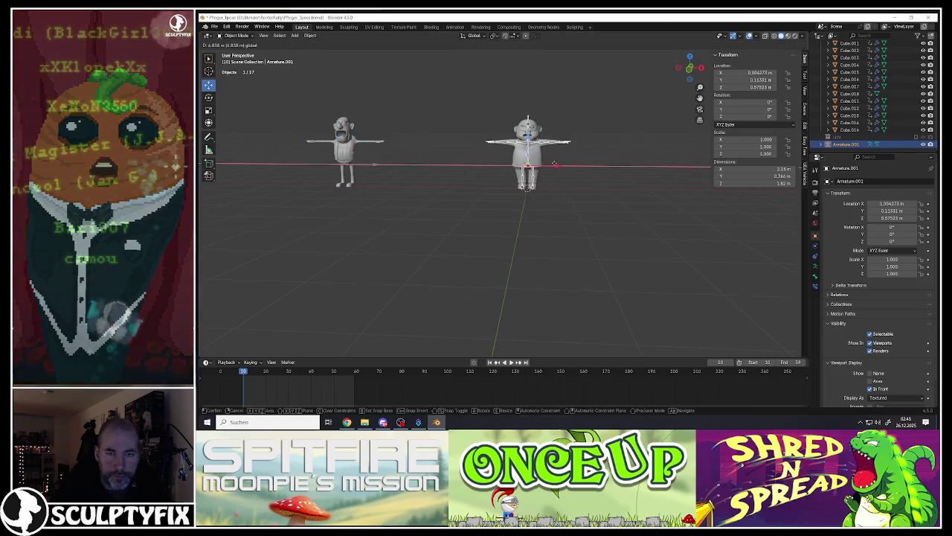
left_click(553, 162)
Step: Duplicate the rig as Armature.002 and move it along X onto the right character
scroll(543, 166, "up", 4)
scroll(528, 172, "up", 3)
scroll(513, 176, "up", 2)
scroll(500, 180, "up", 1)
scroll(500, 180, "down", 3)
scroll(503, 182, "down", 5)
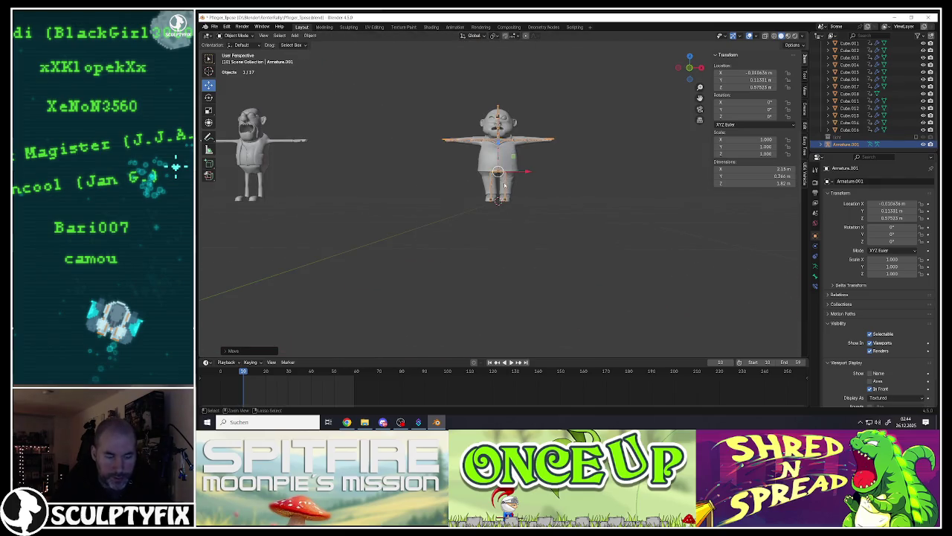
key("shift+d")
key("x")
left_click(384, 192)
key("g")
key("x")
left_click(512, 178)
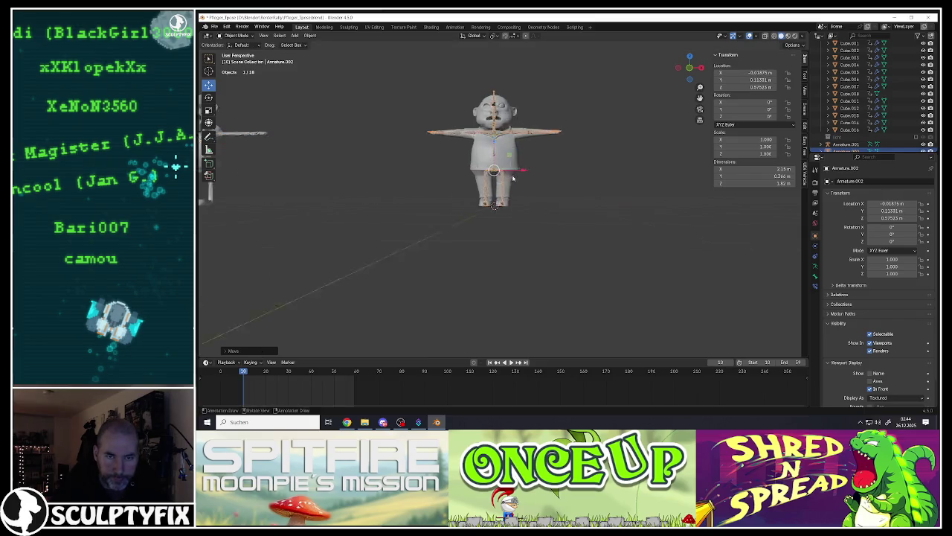
Step: Edit the trouser mesh and insert an edge loop around the legs with Ctrl+R
scroll(512, 178, "up", 4)
scroll(520, 193, "up", 3)
left_click(541, 212)
key("Tab")
scroll(542, 212, "up", 2)
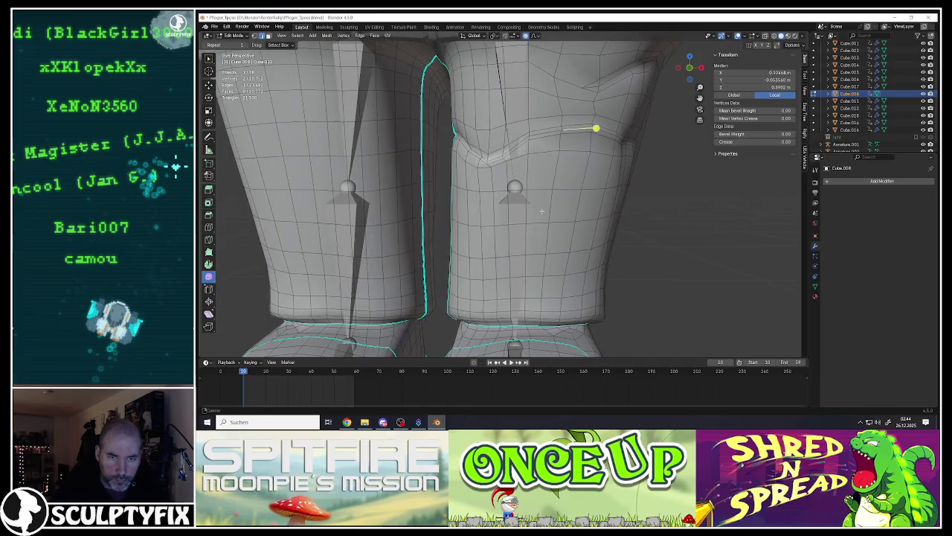
key("ctrl+r")
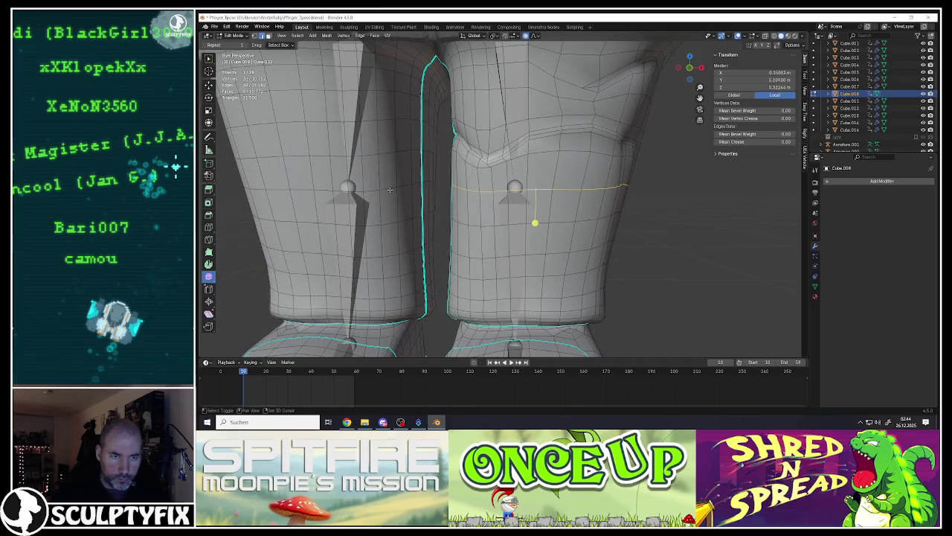
middle_click_drag(389, 189, 576, 229)
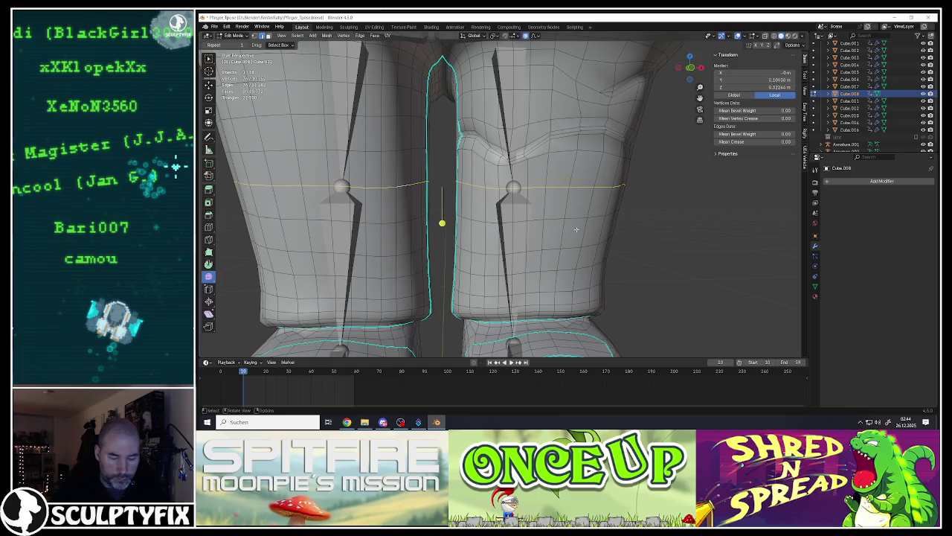
Step: In front view, nudge the knee loops, bevel them into narrow bands, and return to Object Mode
key("KP_1")
scroll(552, 217, "down", 3)
scroll(552, 217, "up", 1)
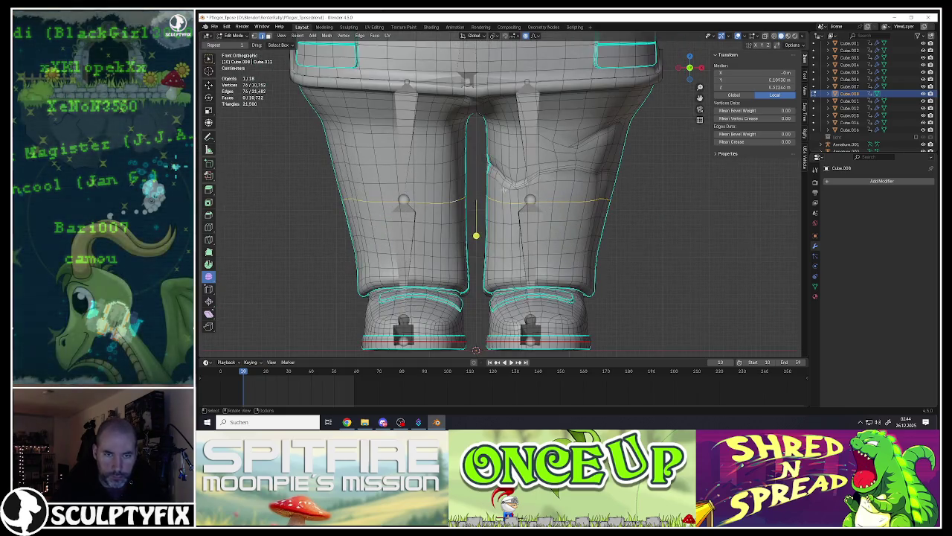
key("shift+space")
key("g")
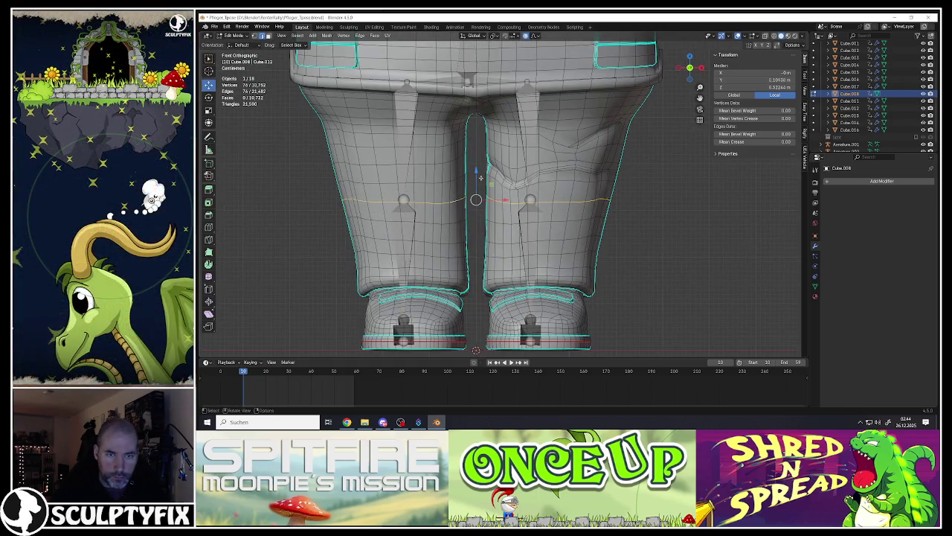
left_click_drag(476, 171, 476, 168)
key("ctrl+b")
left_click(577, 238)
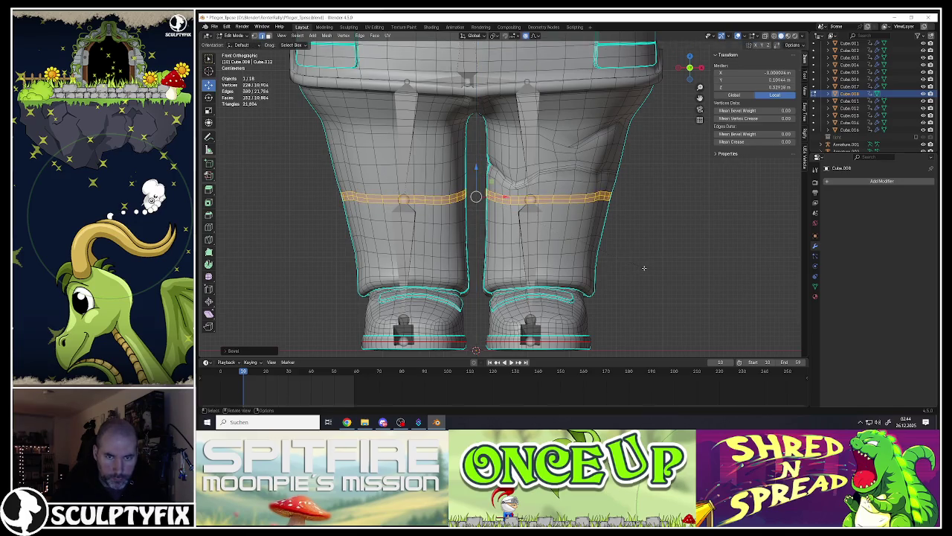
key("Tab")
scroll(576, 238, "down", 3)
middle_click_drag(577, 238, 560, 232)
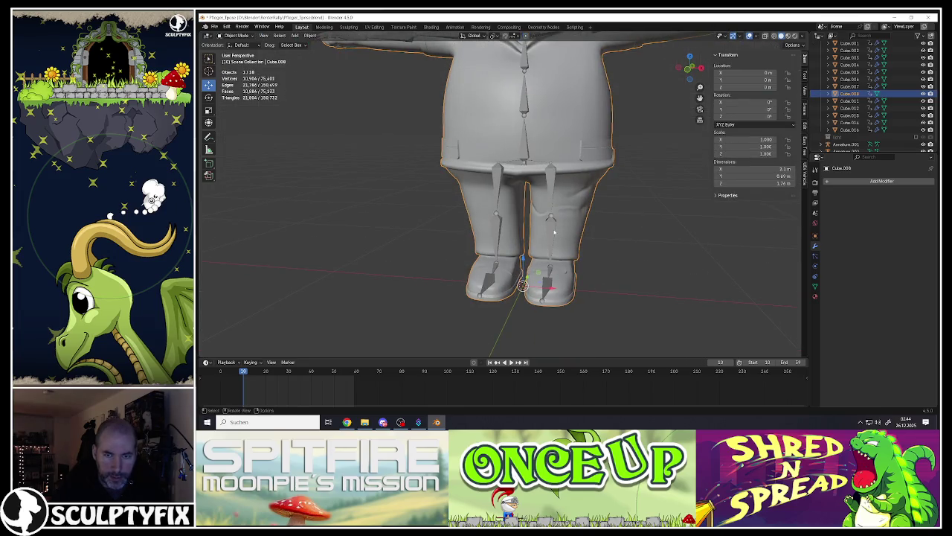
Step: Delete the stray armature and enter Edit Mode on the trouser mesh
left_click(554, 233)
key("Delete")
left_click(554, 233)
scroll(554, 233, "up", 3)
key("Tab")
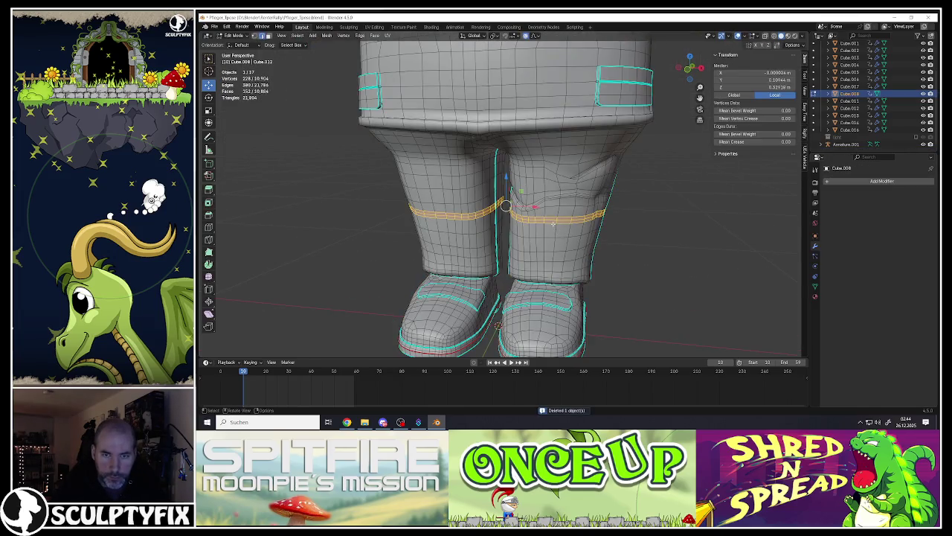
Step: Select the inner-leg edges on both legs and shift them along the Y axis
left_click(553, 221)
mouse_move(552, 221)
middle_mouse_down()
mouse_move(520, 223)
mouse_move(618, 221)
middle_mouse_up()
left_click(551, 222, "shift")
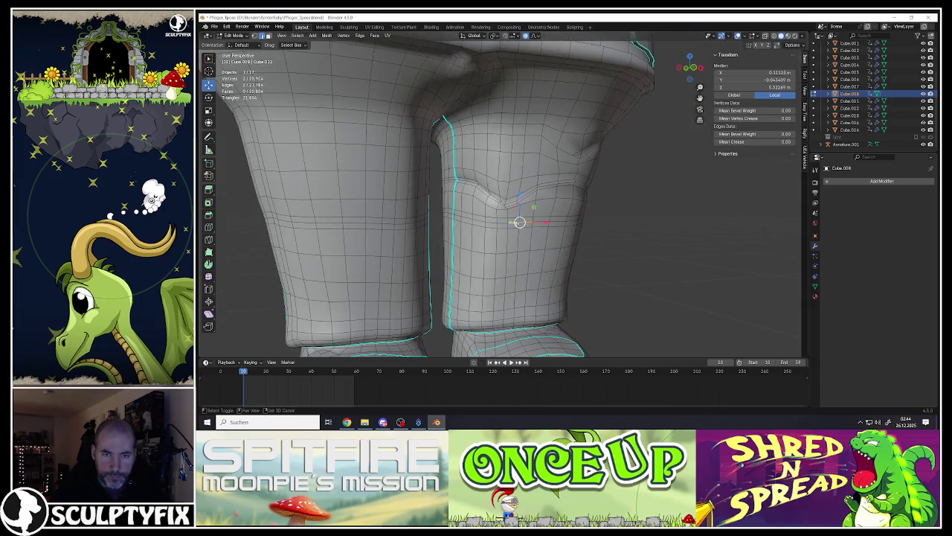
middle_click_drag(355, 221, 446, 222)
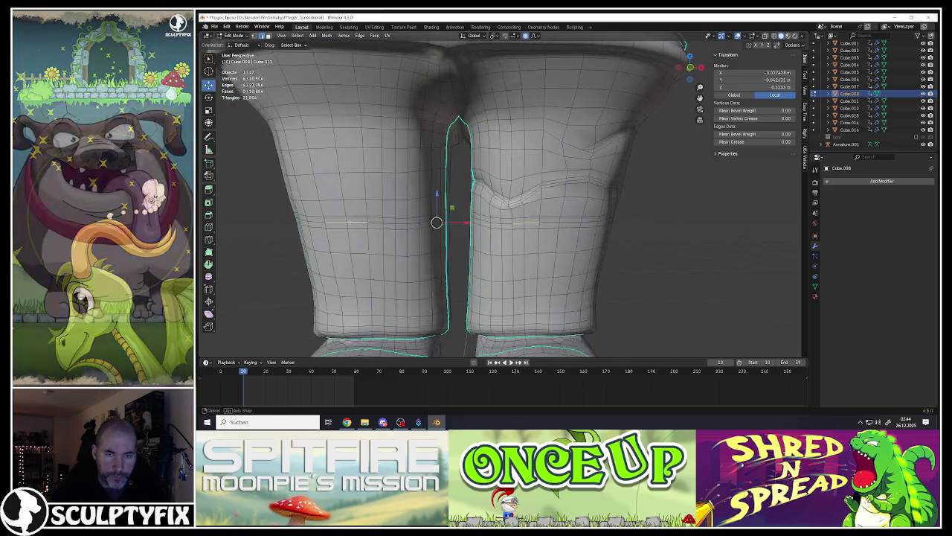
scroll(446, 221, "down", 3)
left_click(489, 222, "shift")
left_click(444, 222, "shift")
left_click(390, 222, "shift")
middle_click_drag(390, 222, 419, 222)
scroll(422, 222, "up", 4)
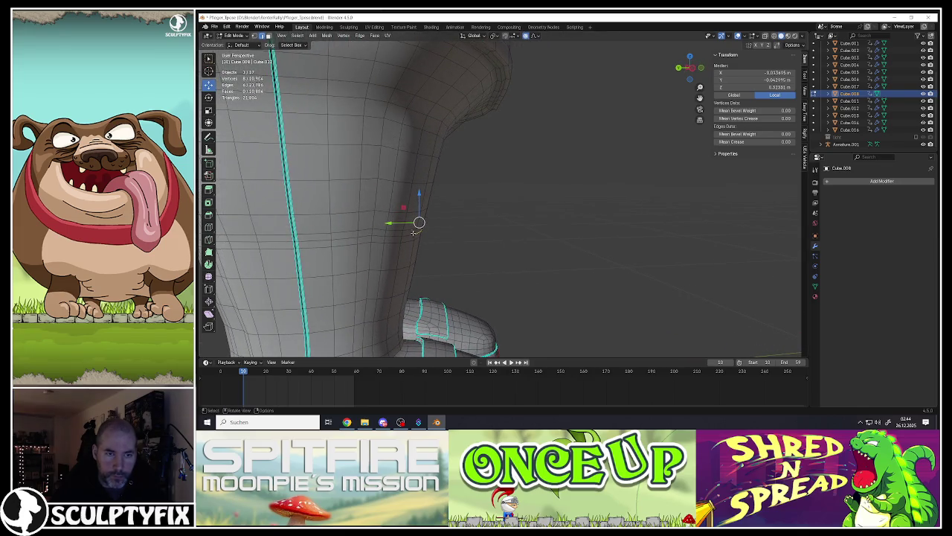
key("g")
key("y")
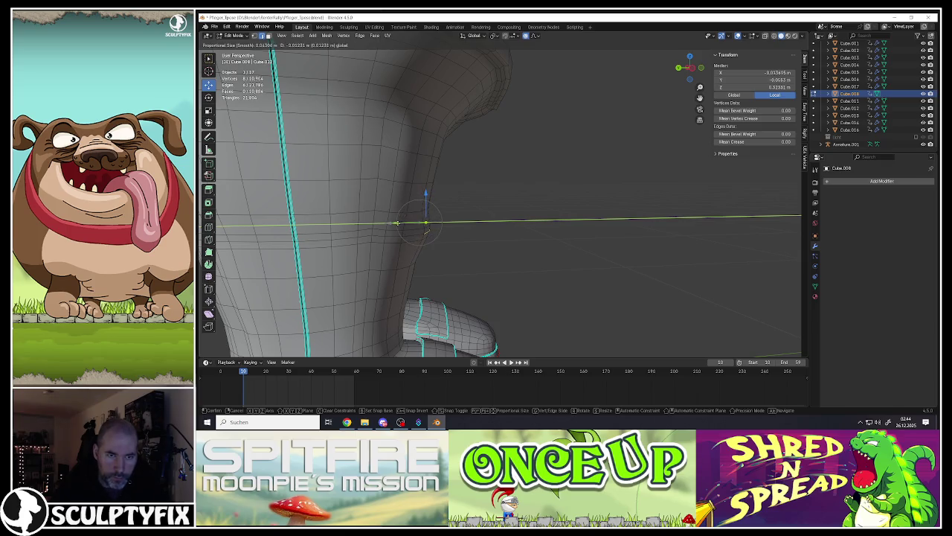
left_click(399, 222)
mouse_move(399, 223)
middle_mouse_down()
mouse_move(363, 236)
mouse_move(453, 237)
middle_mouse_up()
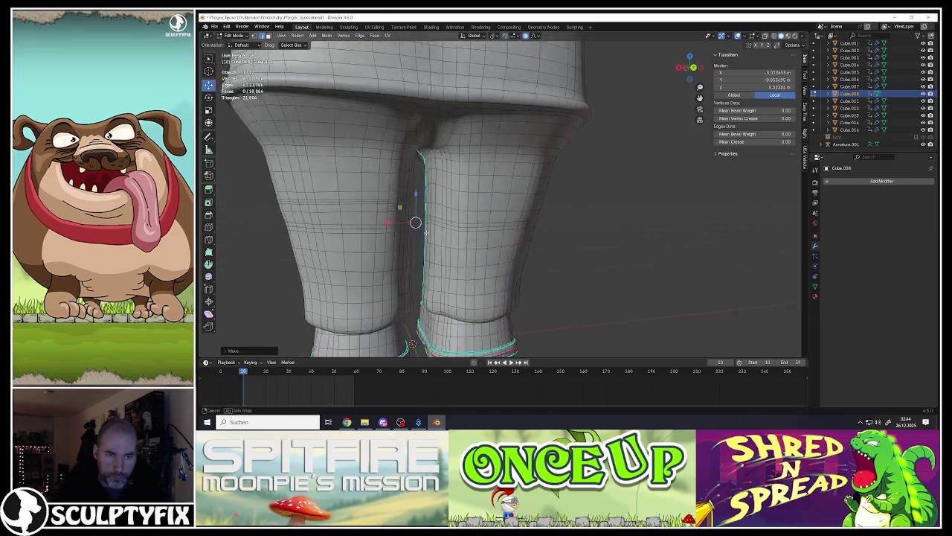
Step: Push the knee loops along Y with proportional falloff into bulges, then return to Object Mode
left_click(498, 227, "ctrl")
left_click(307, 229, "ctrl")
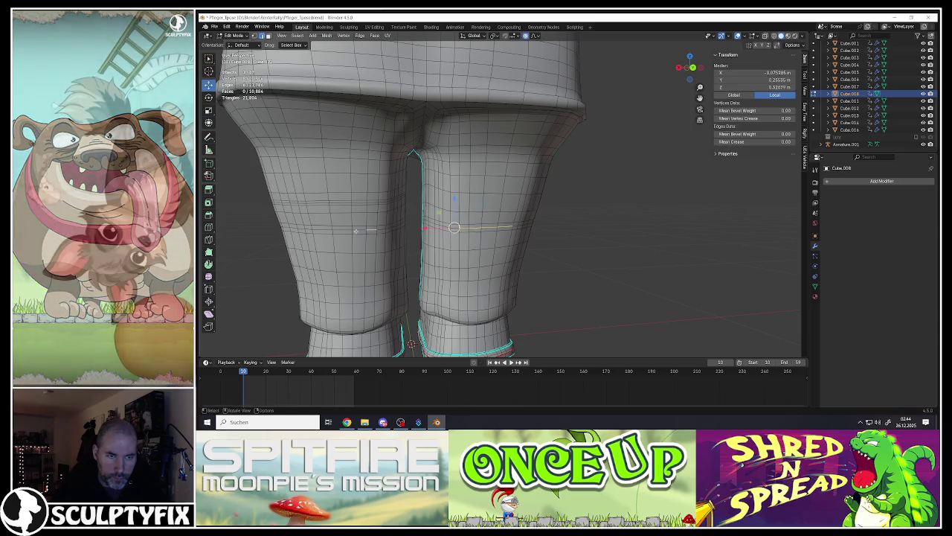
left_click(513, 226, "shift")
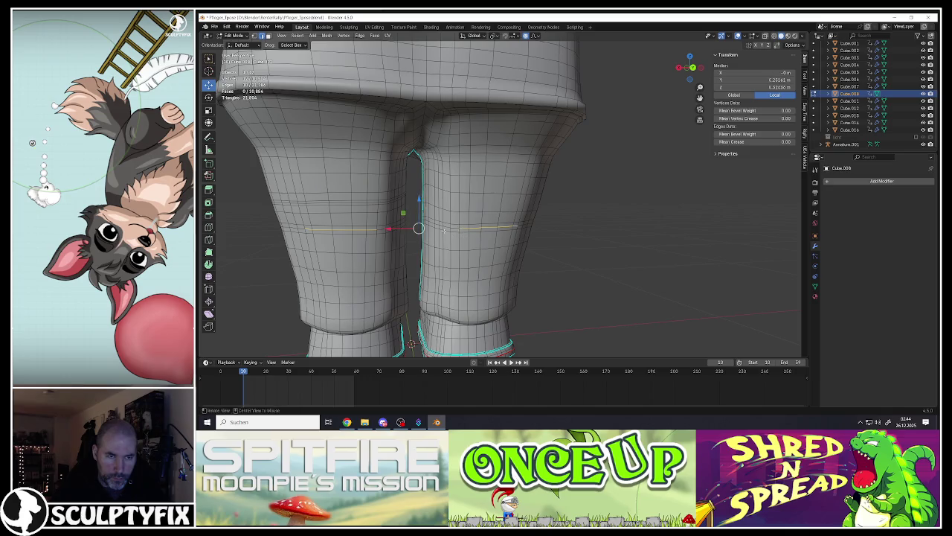
middle_click_drag(459, 226, 402, 236)
left_click_drag(388, 228, 395, 228)
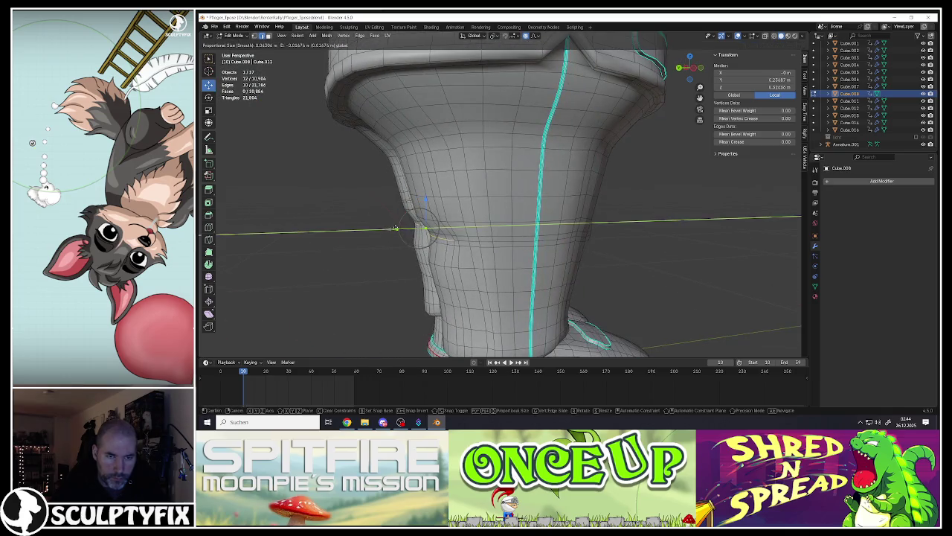
scroll(395, 228, "up", 5)
scroll(394, 227, "up", 5)
left_click_drag(394, 228, 394, 228)
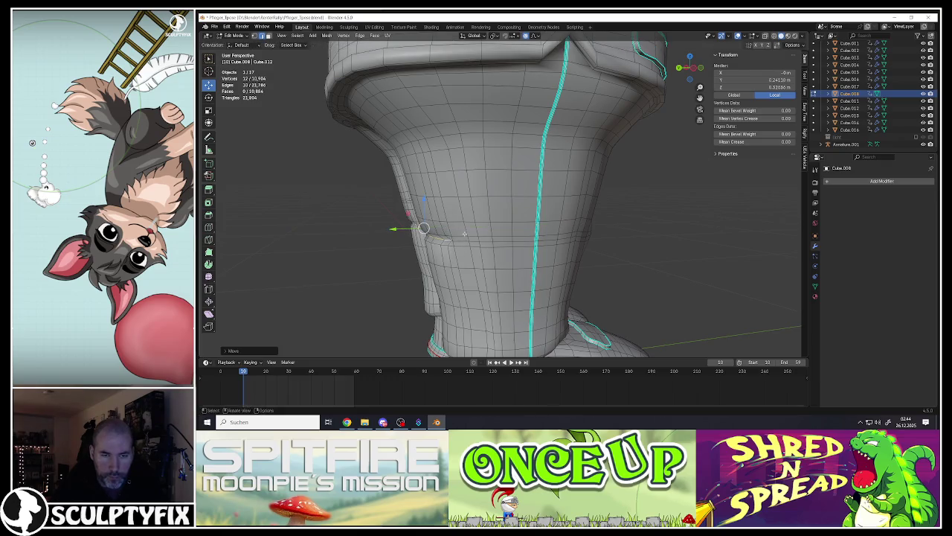
key("Tab")
scroll(458, 241, "down", 3)
scroll(465, 236, "down", 2)
scroll(472, 232, "down", 2)
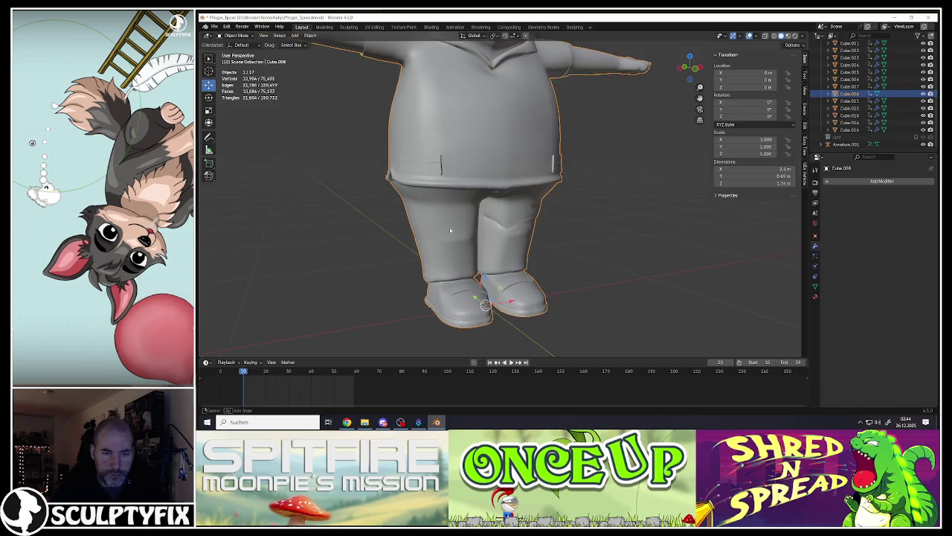
Step: Orbit to the back of the legs, zoom in, and enter Edit Mode on the trousers
scroll(476, 232, "down", 2)
mouse_move(476, 231)
middle_mouse_down()
mouse_move(436, 233)
mouse_move(447, 235)
middle_mouse_up()
scroll(454, 236, "up", 3)
key("Tab")
scroll(465, 236, "down", 1)
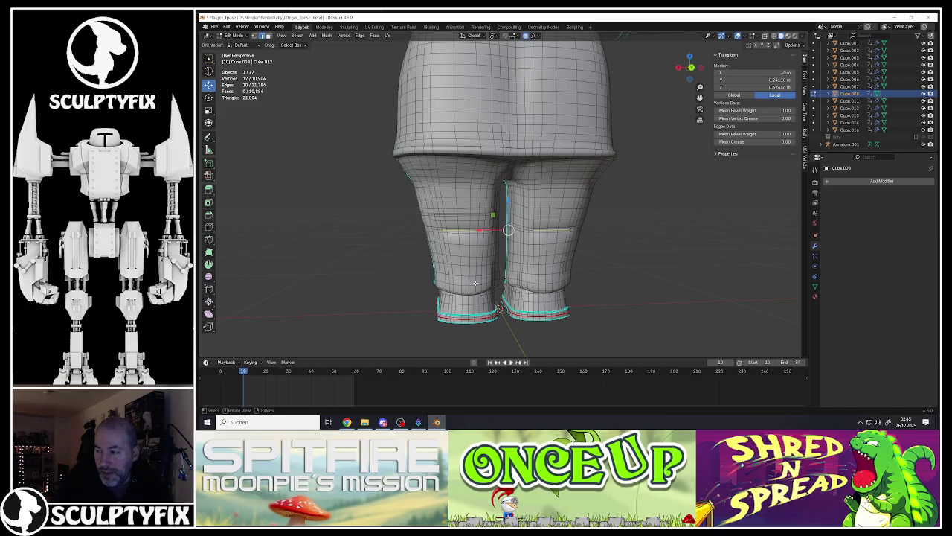
Step: Select two crotch vertices, raise them slightly and scale their spacing
middle_click_drag(543, 260, 554, 165)
scroll(554, 166, "up", 2)
scroll(542, 173, "up", 2)
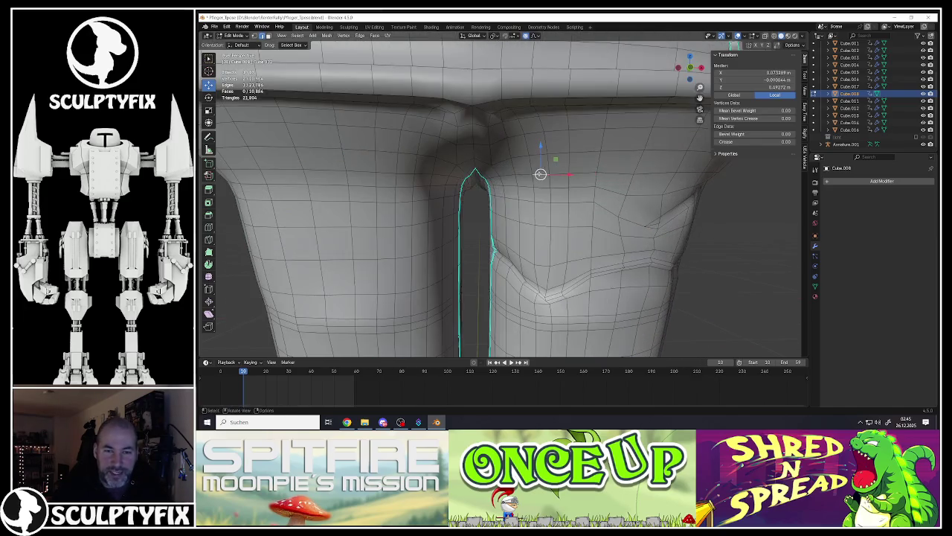
left_click(549, 174)
left_click(399, 177, "shift")
middle_click_drag(439, 183, 475, 194)
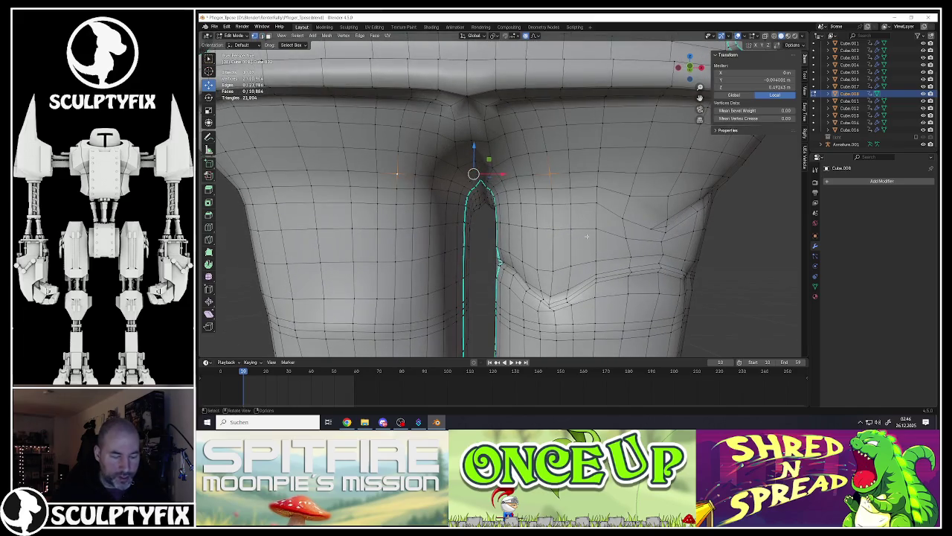
key("s")
key("Escape")
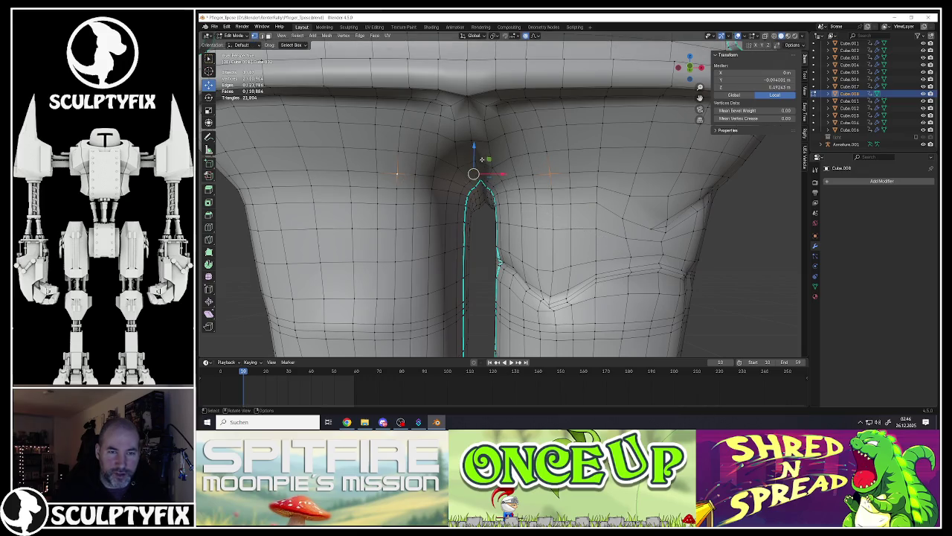
left_click_drag(471, 143, 471, 136)
key("s")
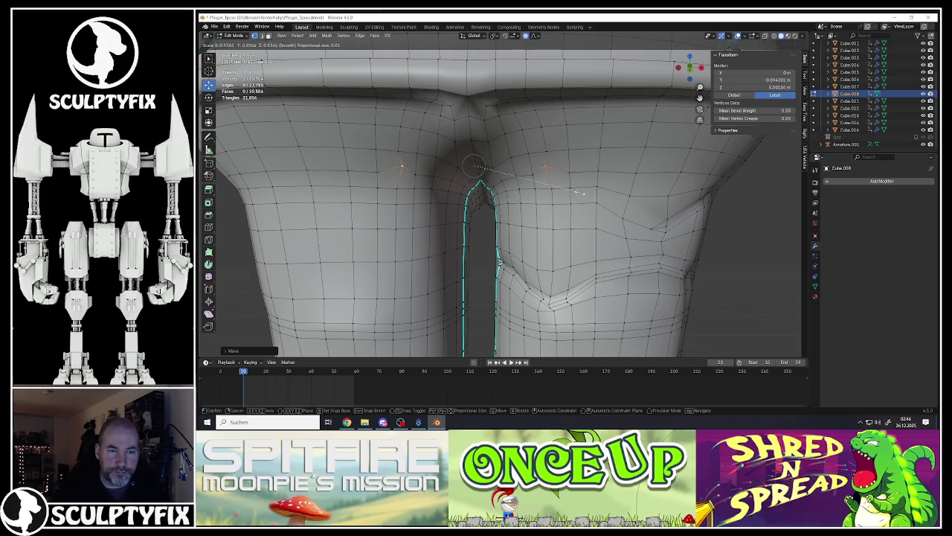
left_click(580, 192)
Step: Select a vertex path across the hip and crotch and lift it with soft falloff
left_click(439, 178)
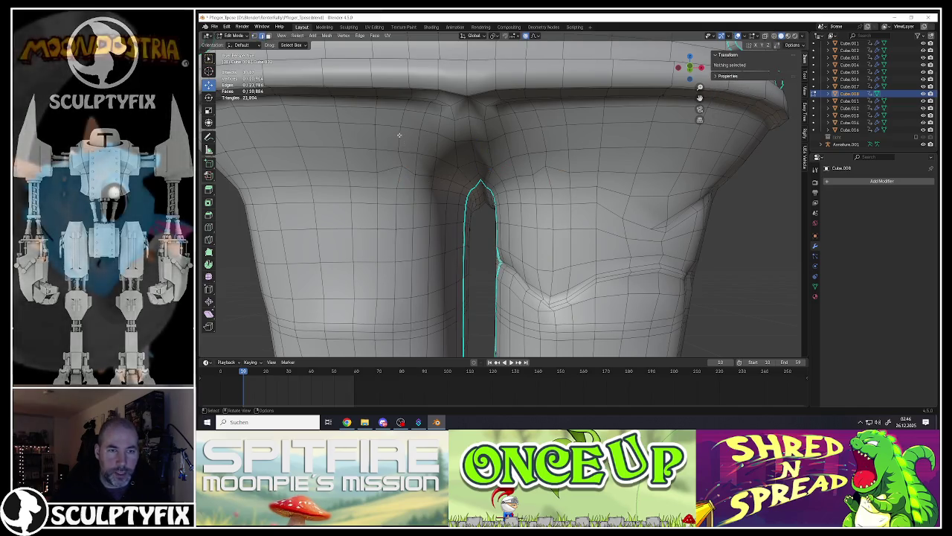
left_click(397, 140, "ctrl")
left_click(543, 164, "ctrl")
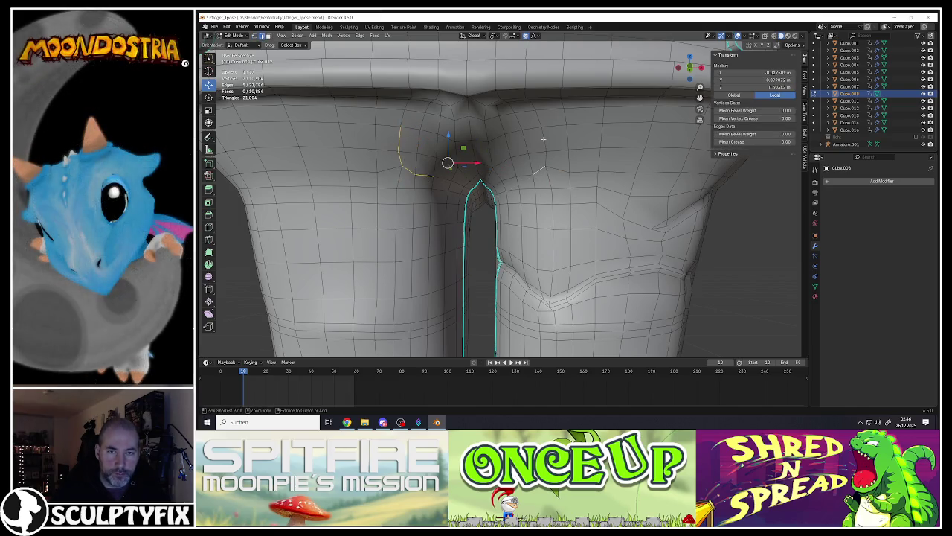
middle_click_drag(549, 150, 563, 163)
key("g")
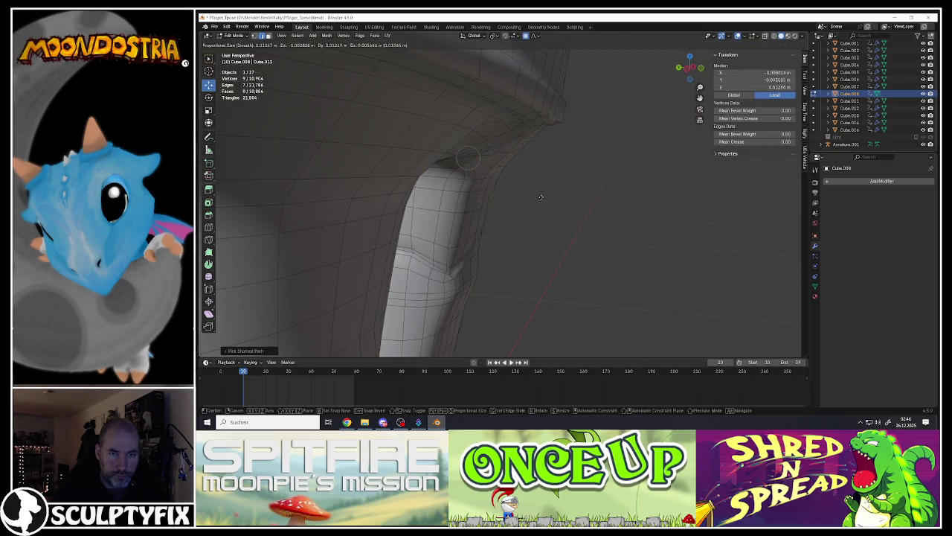
left_click(549, 200)
key("KP_1")
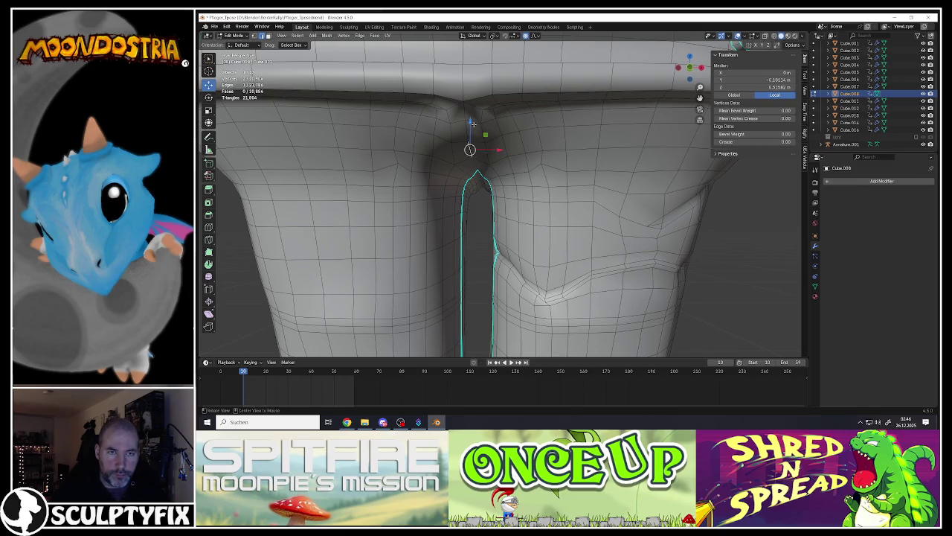
left_click_drag(473, 124, 469, 128)
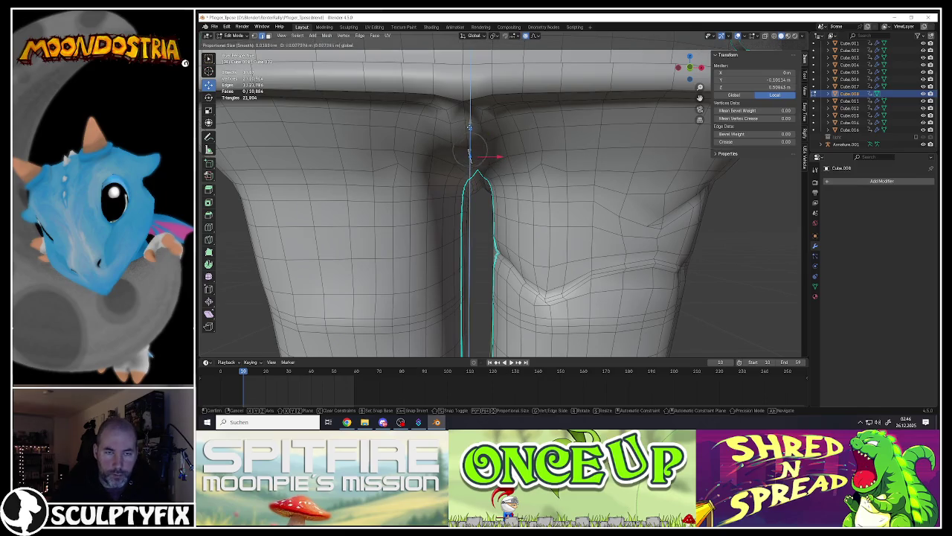
scroll(467, 137, "down", 8)
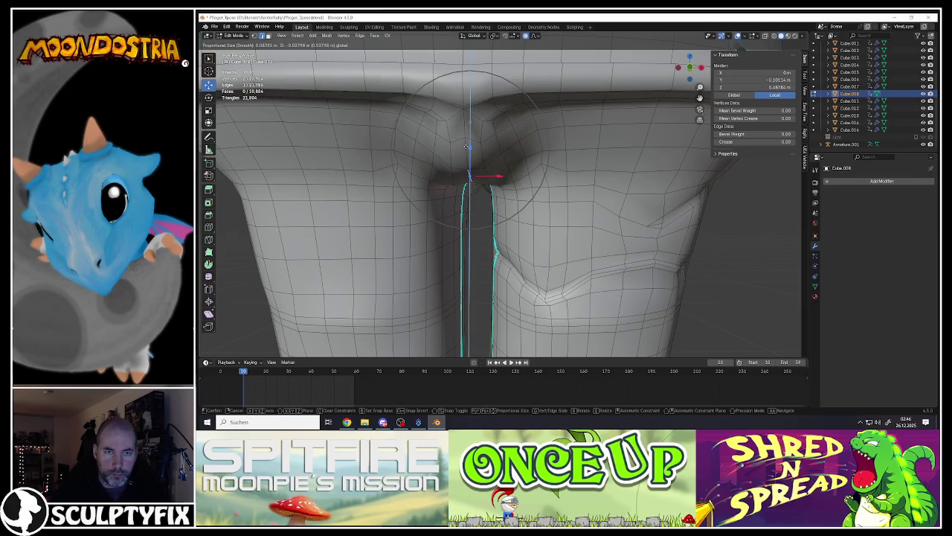
left_click(467, 145)
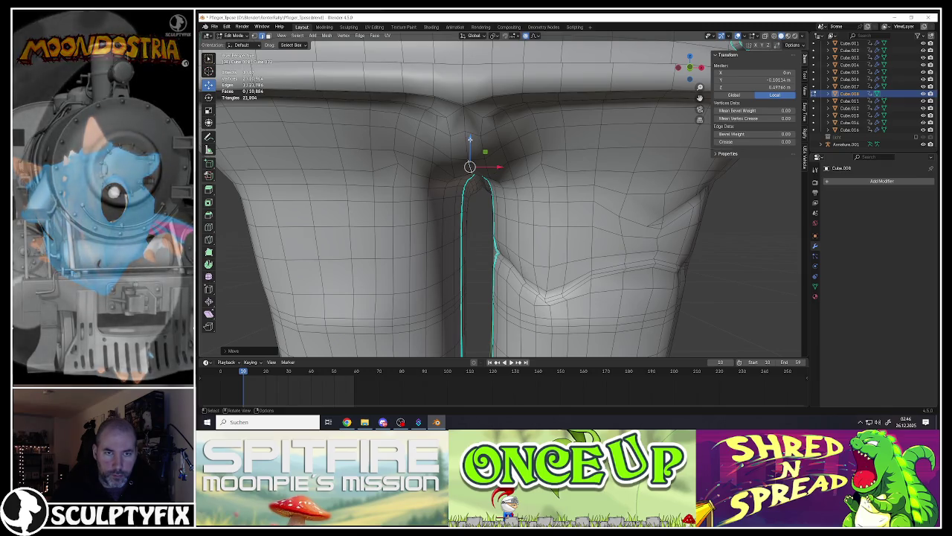
left_click_drag(471, 140, 469, 147)
middle_click_drag(469, 147, 497, 175)
Step: Scale the top crotch-seam vertex with proportional editing to tighten the arch
key("alt+Tab")
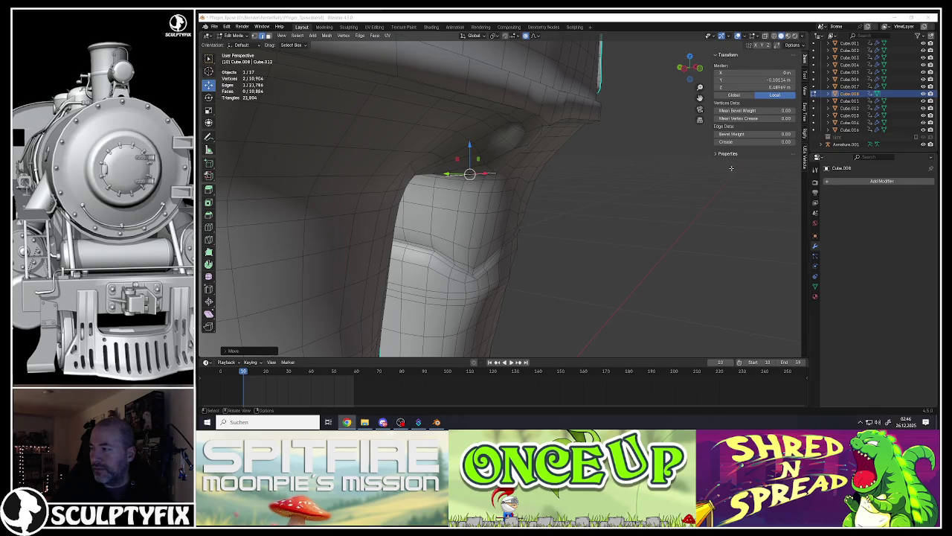
middle_click_drag(530, 187, 520, 186)
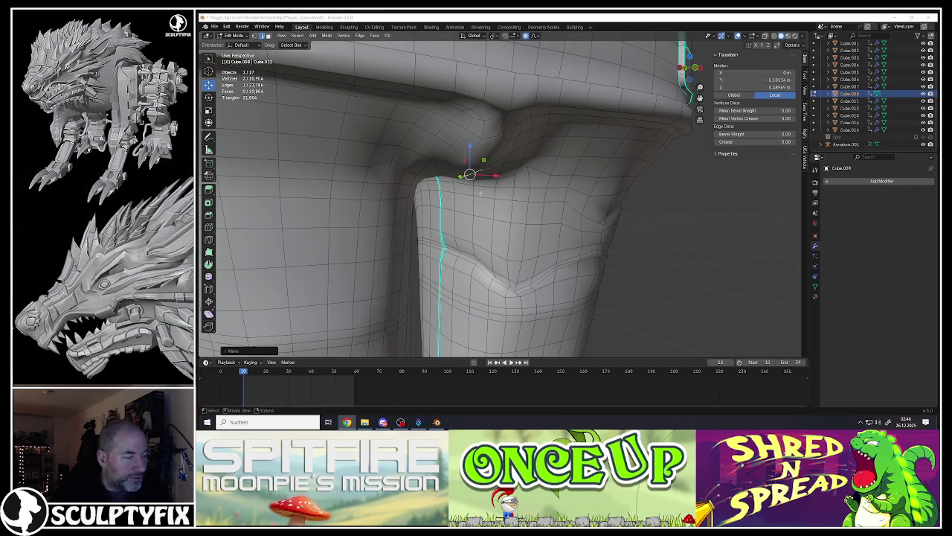
middle_click_drag(507, 157, 508, 187)
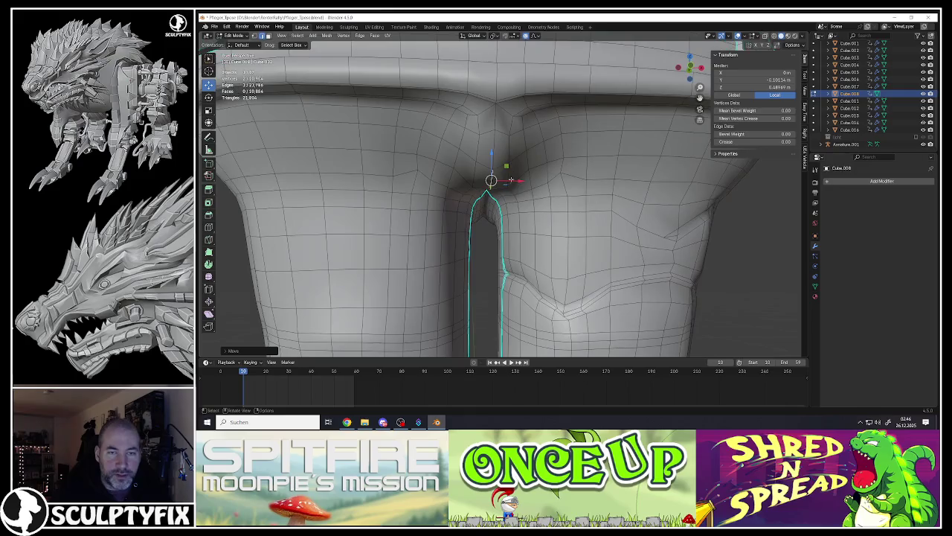
left_click(491, 186)
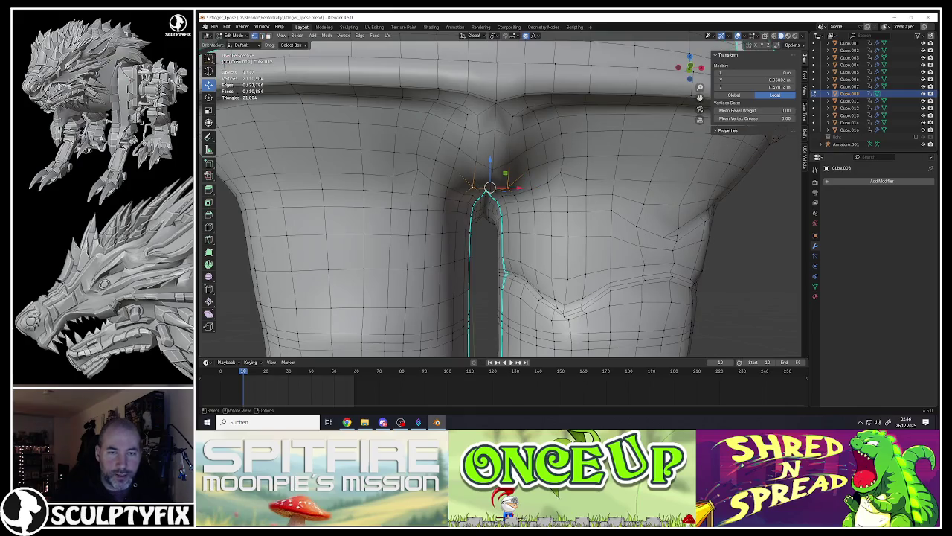
key("s")
left_click(547, 214)
middle_click_drag(547, 213, 496, 194)
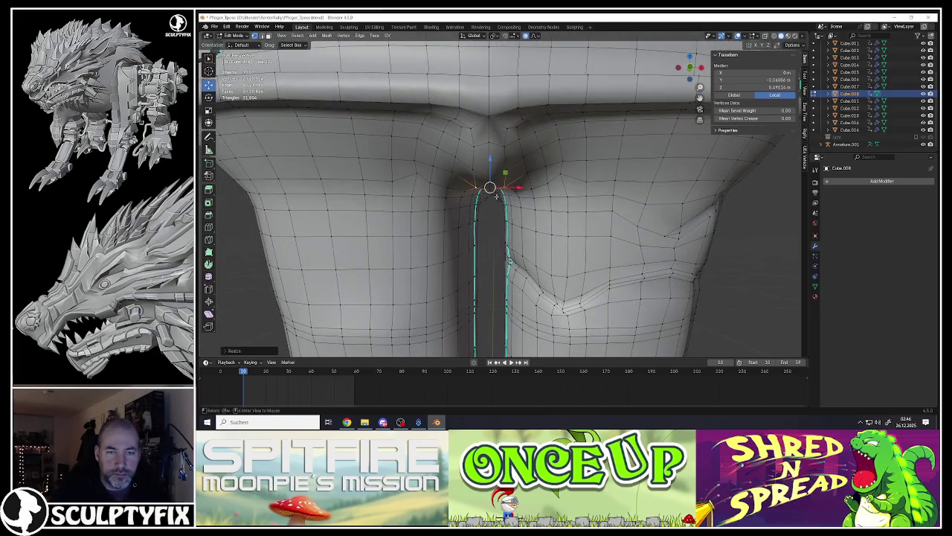
left_click(518, 160, "alt")
Step: Snap a crotch vertex onto the centre line (X = 0) and nudge it with soft falloff
left_click(446, 168)
key("s")
key("x")
key("0")
key("Return")
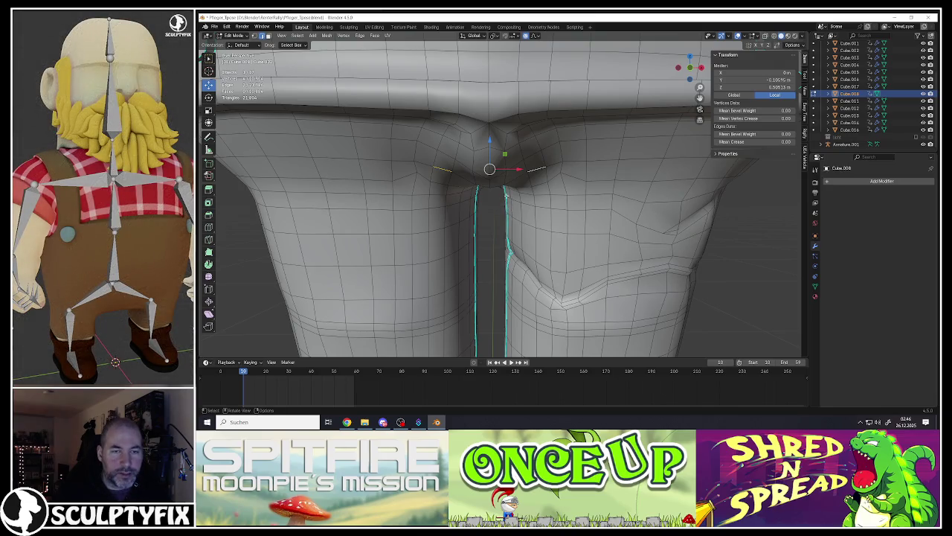
key("g")
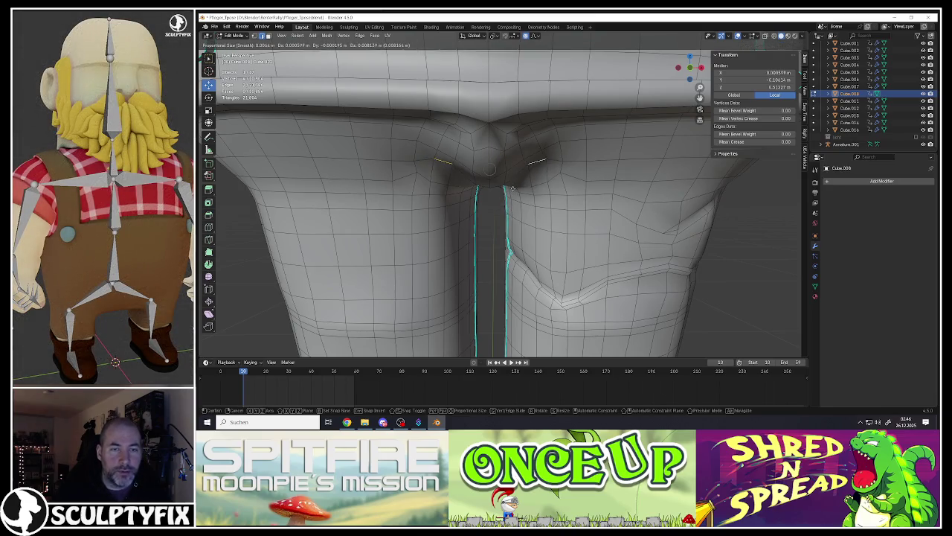
left_click(512, 191)
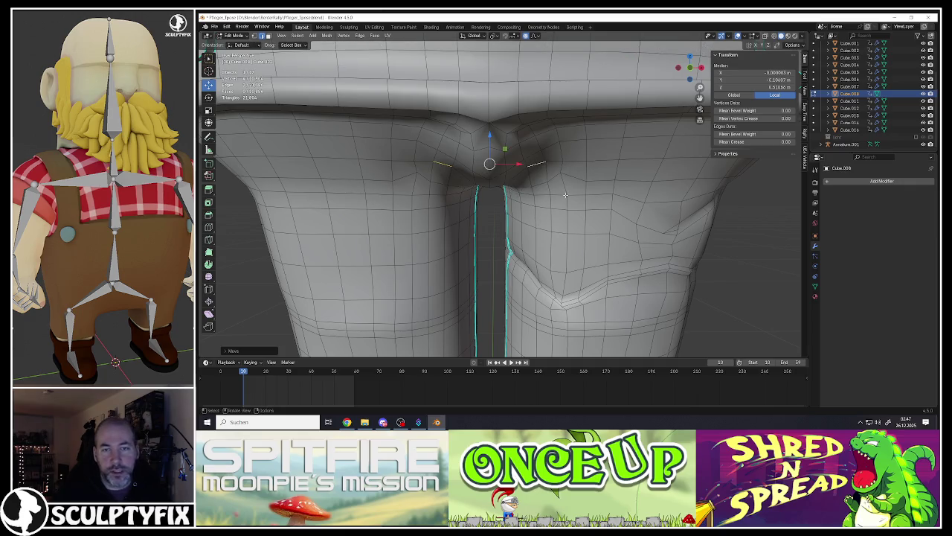
Step: Scale the neighbouring crotch vertices inward twice with proportional editing
left_click(521, 169)
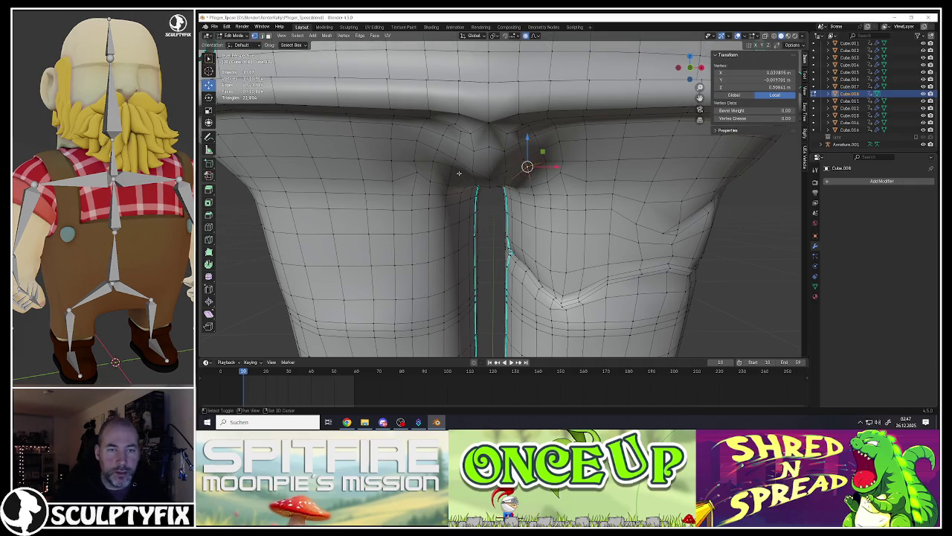
middle_click_drag(518, 191, 515, 165)
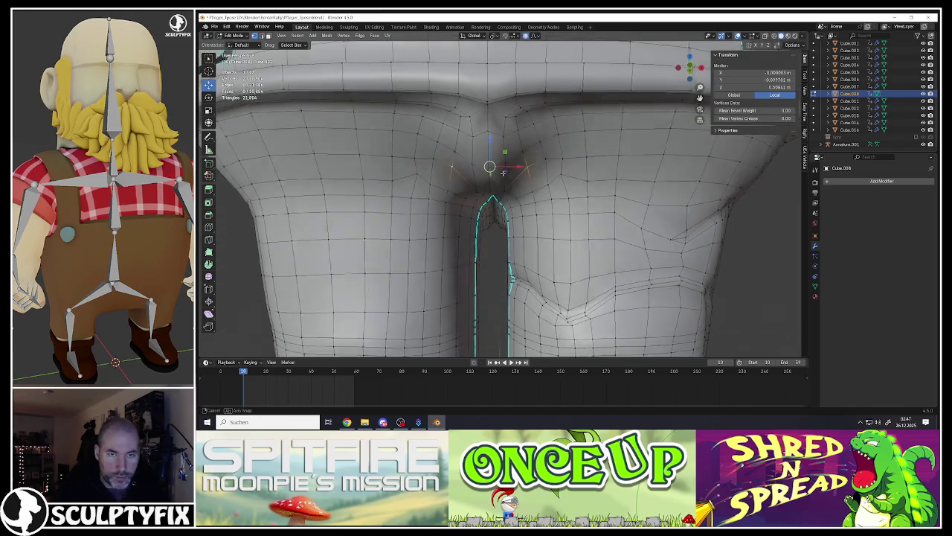
left_click(516, 166, "shift")
left_click(461, 161, "shift")
middle_click_drag(507, 167, 568, 188)
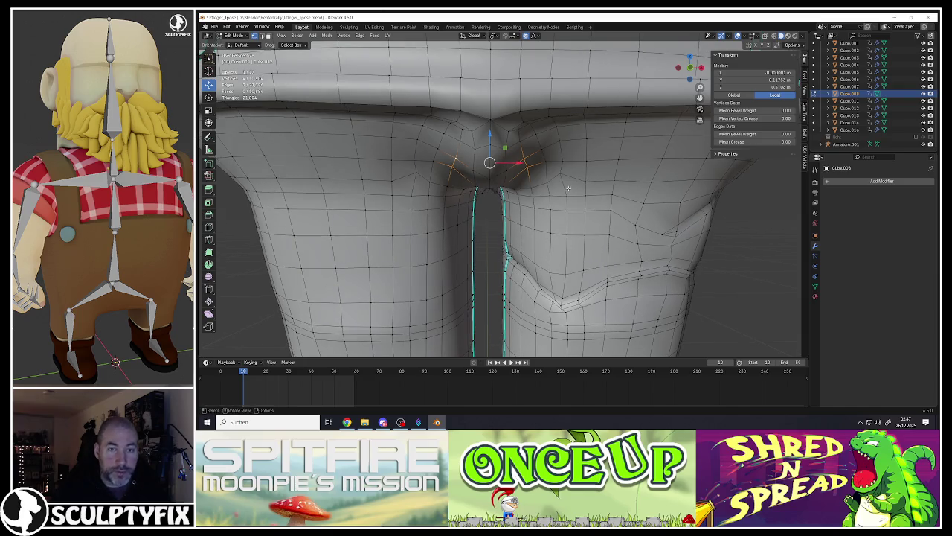
key("s")
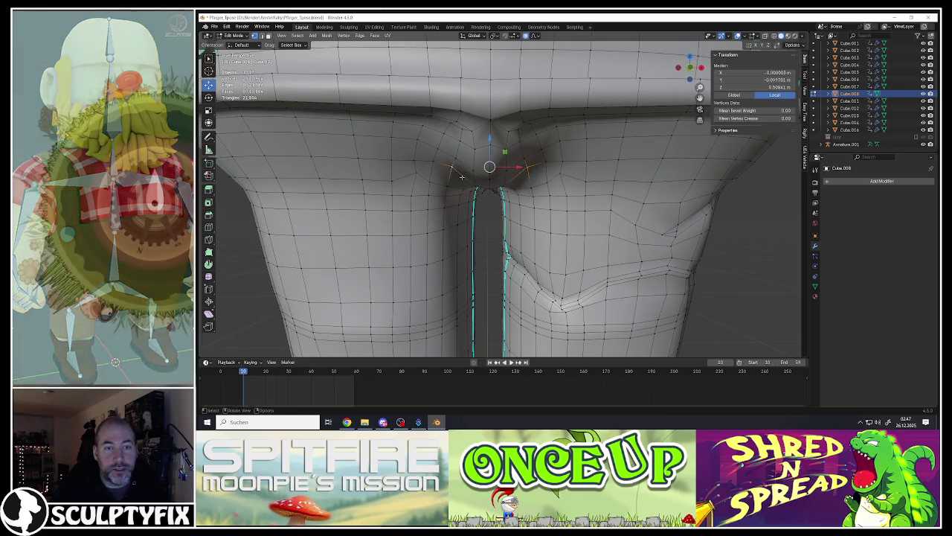
left_click(484, 161)
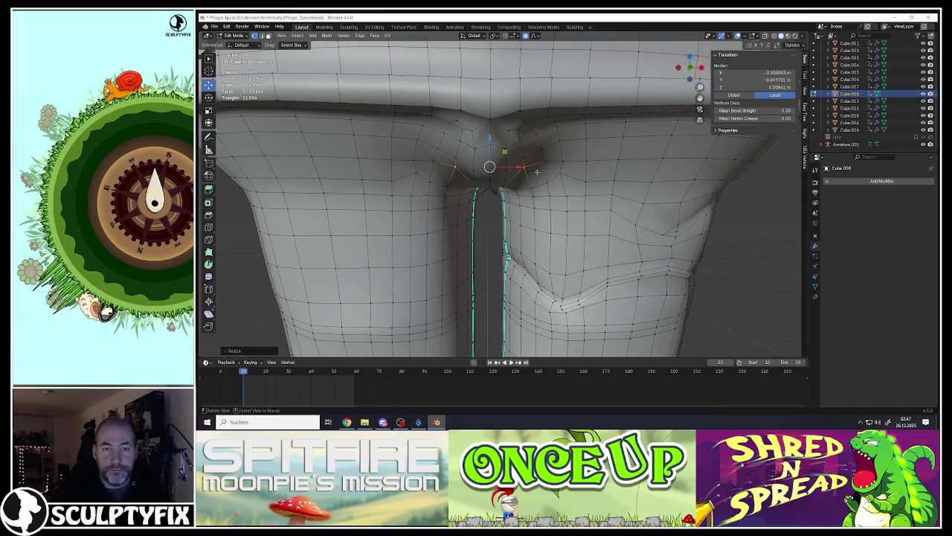
key("s")
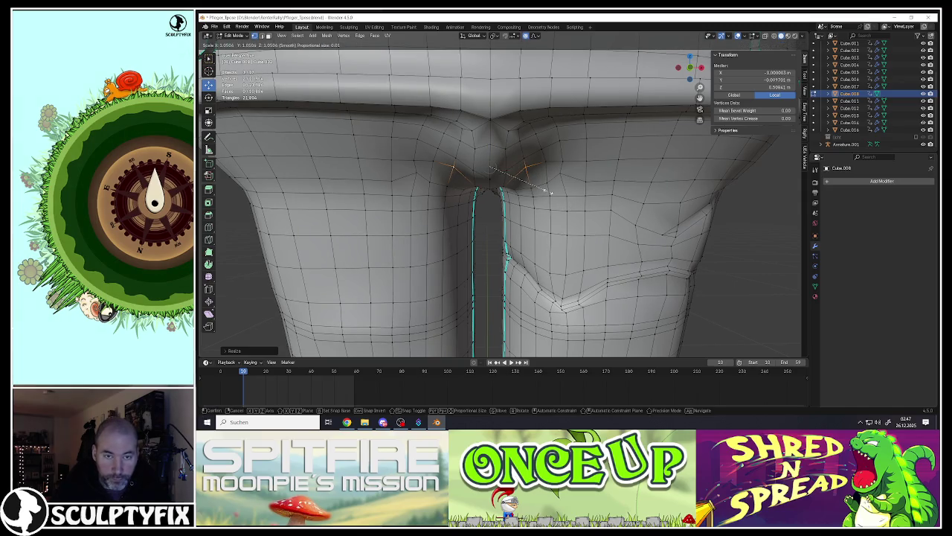
scroll(549, 191, "down", 10)
scroll(549, 189, "down", 5)
scroll(549, 189, "up", 3)
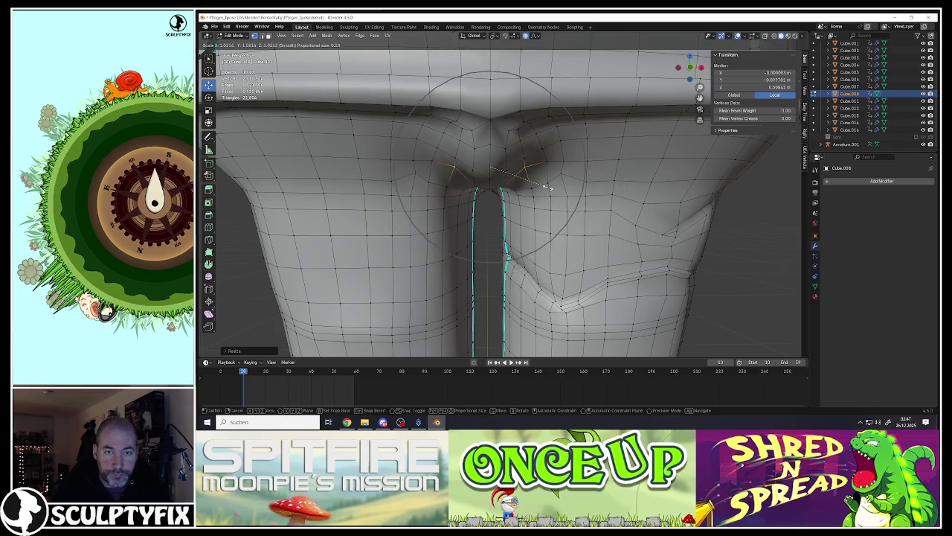
left_click(547, 187)
Step: Scale the two crotch-point vertices together with soft falloff
left_click(503, 186)
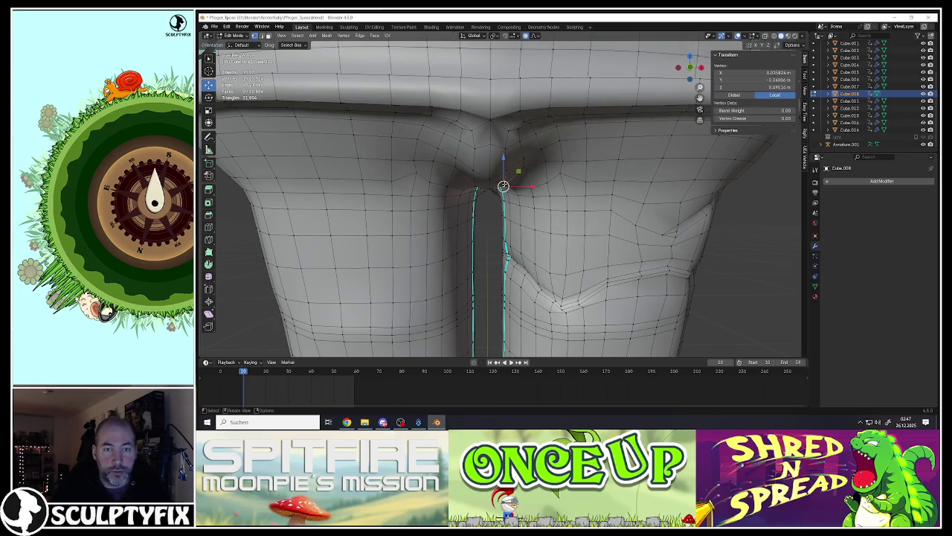
left_click(478, 185, "shift")
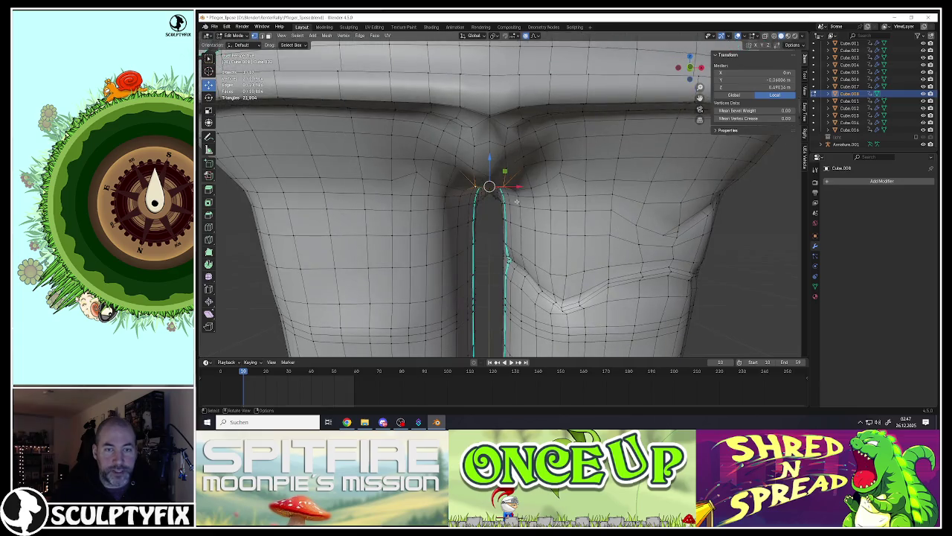
key("s")
scroll(520, 200, "up", 3)
scroll(521, 200, "up", 2)
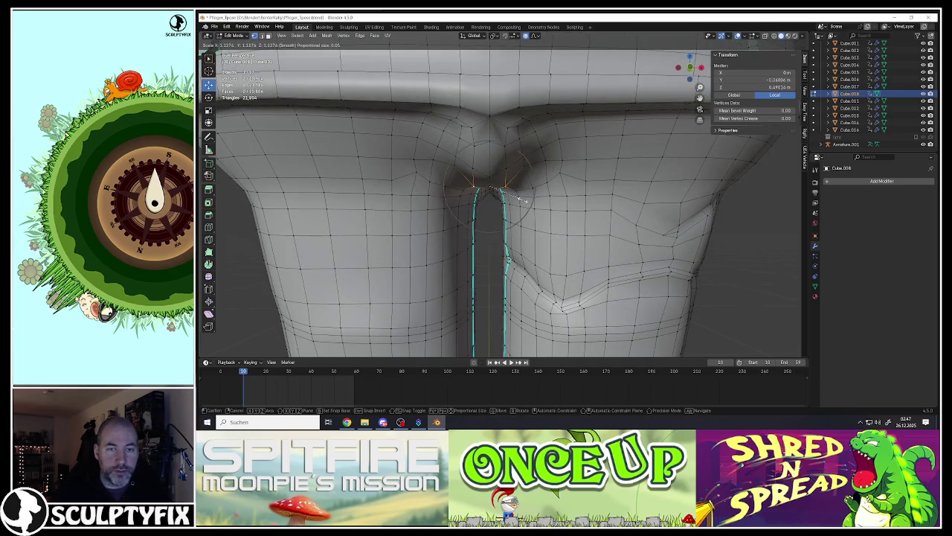
left_click(534, 198)
Step: Scale another crotch vertex with soft falloff
mouse_move(534, 197)
middle_mouse_down()
mouse_move(502, 172)
mouse_move(513, 144)
mouse_move(503, 158)
middle_mouse_up()
left_click(498, 147)
key("s")
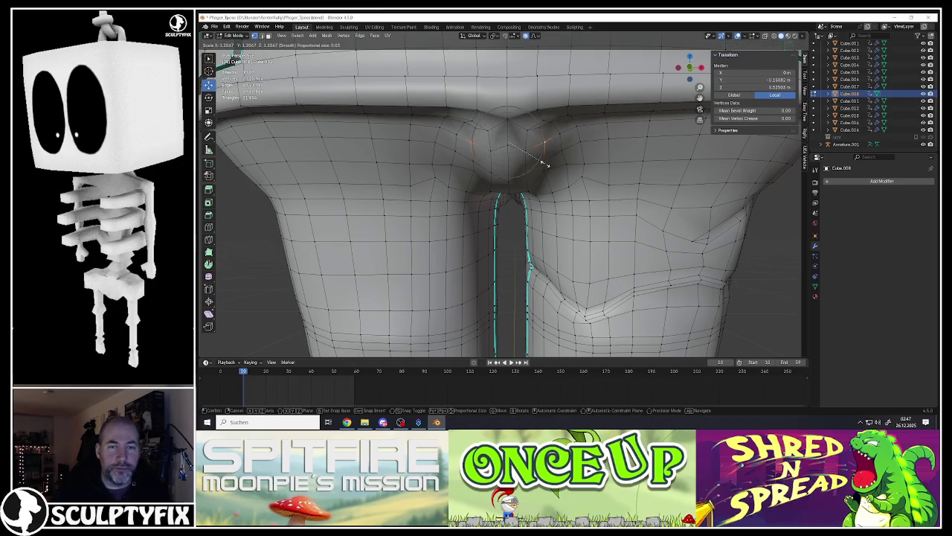
scroll(546, 163, "down", 4)
scroll(548, 159, "down", 3)
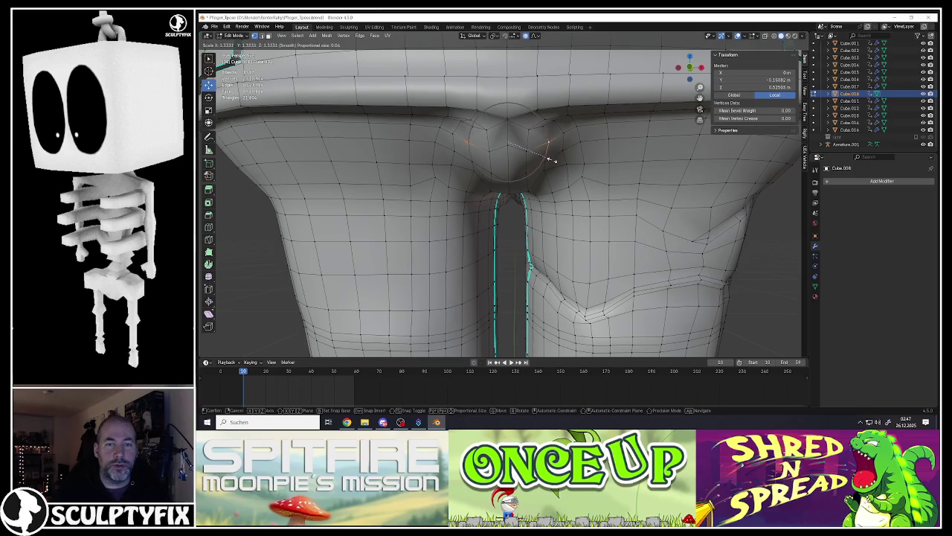
left_click(550, 159)
middle_click_drag(551, 159, 507, 155)
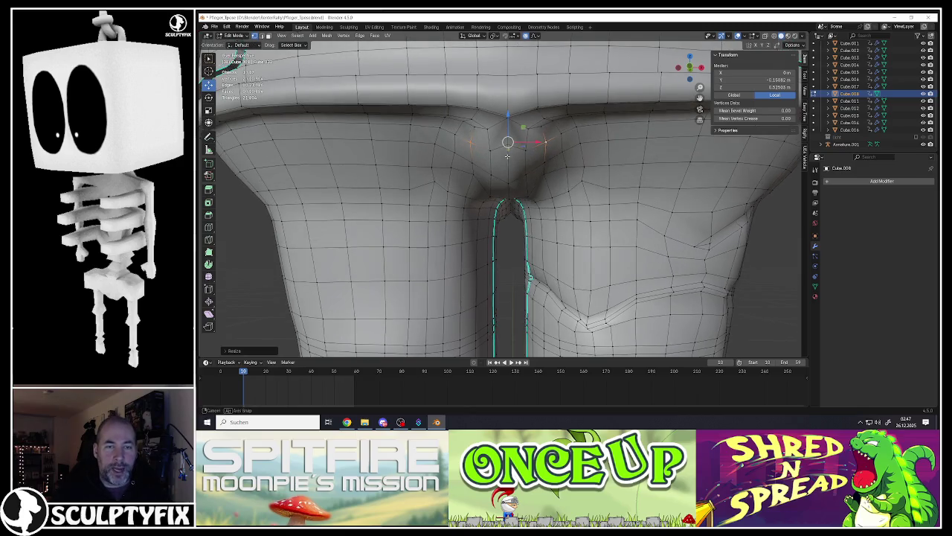
Step: Lift a pair of crotch vertices straight up with soft falloff
left_click(473, 173)
left_click(543, 174, "shift")
key("g")
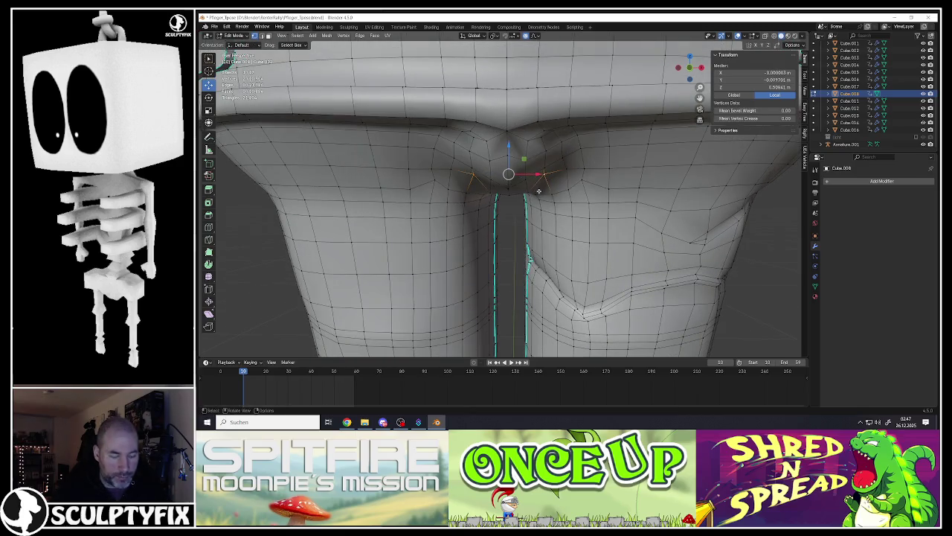
left_click_drag(505, 148, 507, 149)
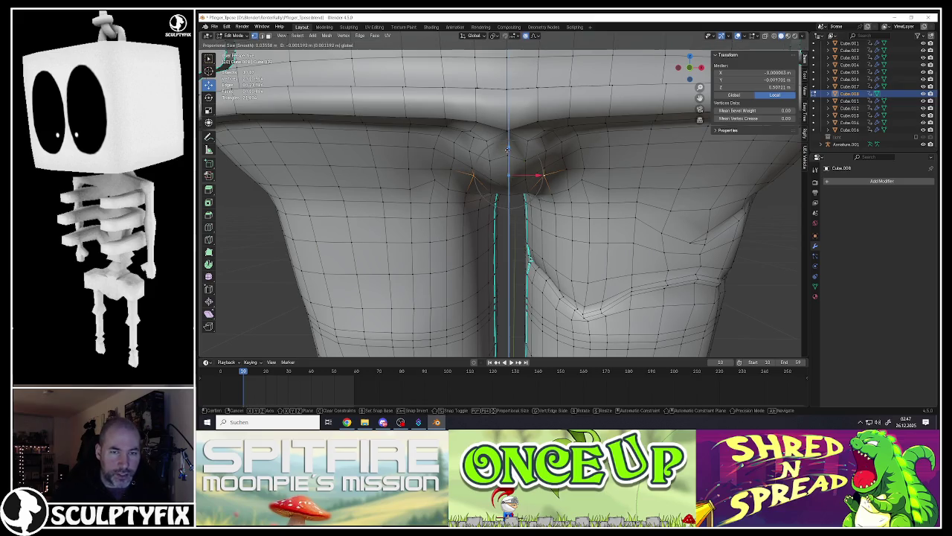
left_click(506, 152)
mouse_move(506, 152)
middle_mouse_down()
mouse_move(495, 191)
mouse_move(500, 179)
middle_mouse_up()
scroll(500, 178, "up", 3)
left_click_drag(504, 173, 504, 166)
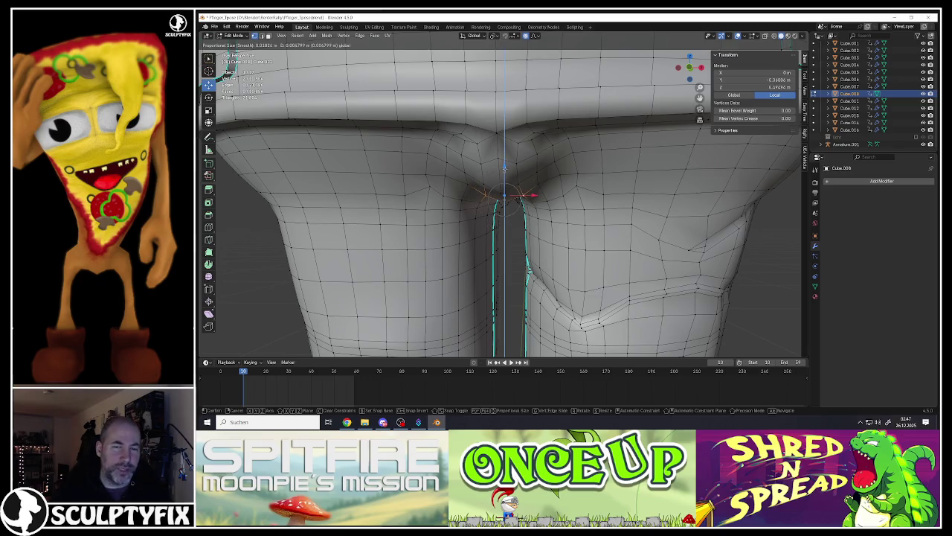
middle_click_drag(505, 166, 495, 199)
Step: Raise one more crotch vertex, then return to Object Mode to view the whole character
left_click(495, 200)
left_click_drag(492, 177, 494, 170)
scroll(494, 169, "down", 10)
key("Tab")
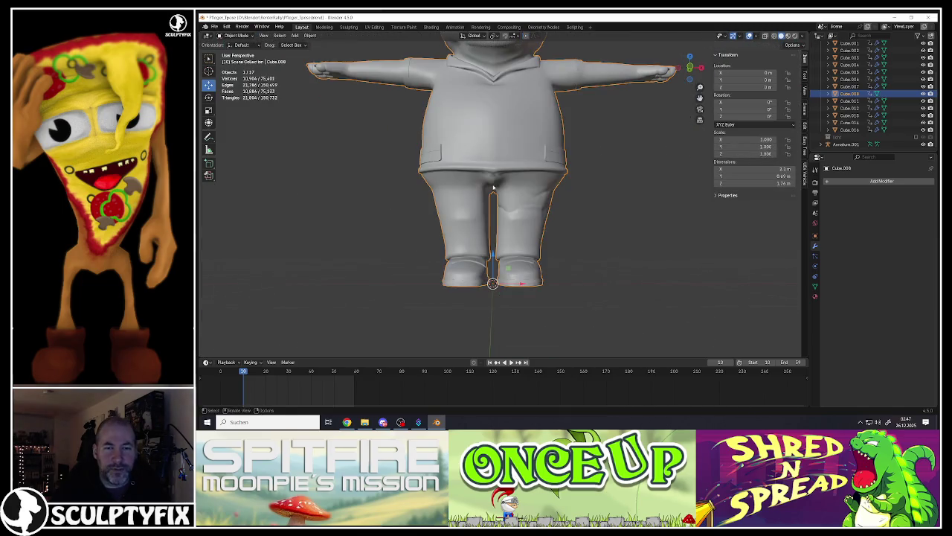
Step: Back in Edit Mode, select crotch vertices and lower them with soft falloff
key("Tab")
scroll(493, 188, "up", 2)
scroll(494, 184, "up", 3)
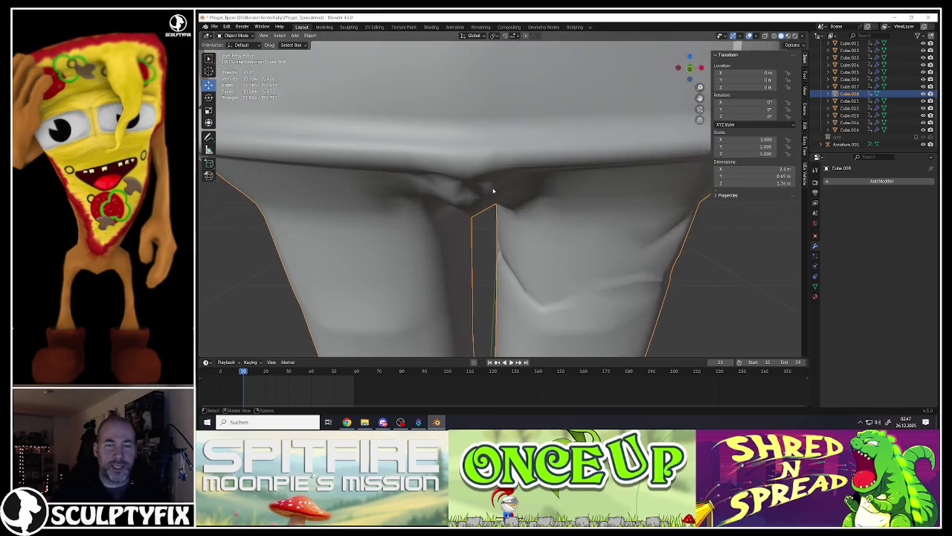
scroll(496, 182, "up", 3)
middle_click_drag(496, 182, 508, 170)
left_click(519, 190, "shift")
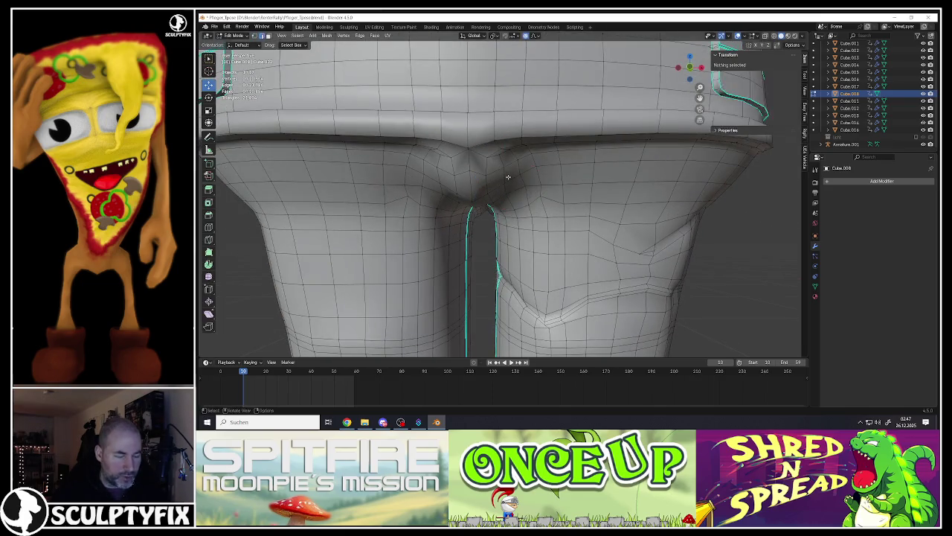
left_click(494, 188, "shift")
left_click(448, 176, "shift")
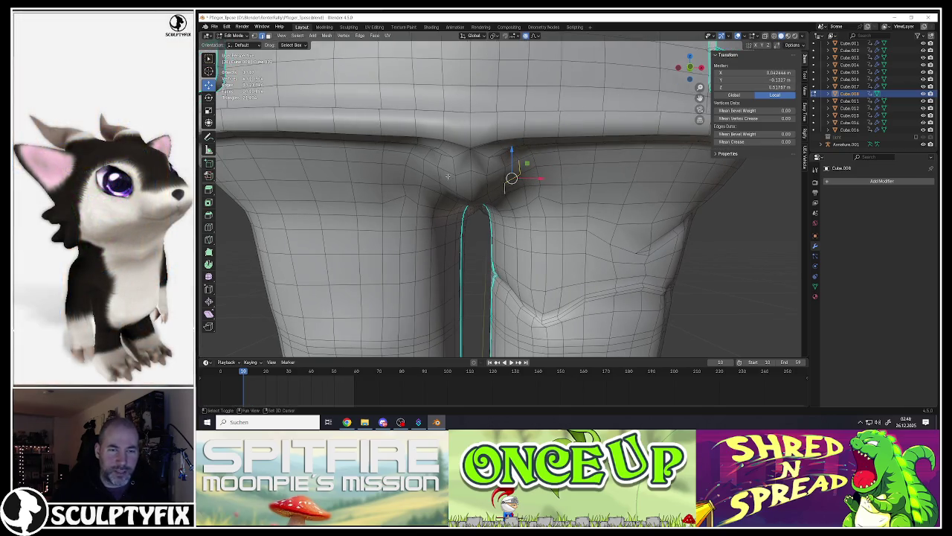
mouse_move(440, 188)
middle_mouse_down()
mouse_move(467, 154)
mouse_move(479, 189)
middle_mouse_up()
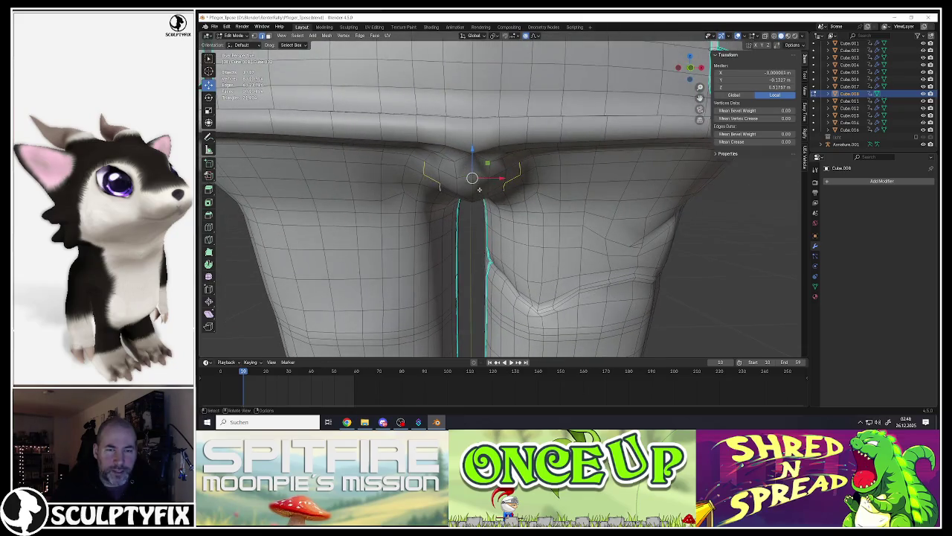
left_click_drag(472, 149, 471, 155)
Step: From the front view, lower the selected crotch vertices slightly more
middle_click_drag(523, 178, 490, 208)
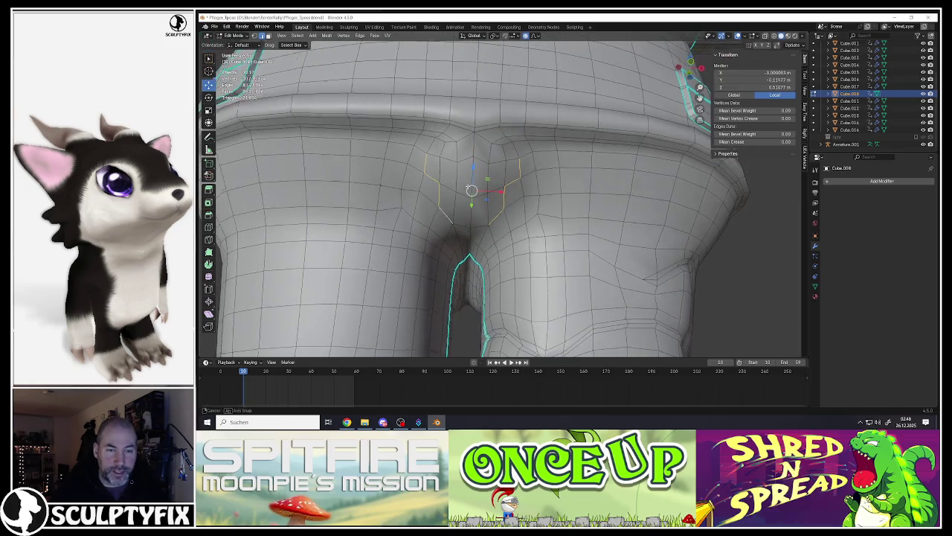
key("KP_1")
left_click_drag(477, 160, 476, 166)
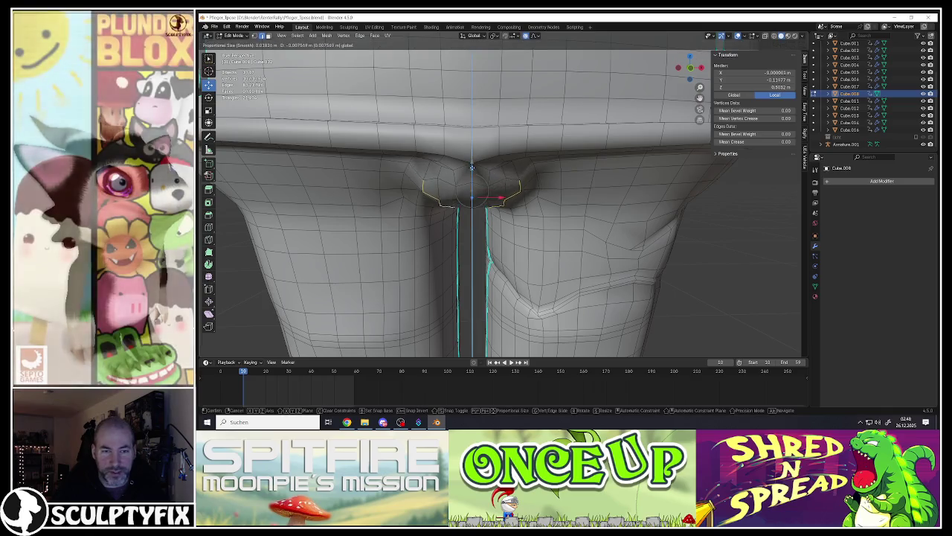
scroll(476, 166, "down", 2)
scroll(479, 193, "down", 2)
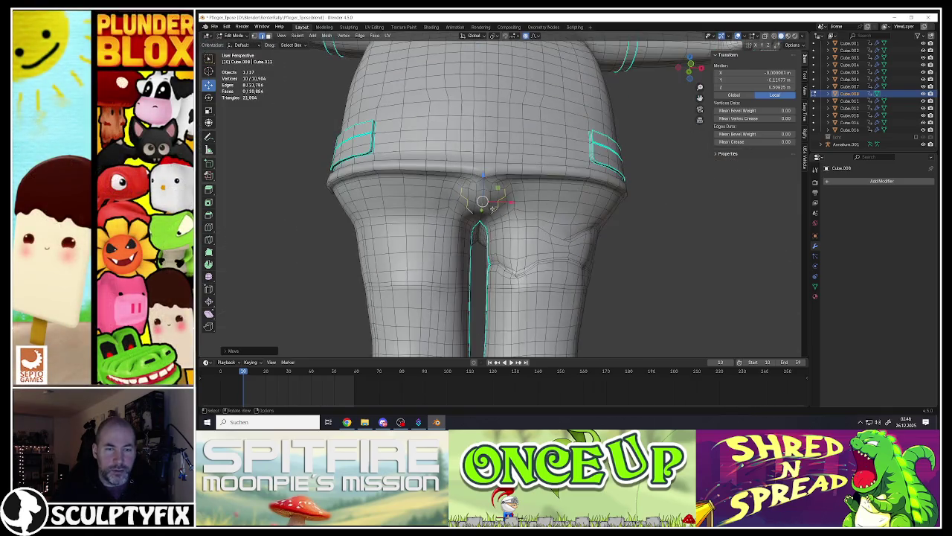
scroll(482, 221, "down", 1)
scroll(481, 220, "up", 1)
Step: Box-select a larger patch of faces at the crotch
mouse_move(481, 220)
middle_mouse_down()
mouse_move(573, 237)
mouse_move(521, 223)
mouse_move(501, 199)
mouse_move(511, 210)
middle_mouse_up()
scroll(521, 227, "up", 2)
key("ctrl+KP_Add")
key("ctrl+KP_Add")
key("ctrl+KP_Add")
key("alt+a")
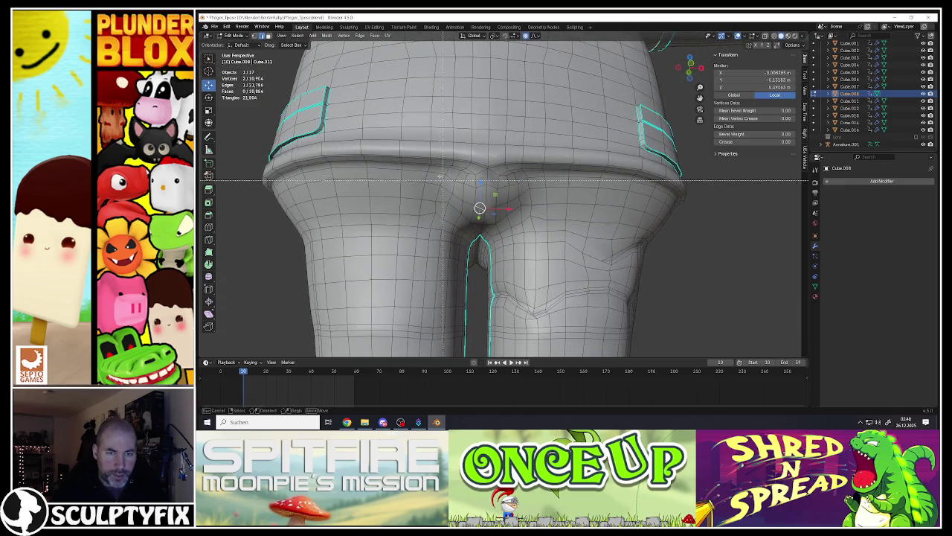
left_click_drag(437, 171, 528, 236)
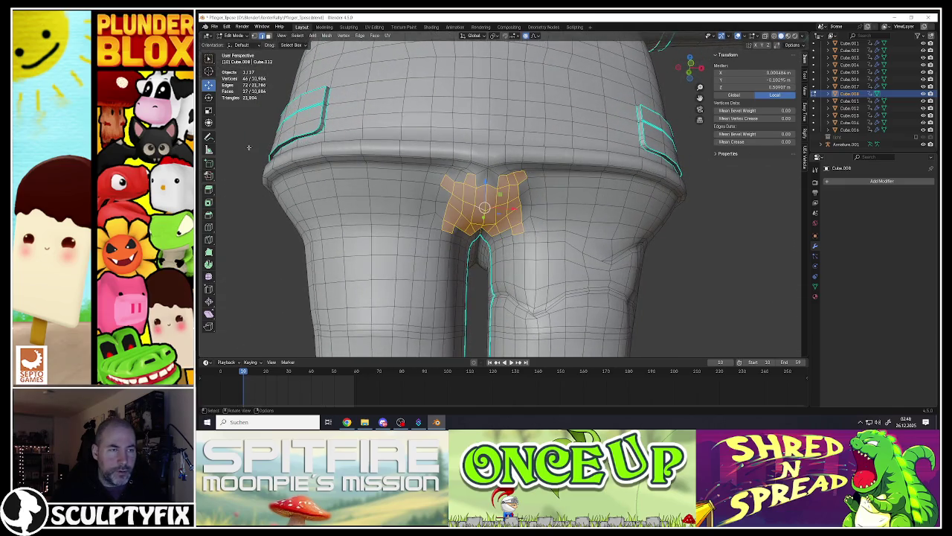
left_click(209, 277)
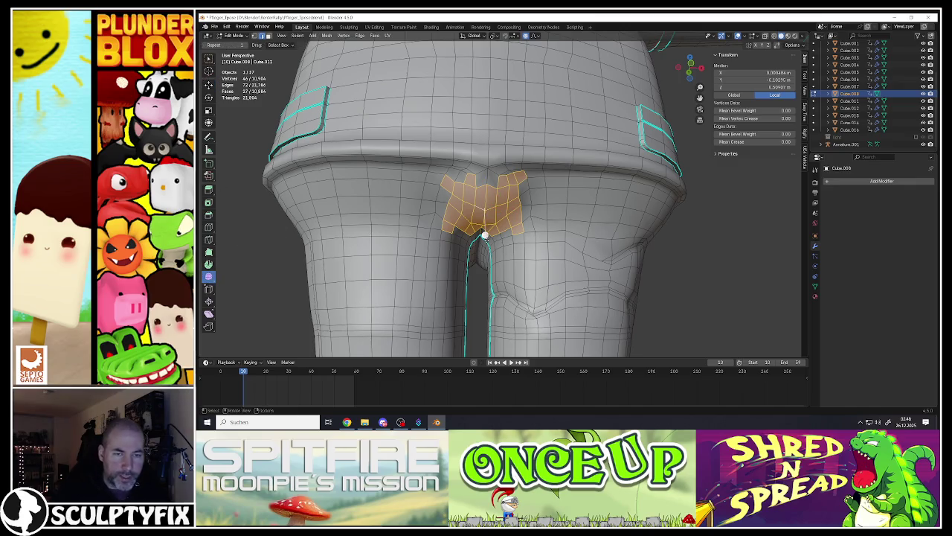
scroll(484, 237, "down", 3)
middle_click_drag(485, 237, 458, 194)
scroll(458, 194, "up", 5)
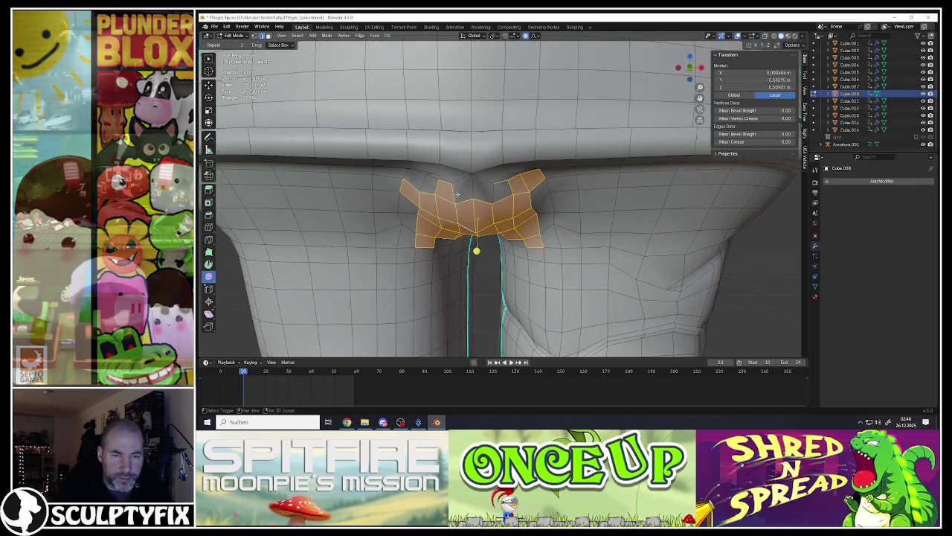
Step: Shift-click faces to join the crotch selections into one patch
left_click(468, 212)
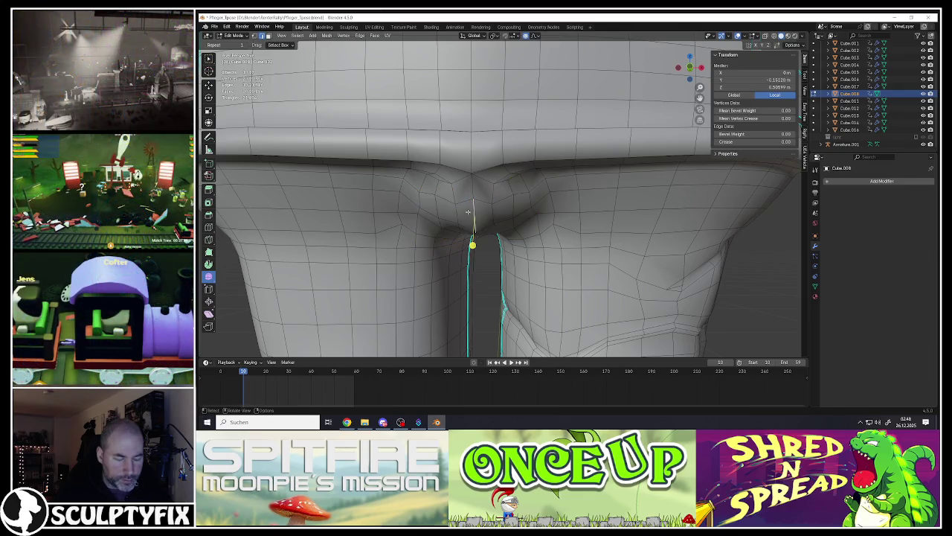
key("ctrl+z")
left_click(467, 212, "shift")
left_click(473, 190, "shift")
left_click(493, 189, "shift")
left_click(430, 186, "shift")
left_click(408, 202, "shift")
left_click(409, 222, "shift")
Step: Add faces on the patch's edges and nudge the crotch faces into shape
middle_click_drag(409, 221, 426, 249)
key("ctrl+z")
middle_click_drag(531, 203, 543, 223)
left_click(546, 226, "shift")
left_click(541, 189, "shift")
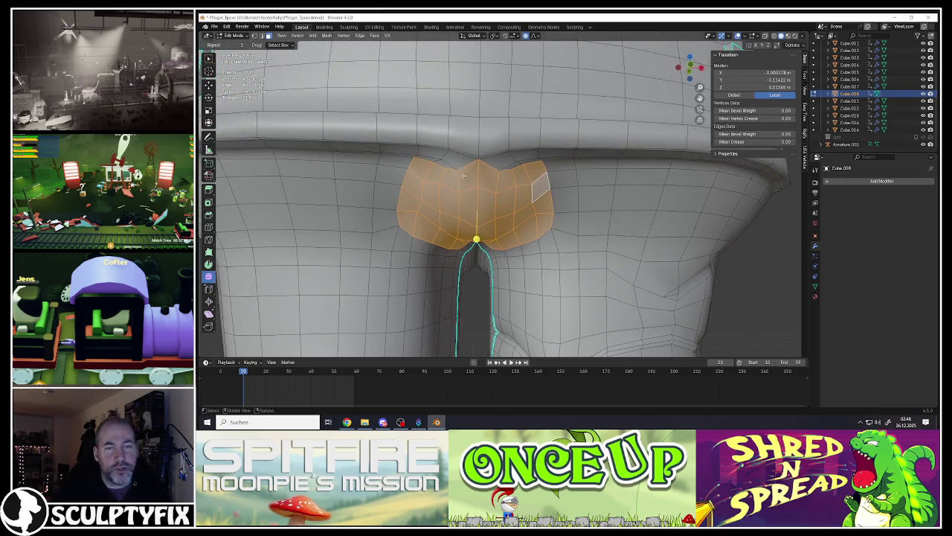
left_click(437, 163, "shift")
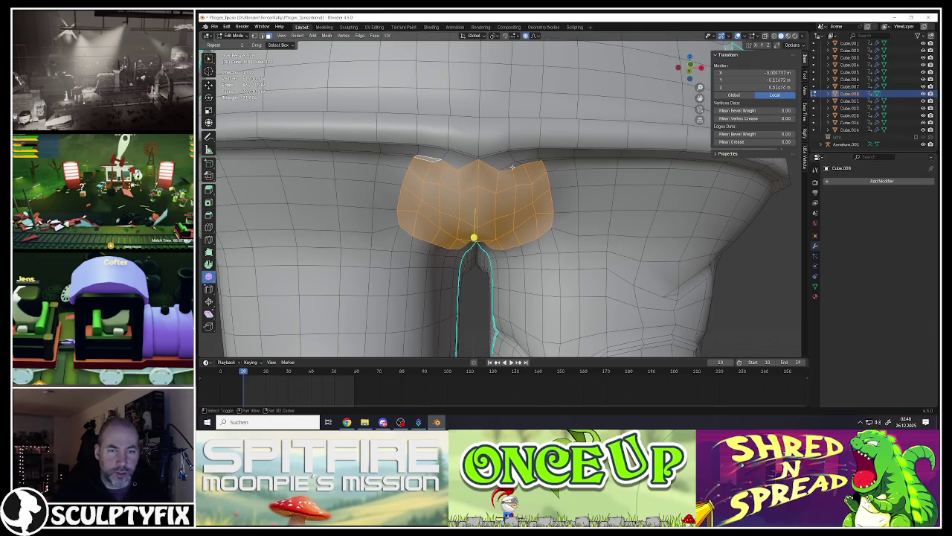
middle_click_drag(523, 162, 477, 240)
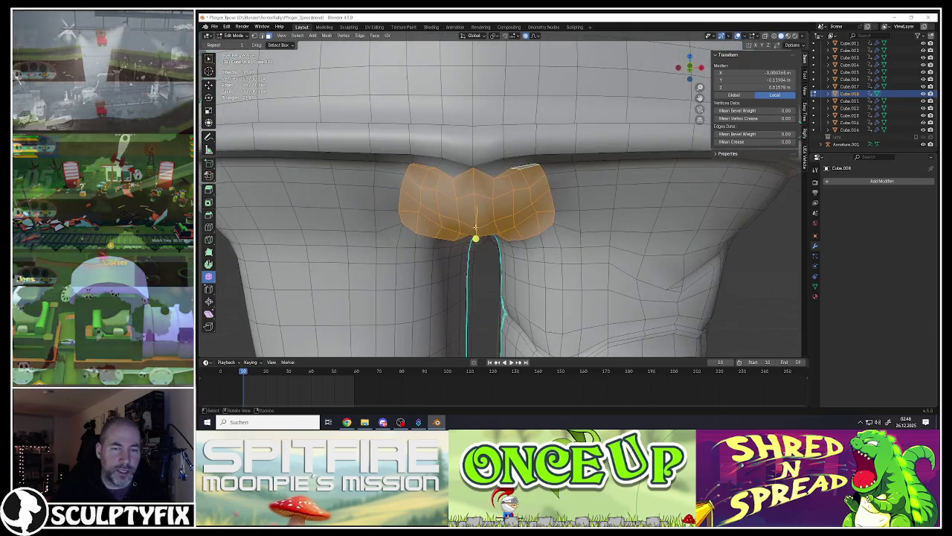
key("g")
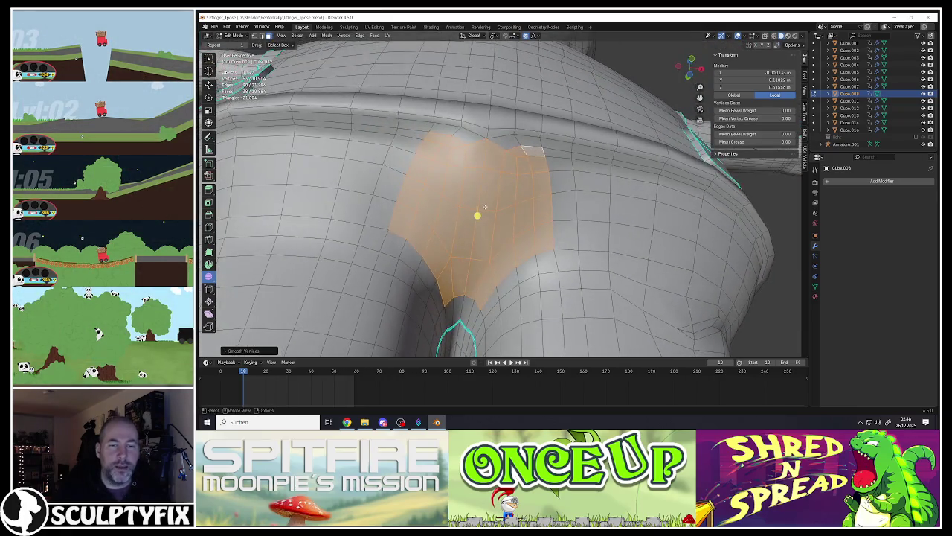
scroll(485, 209, "down", 5)
Step: Box-select the thigh fold vertices right of the crotch, move them up and smooth them
middle_click_drag(486, 209, 501, 197)
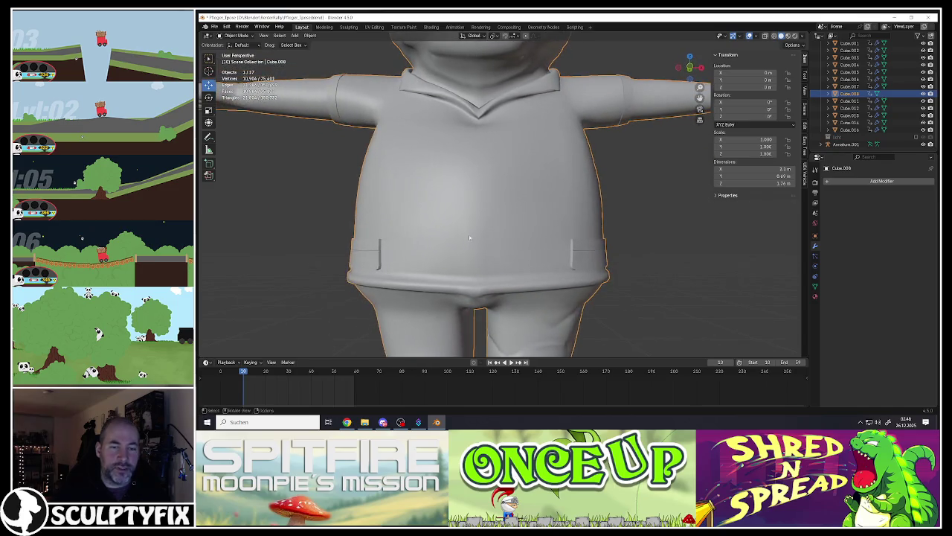
key("Tab")
scroll(501, 197, "down", 2)
scroll(521, 198, "up", 2)
scroll(536, 198, "up", 2)
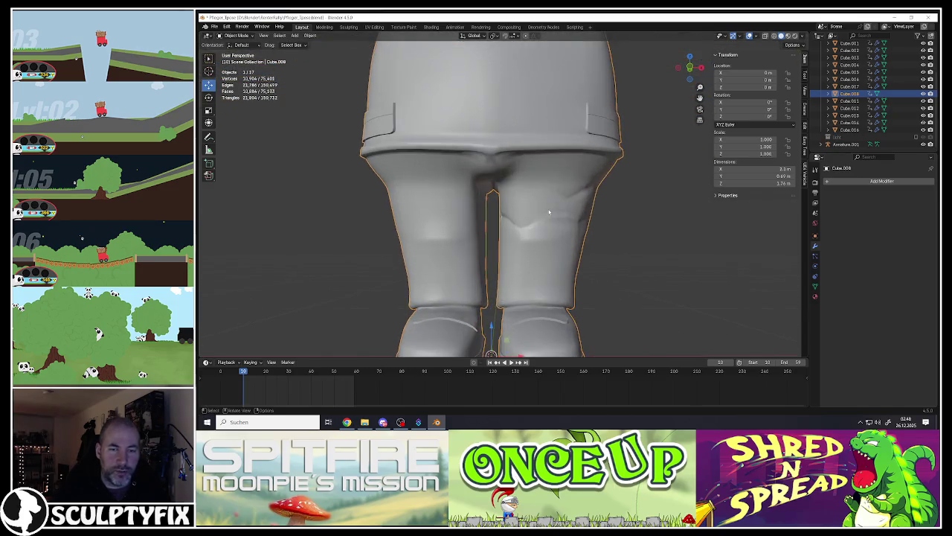
scroll(546, 200, "up", 2)
scroll(565, 196, "up", 4)
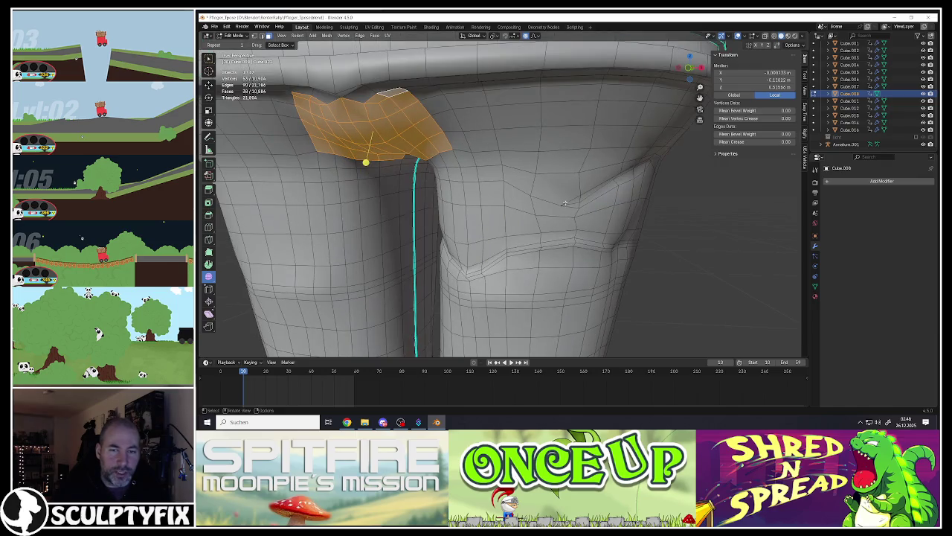
left_click(563, 204)
middle_click_drag(570, 194, 550, 208, "shift")
left_click_drag(514, 187, 554, 221)
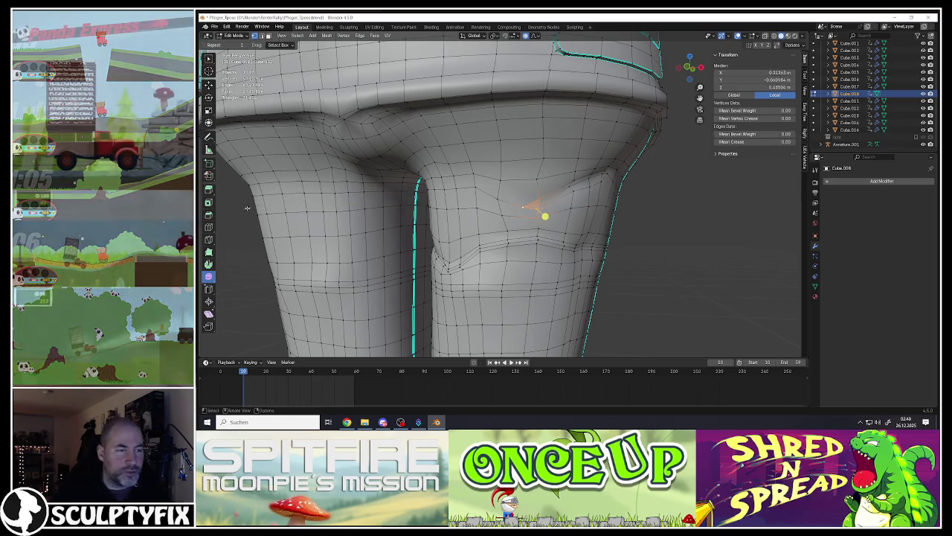
key("g")
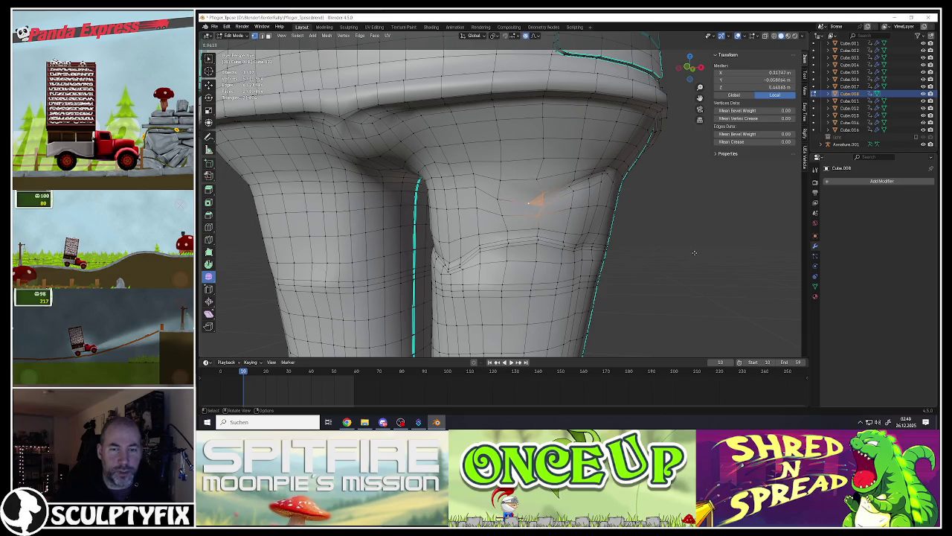
left_click(694, 253)
Step: Box-select more vertices around the fold and smooth them again
middle_click_drag(694, 253, 597, 189)
left_click(633, 176)
key("b")
mouse_move(609, 155)
left_mouse_down()
mouse_move(633, 195)
mouse_move(644, 191)
left_mouse_up()
key("shift+r")
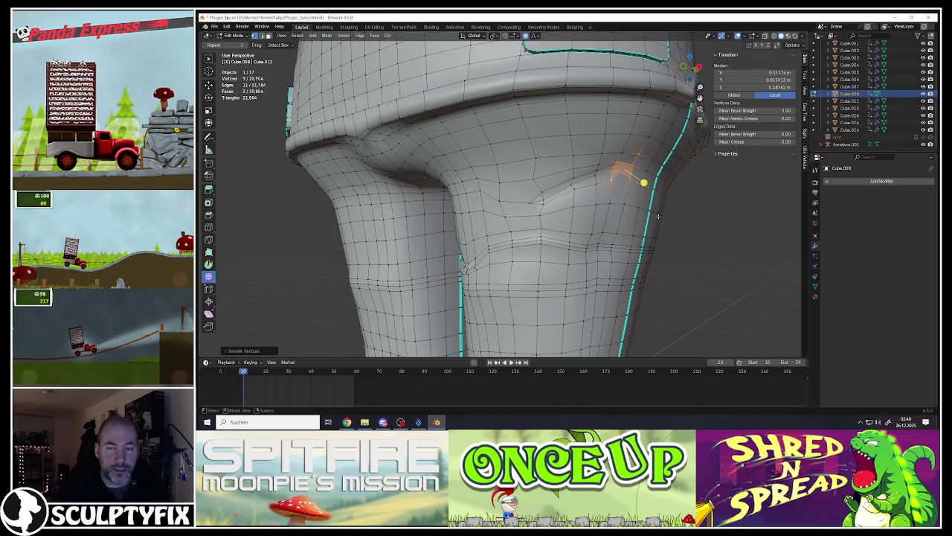
middle_click_drag(644, 182, 647, 186)
Step: Check the smoothed fold in Object Mode, then return to Edit Mode
key("Tab")
middle_click_drag(578, 174, 602, 179)
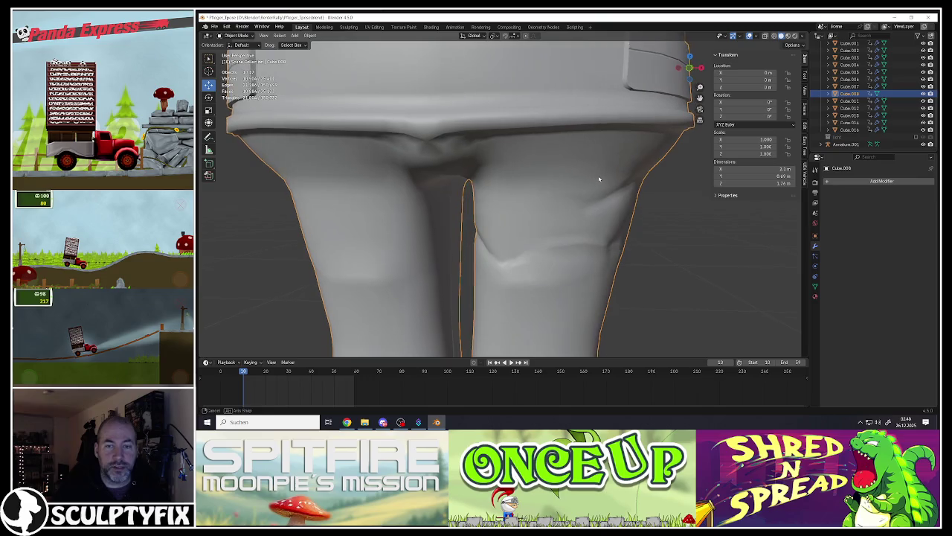
scroll(587, 196, "down", 3)
scroll(554, 183, "up", 3)
key("Tab")
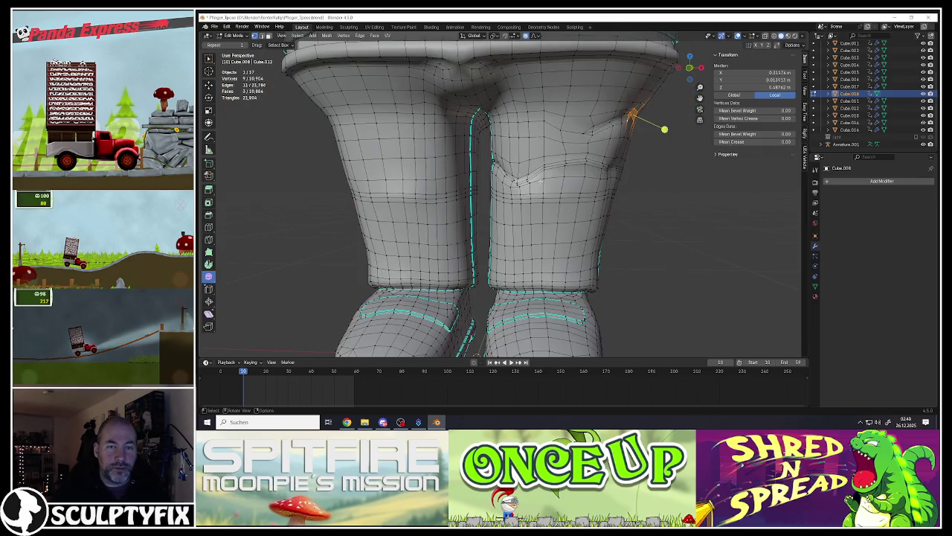
Step: Select a vertex path along the front pocket edge beside the crotch crease
middle_click_drag(544, 191, 520, 171)
scroll(512, 161, "up", 3)
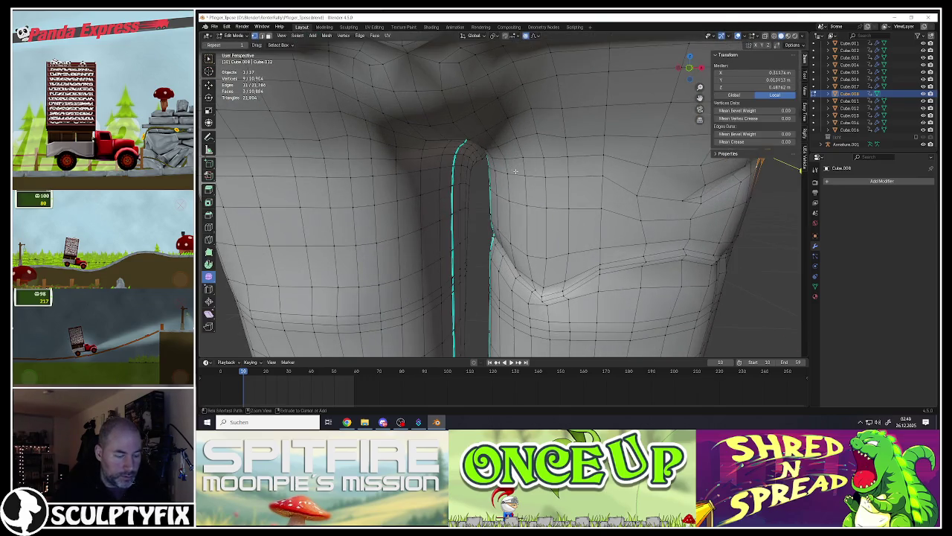
key("ctrl+r")
key("Escape")
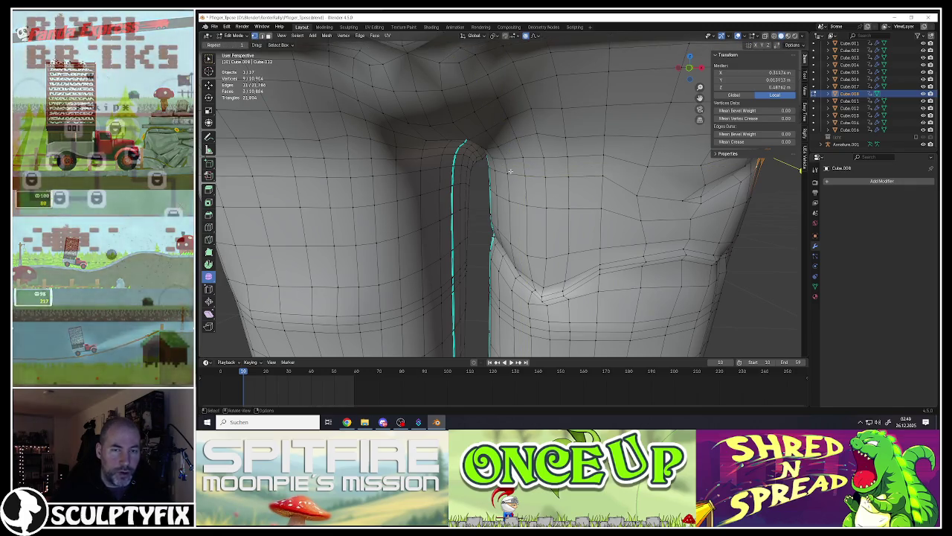
left_click(518, 183)
mouse_move(521, 183)
middle_mouse_down()
mouse_move(534, 176)
mouse_move(515, 179)
mouse_move(525, 158)
middle_mouse_up()
left_click(512, 179, "ctrl")
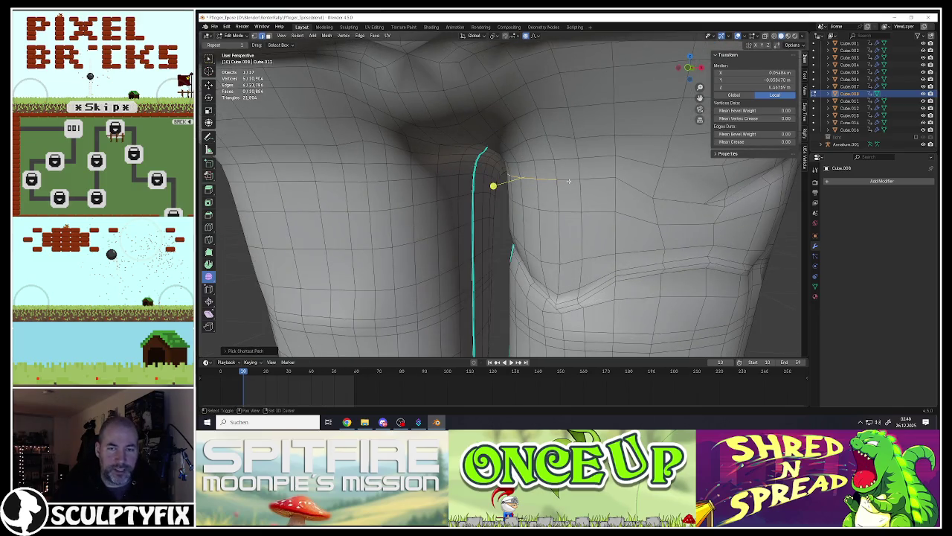
left_click(569, 181, "shift")
mouse_move(569, 181)
middle_mouse_down()
mouse_move(449, 171)
mouse_move(481, 182)
middle_mouse_up()
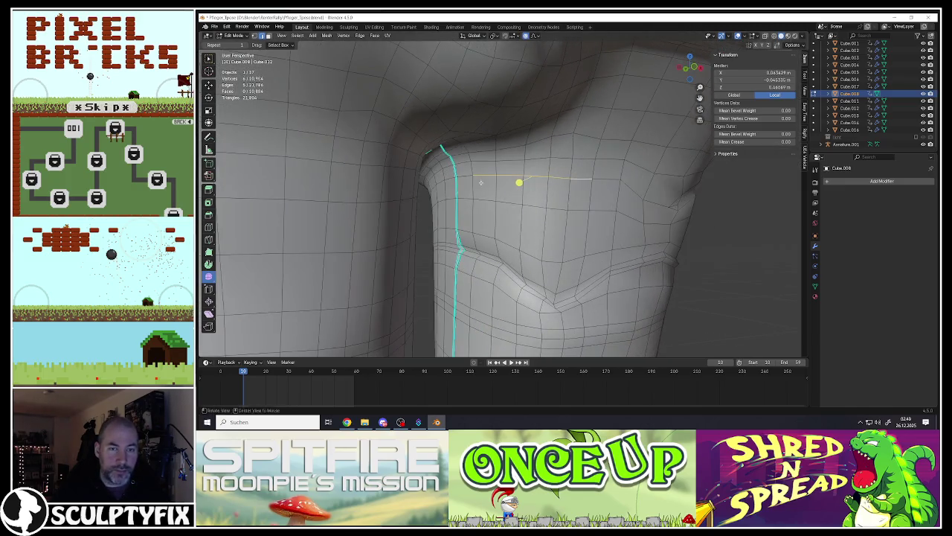
Step: Bevel and rotate the pocket-edge strip, then shift one of its edges with soft falloff
key("ctrl+b")
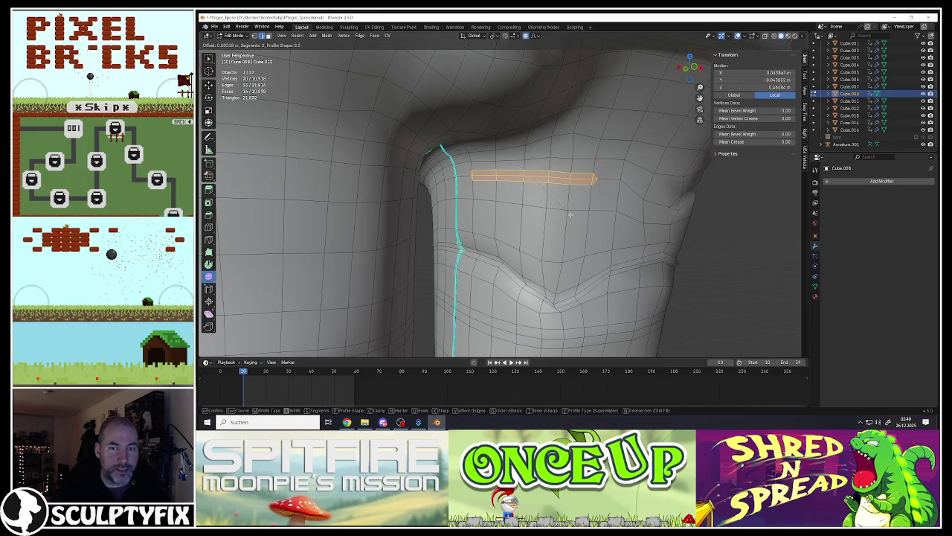
left_click(571, 215)
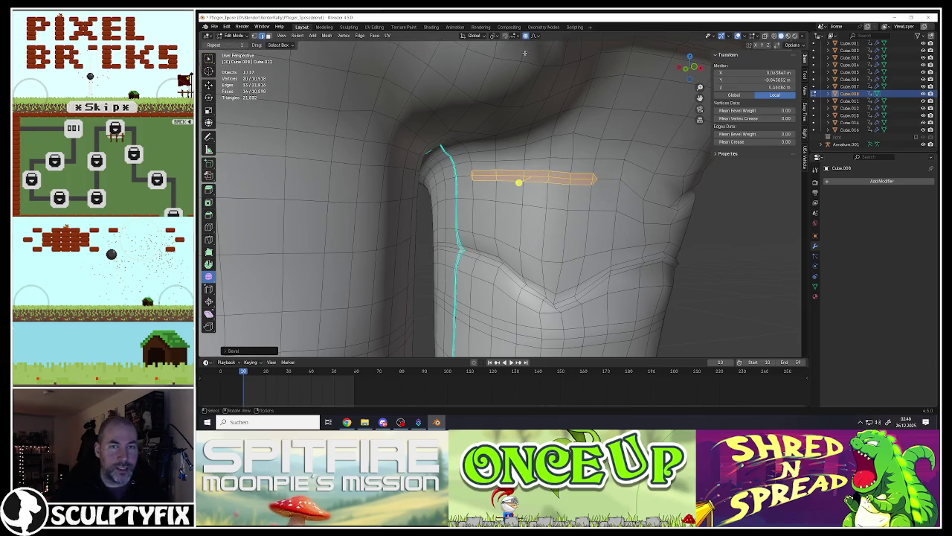
key("r")
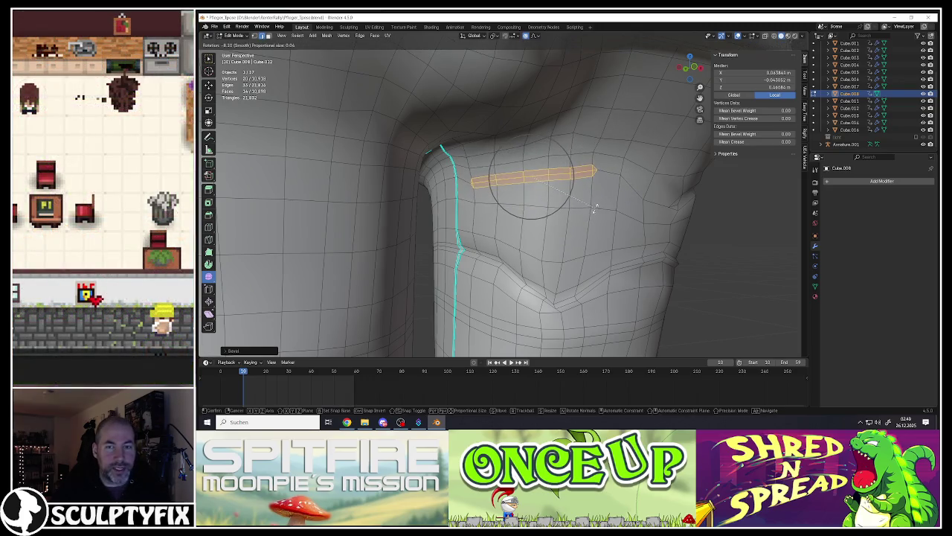
left_click(571, 168)
left_click(594, 178)
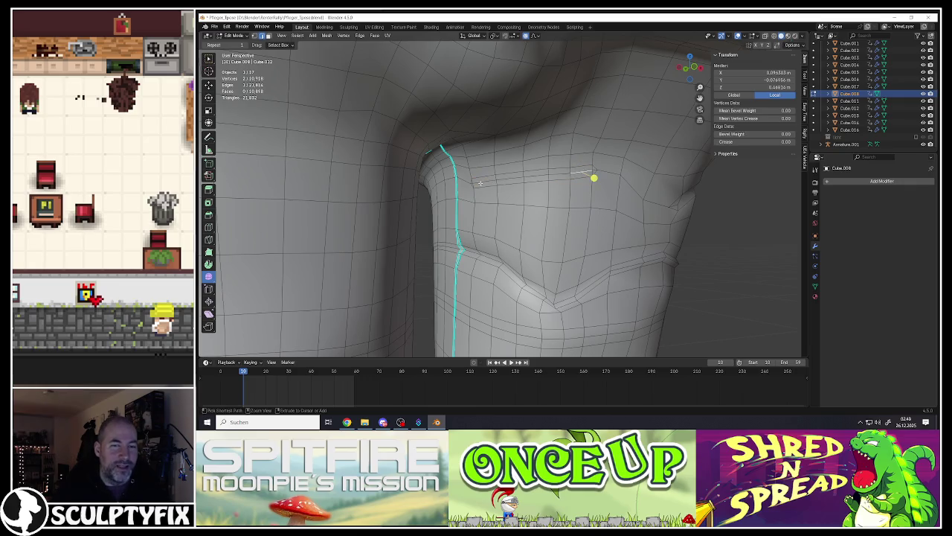
middle_click_drag(521, 185, 506, 188)
key("g")
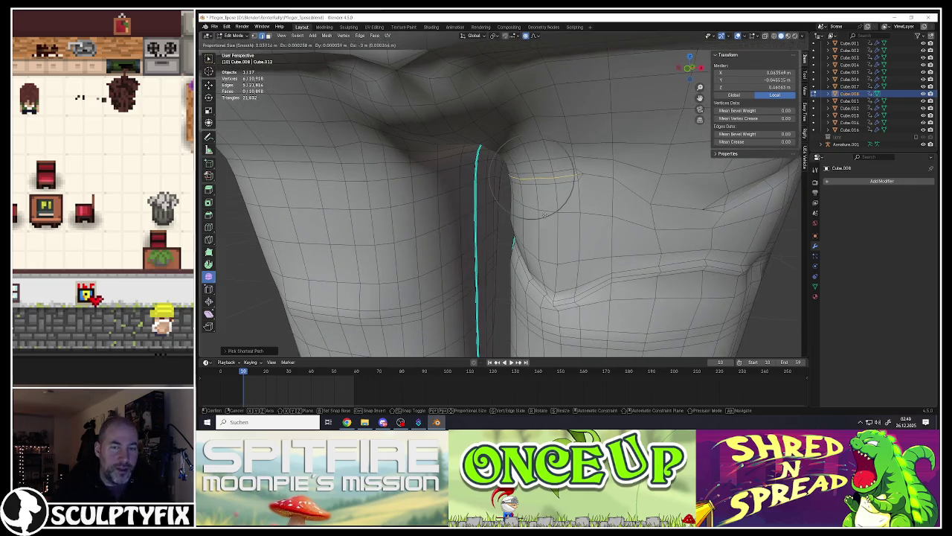
scroll(551, 212, "up", 5)
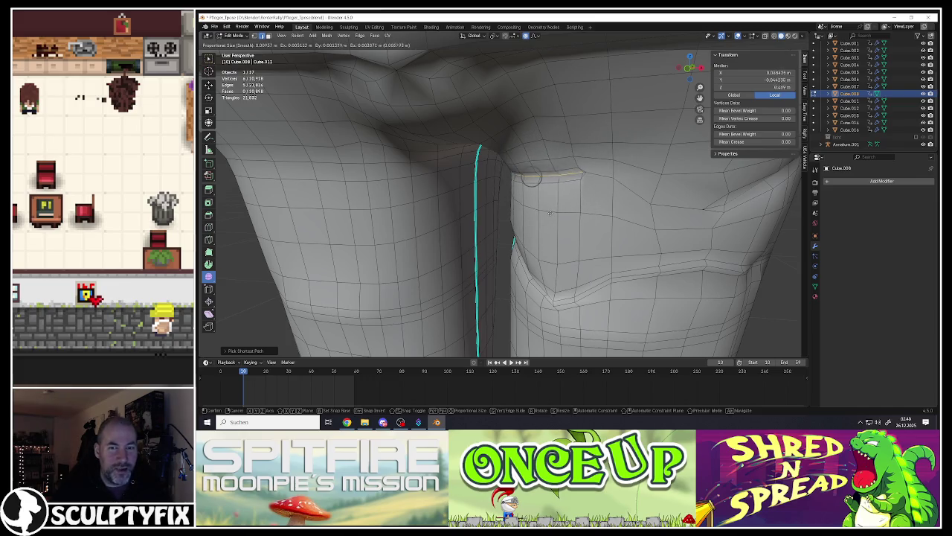
left_click(549, 212)
Step: Move the crease-end corner vertex up and outward with soft falloff
middle_click_drag(510, 189, 520, 187)
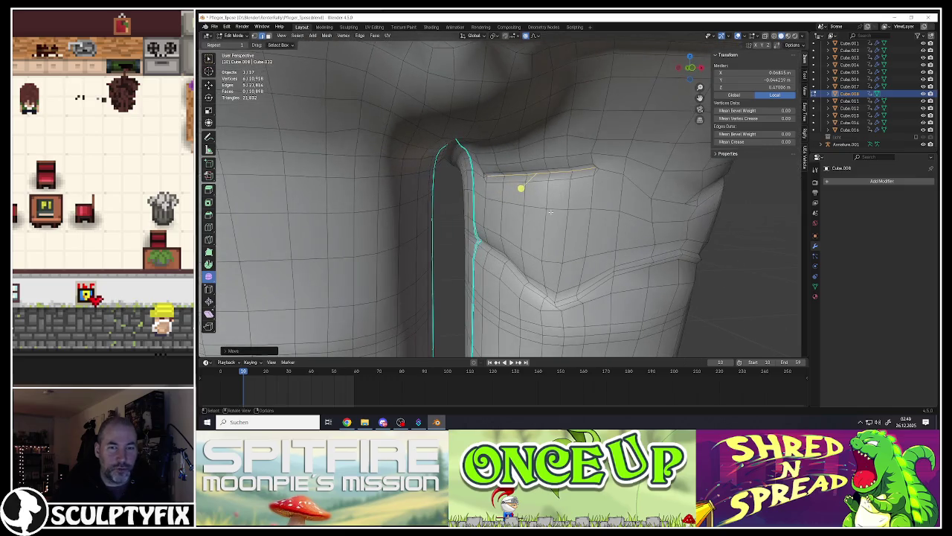
middle_click_drag(555, 216, 515, 198)
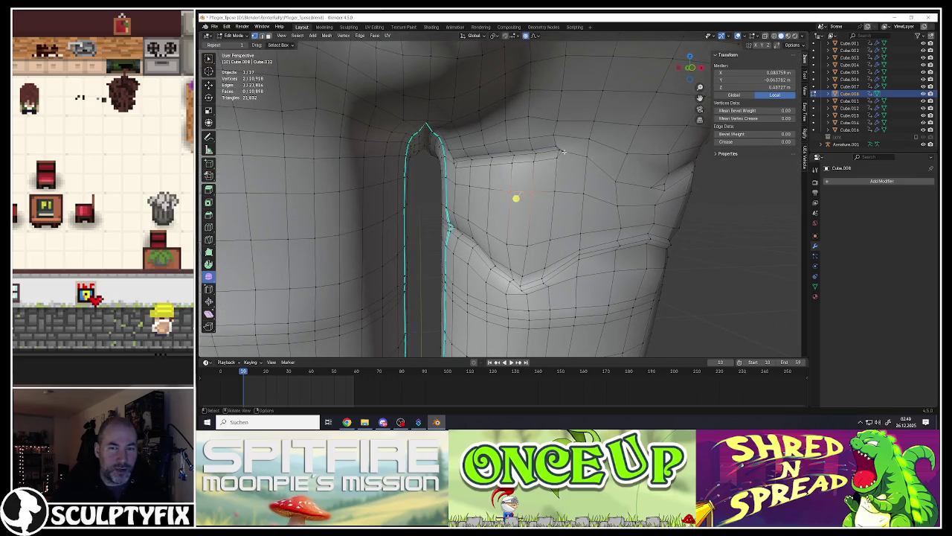
left_click(564, 151)
scroll(564, 152, "up", 2)
scroll(563, 152, "up", 2)
key("g")
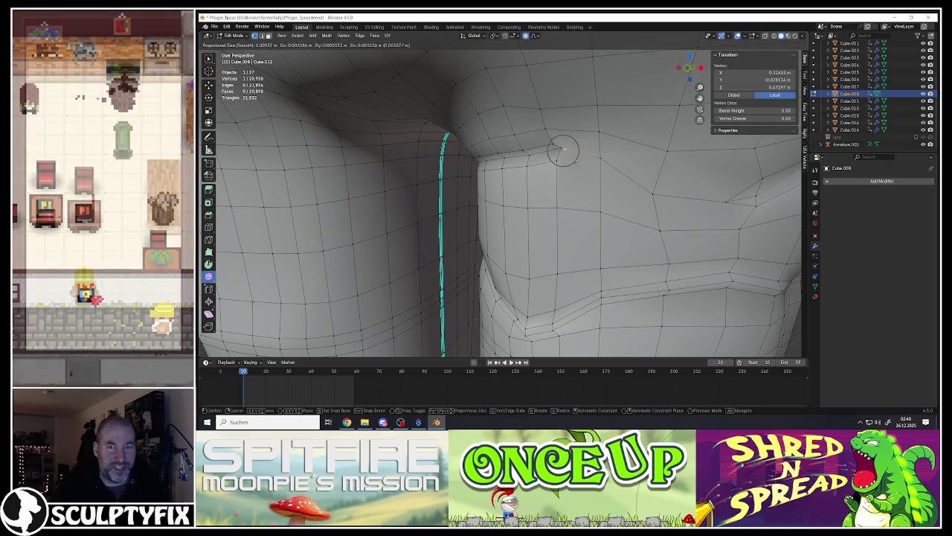
left_click(551, 162)
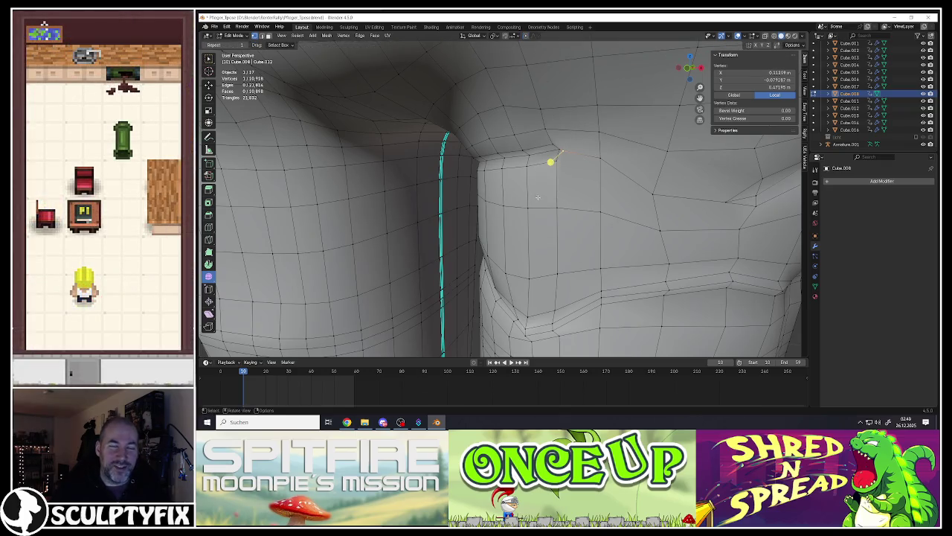
key("g")
left_click(548, 189)
scroll(565, 153, "down", 3)
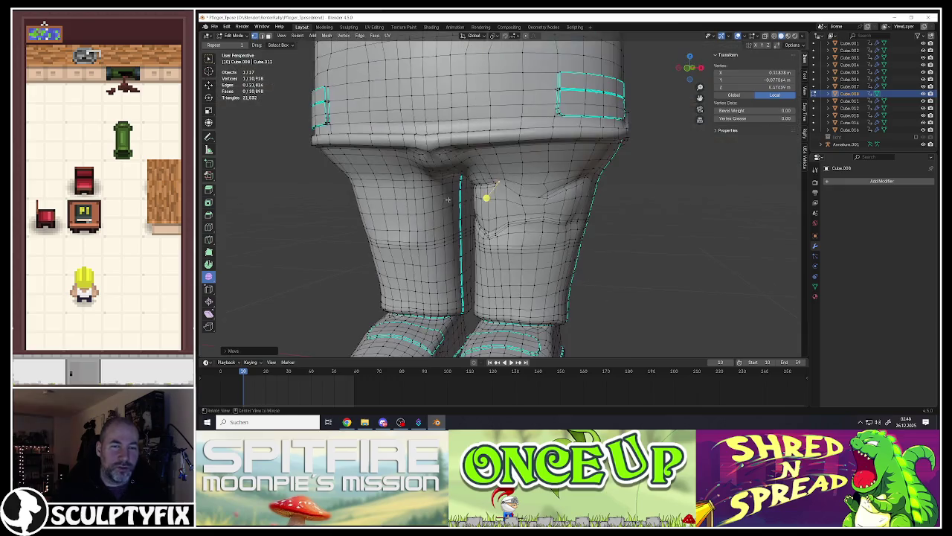
Step: Move the vertex at the crotch crease's left end to a new position
middle_click_drag(485, 196, 514, 191)
scroll(514, 191, "up", 3)
middle_click_drag(605, 174, 721, 153)
left_click(453, 172)
key("g")
left_click(471, 204)
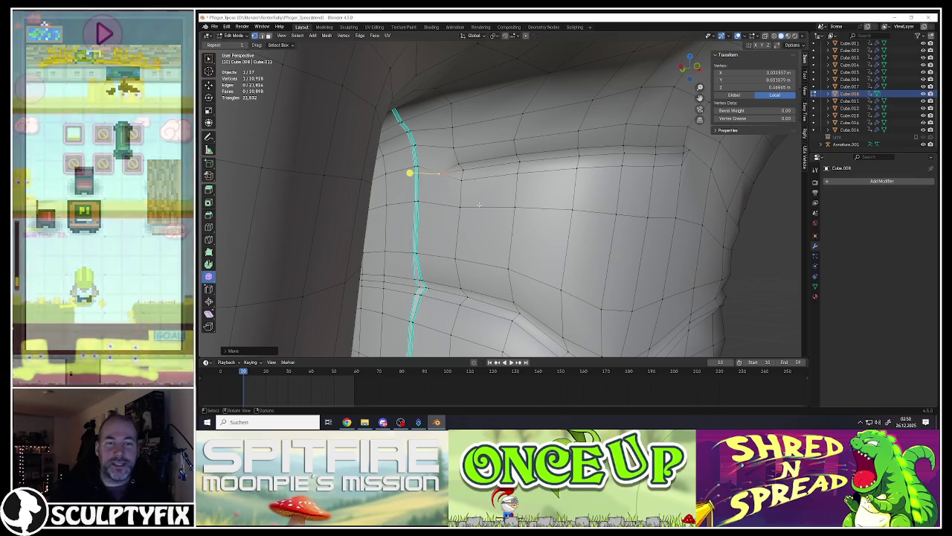
Step: Select the shortest edge path curving along the front hip toward the crotch
mouse_move(573, 180)
middle_mouse_down()
mouse_move(597, 166)
mouse_move(569, 161)
mouse_move(501, 196)
mouse_move(523, 185)
mouse_move(540, 200)
mouse_move(447, 260)
middle_mouse_up()
scroll(597, 166, "down", 2)
scroll(597, 166, "up", 2)
left_click(569, 162, "shift")
left_click(491, 213, "ctrl")
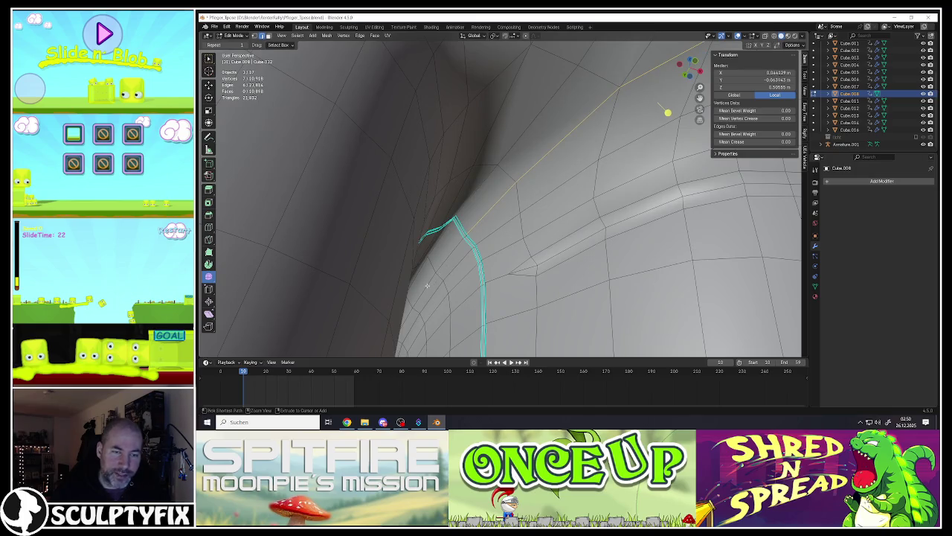
left_click(447, 260, "ctrl")
mouse_move(447, 259)
middle_mouse_down()
mouse_move(481, 239)
mouse_move(540, 242)
middle_mouse_up()
key("ctrl+b")
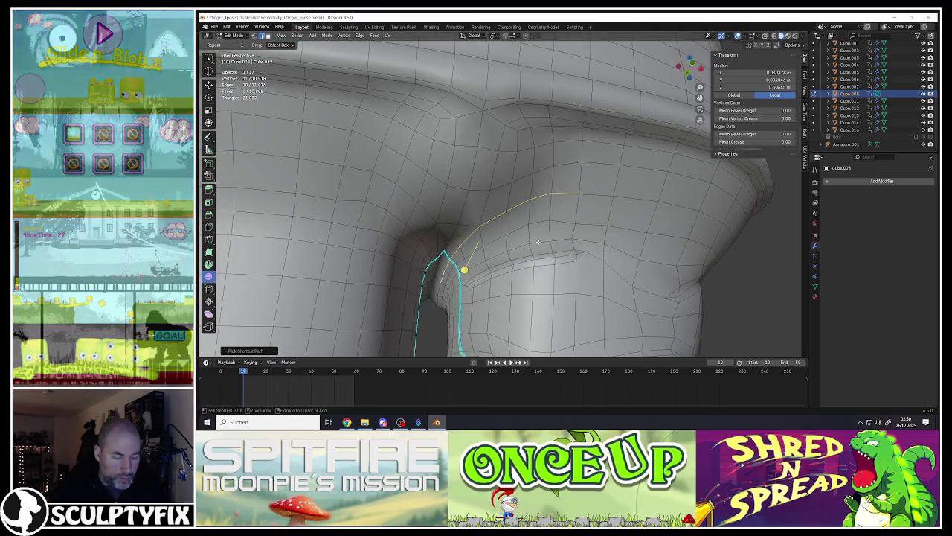
Step: Bevel the hip edge path into a thin strip, then shift the pocket edge line slightly
left_click(497, 249)
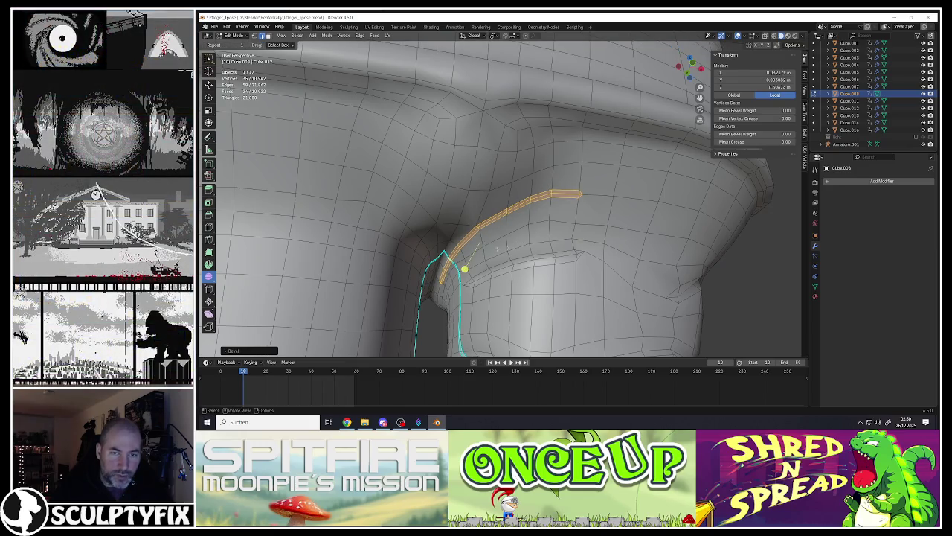
mouse_move(431, 286)
middle_mouse_down()
mouse_move(510, 216)
mouse_move(540, 215)
middle_mouse_up()
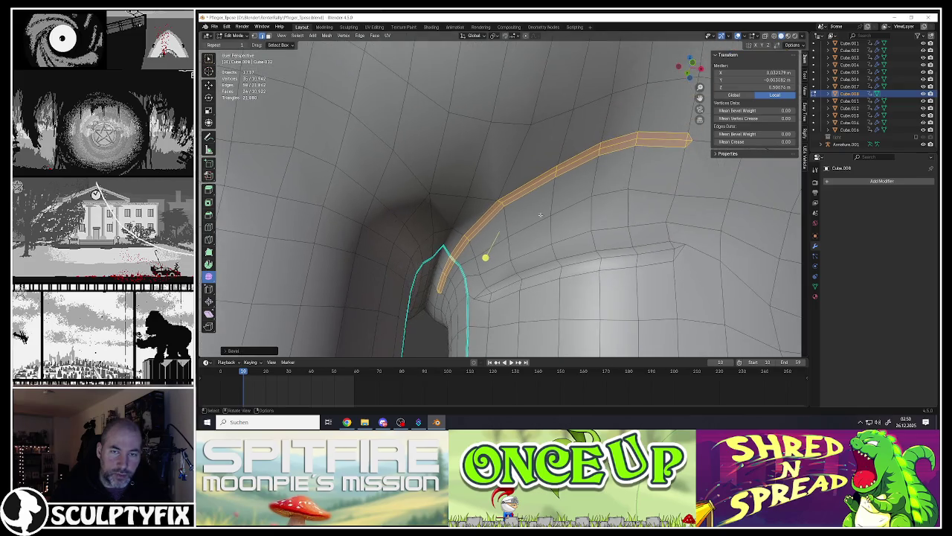
left_click(662, 140)
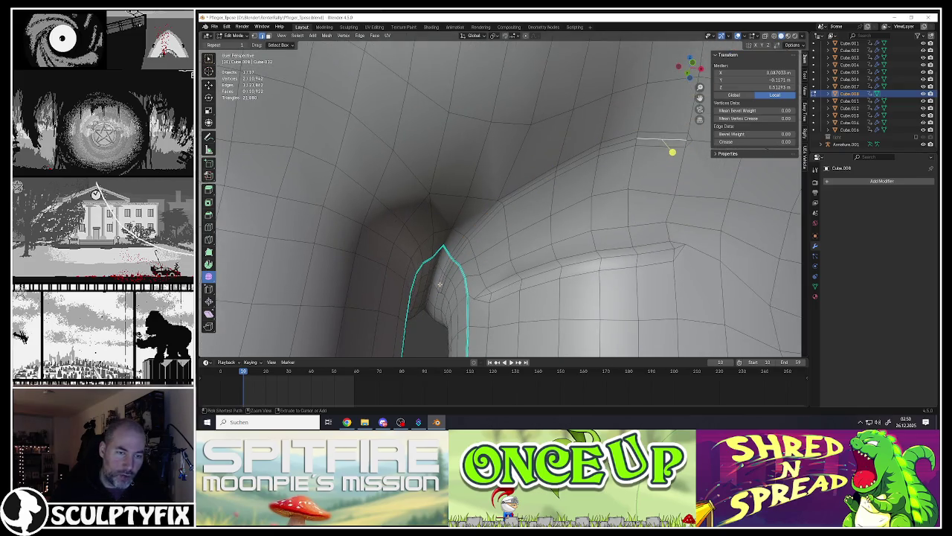
middle_click_drag(439, 283, 469, 231)
left_click(474, 223, "ctrl")
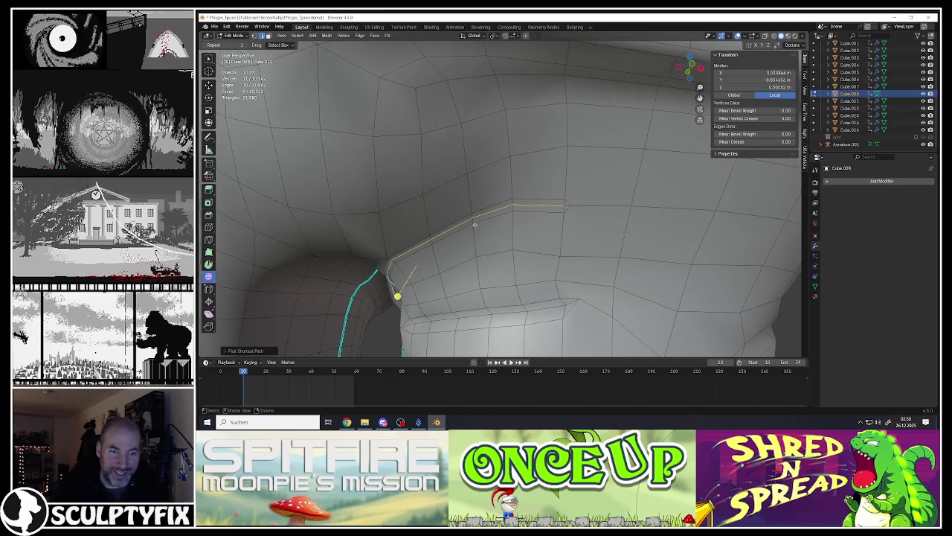
key("g")
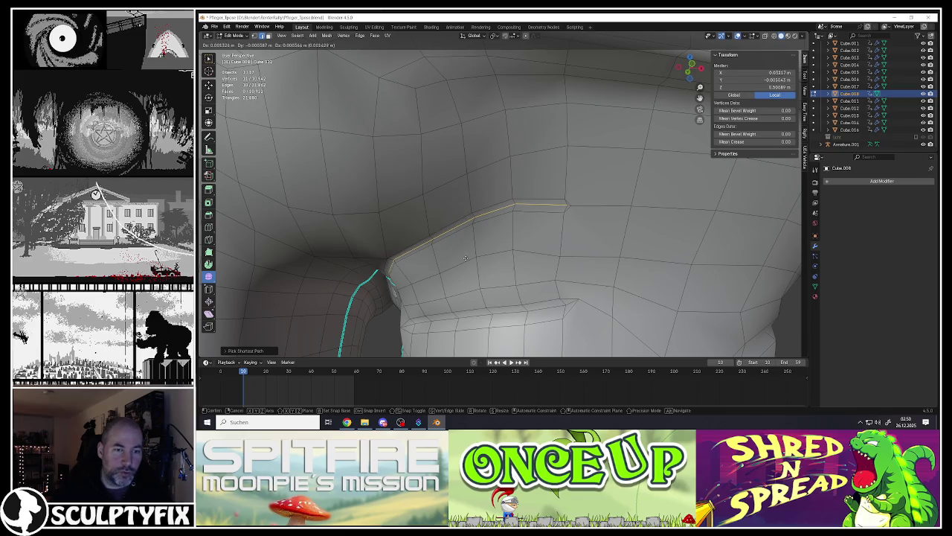
left_click(465, 258)
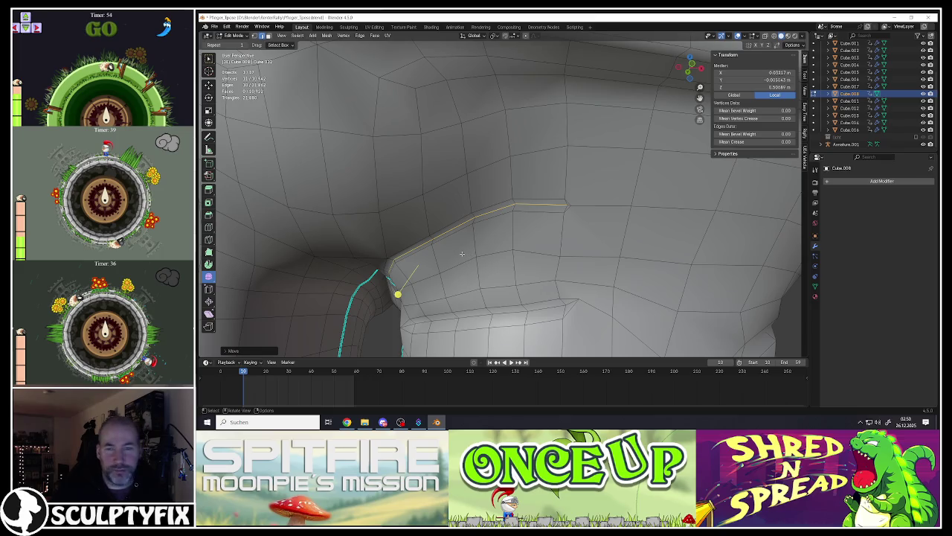
Step: Select and frame the short face strip and triangular end face at the pocket's outer end
left_click(527, 201)
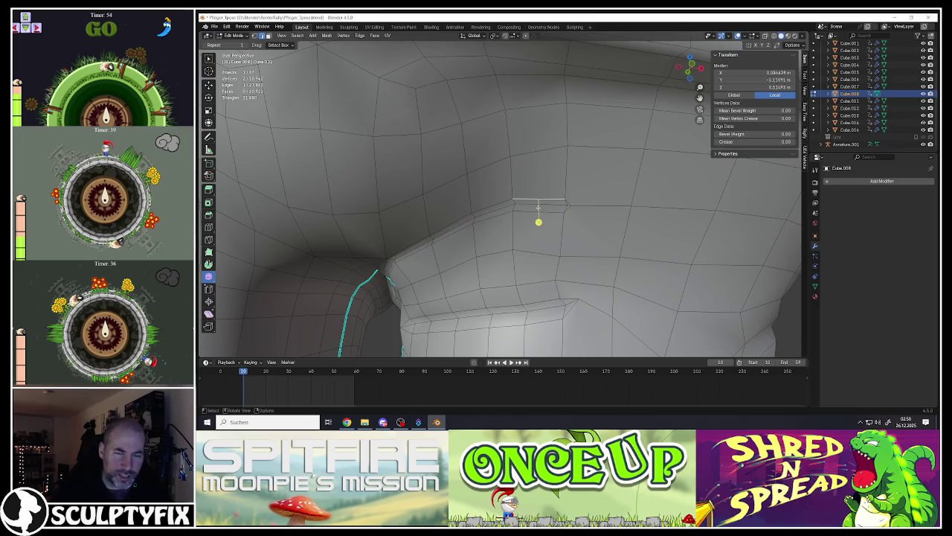
left_click(565, 210, "ctrl")
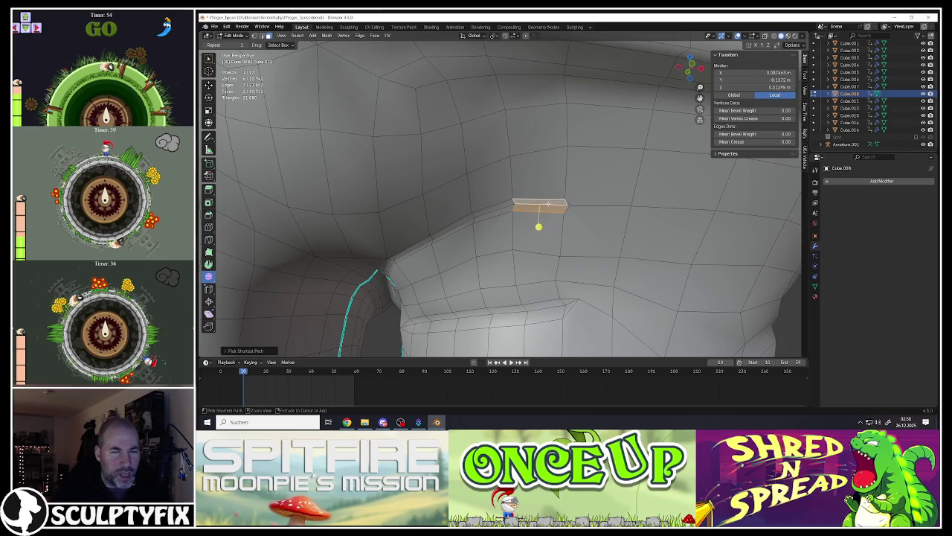
key("KP_Decimal")
left_click(570, 203, "ctrl")
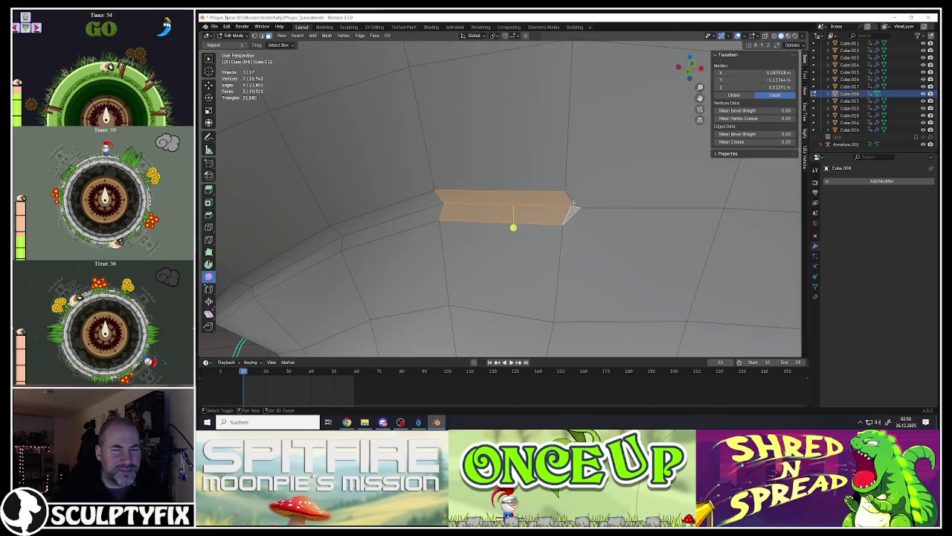
scroll(570, 202, "down", 4)
scroll(566, 209, "down", 2)
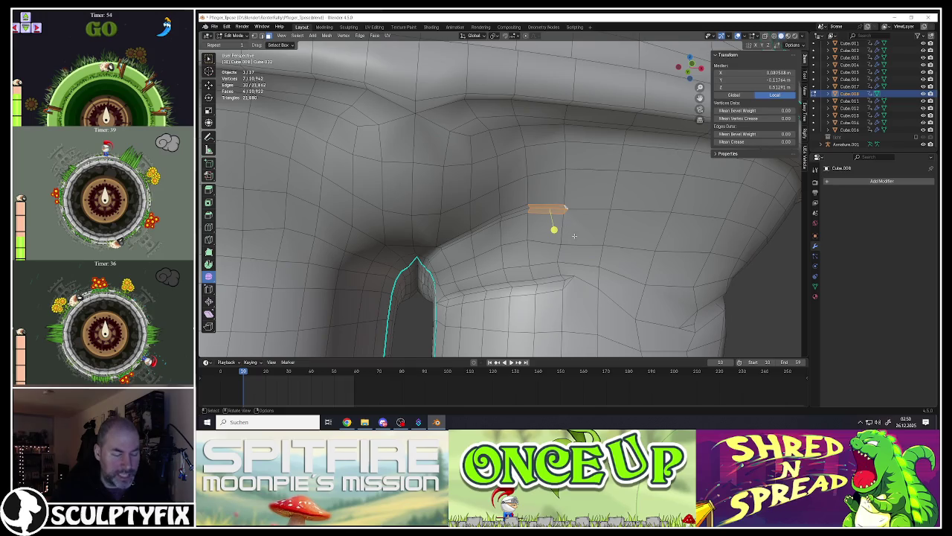
Step: Rotate the pocket's end strip with proportional editing enabled to twist it smoothly
key("r")
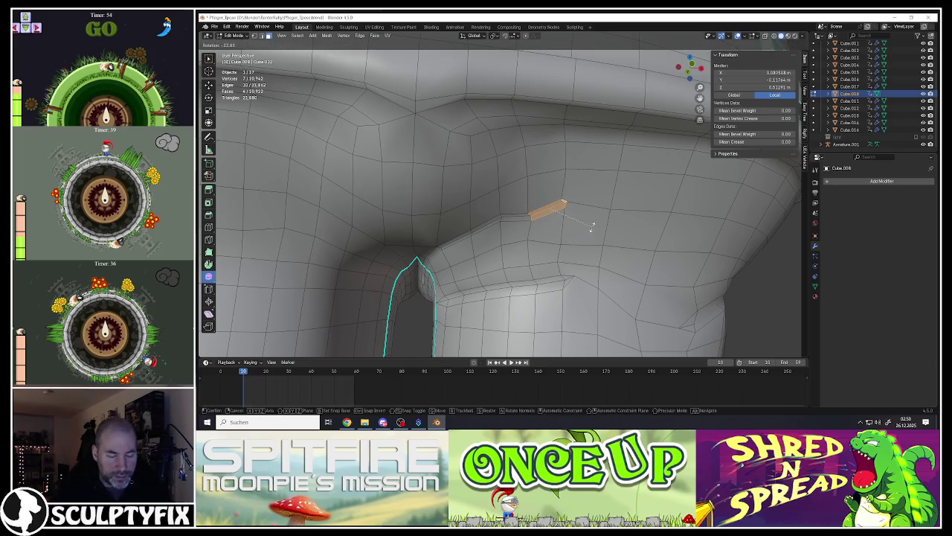
key("Escape")
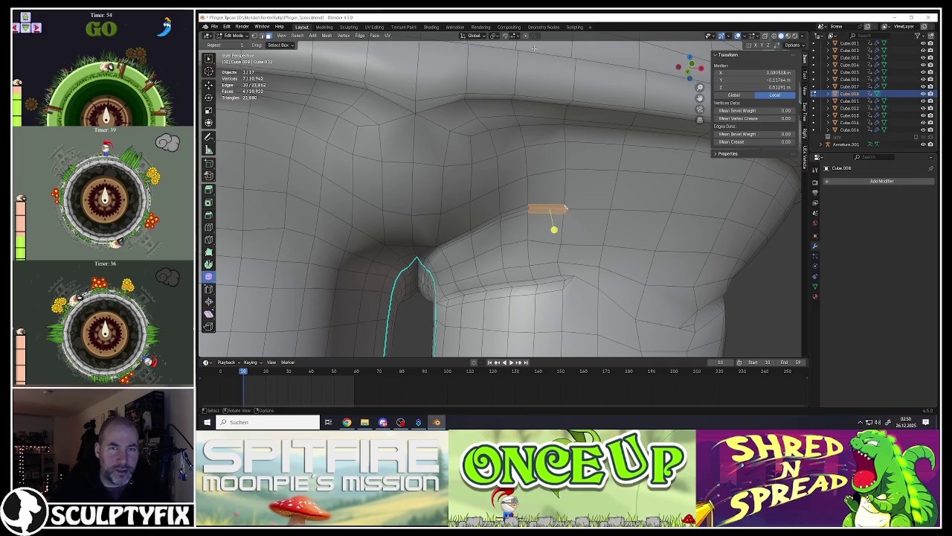
left_click(525, 36)
key("r")
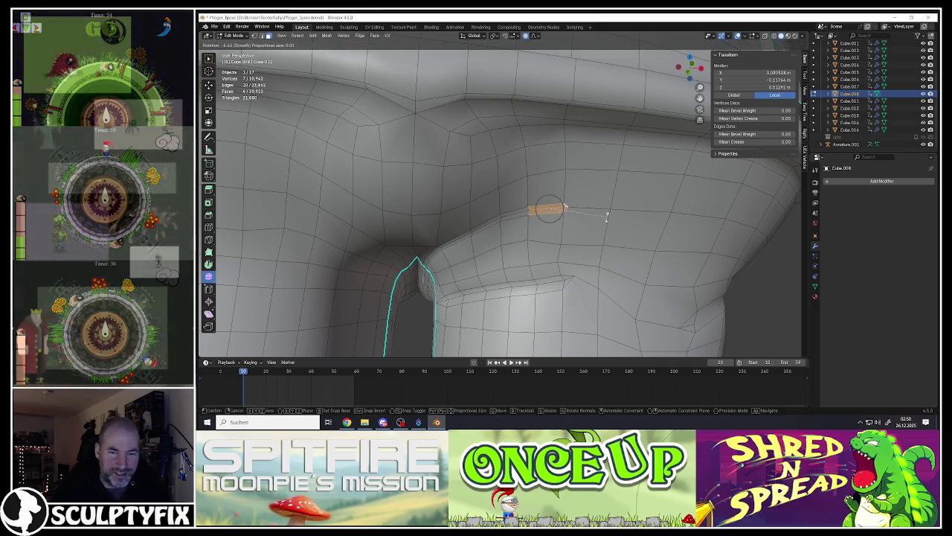
scroll(608, 212, "down", 5)
scroll(609, 210, "down", 6)
scroll(610, 207, "down", 6)
left_click(557, 228)
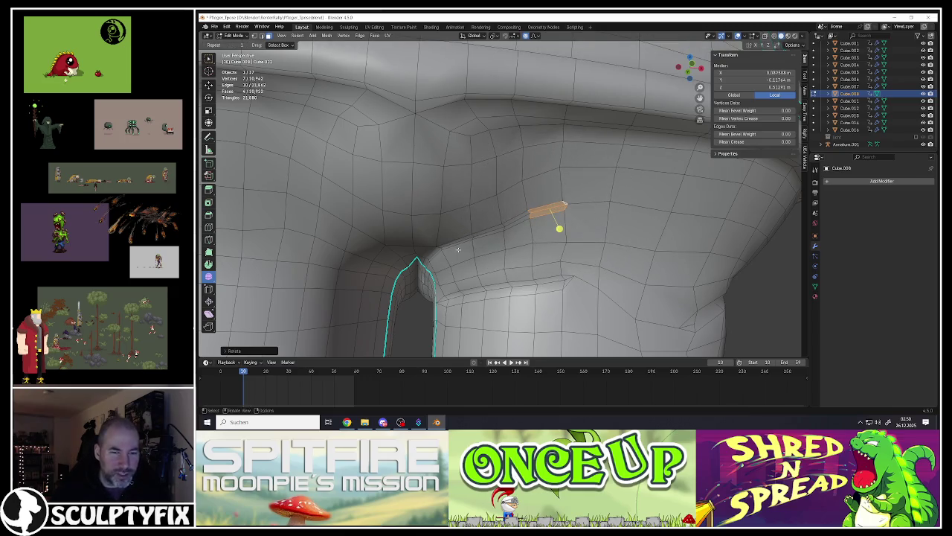
left_click(422, 288)
mouse_move(423, 289)
middle_mouse_down()
mouse_move(517, 166)
mouse_move(440, 245)
mouse_move(515, 252)
middle_mouse_up()
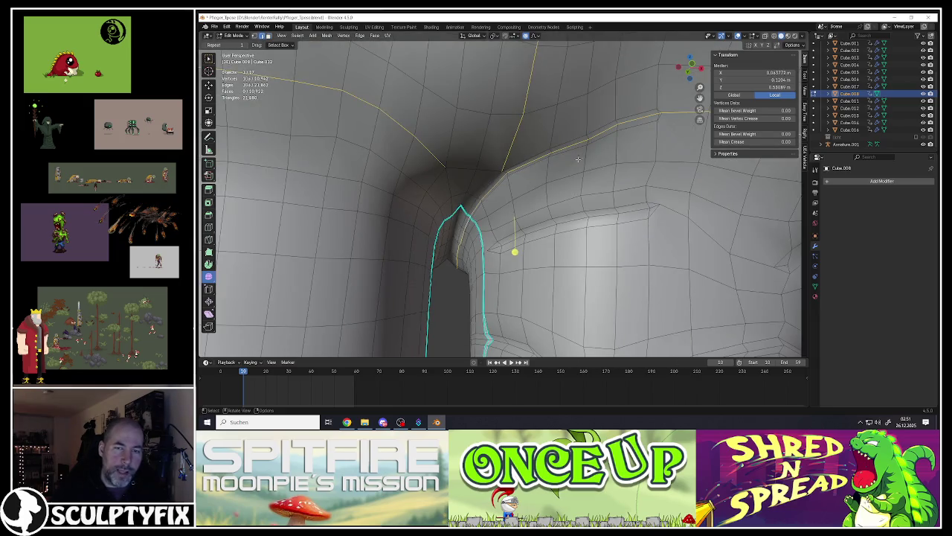
Step: Select the edge path along the front pocket's upper rim, adding a lower pocket edge
left_click(634, 123)
left_click(597, 133)
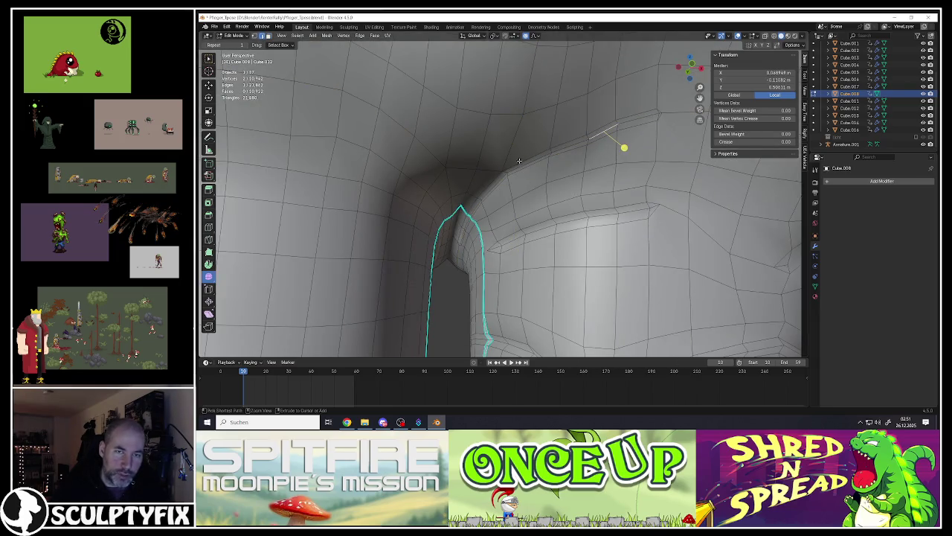
left_click(499, 181, "ctrl")
mouse_move(498, 181)
middle_mouse_down()
mouse_move(497, 193)
mouse_move(470, 202)
middle_mouse_up()
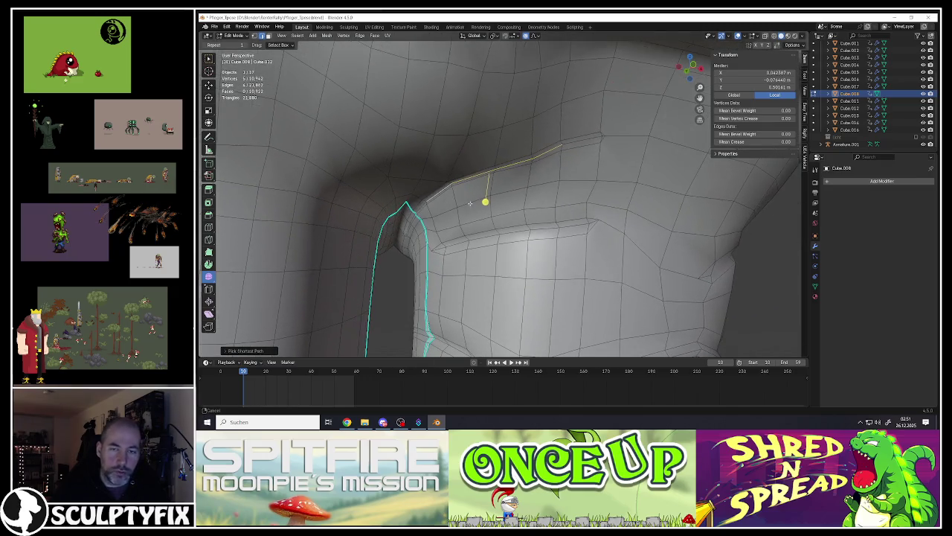
left_click(579, 230, "shift")
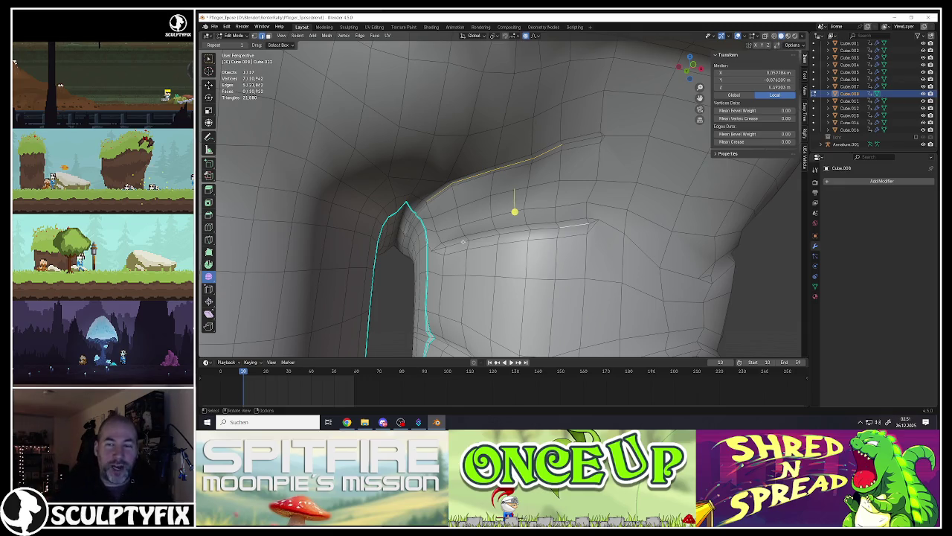
mouse_move(453, 212)
middle_mouse_down()
mouse_move(498, 181)
mouse_move(474, 216)
middle_mouse_up()
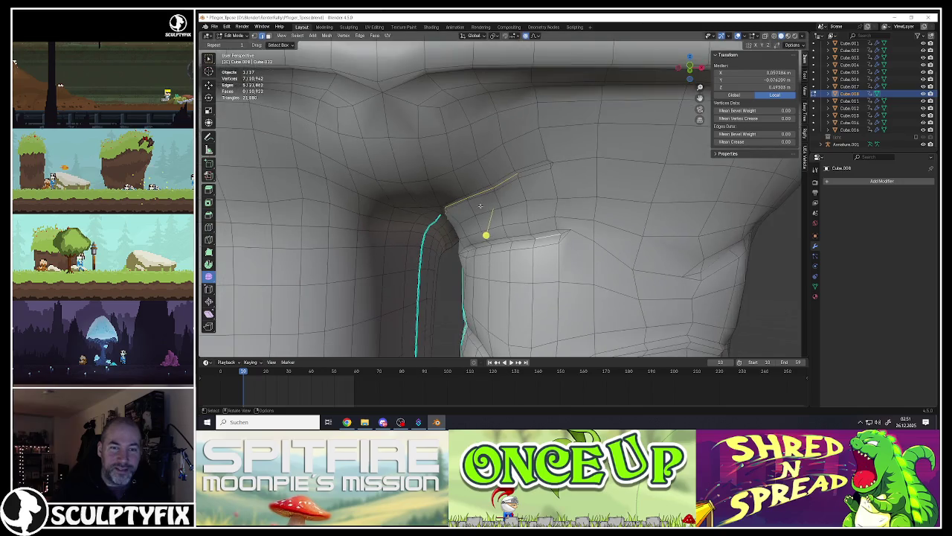
Step: Mark the selected upper pocket rim edges sharp and preview the shading in Object Mode
right_click(474, 216)
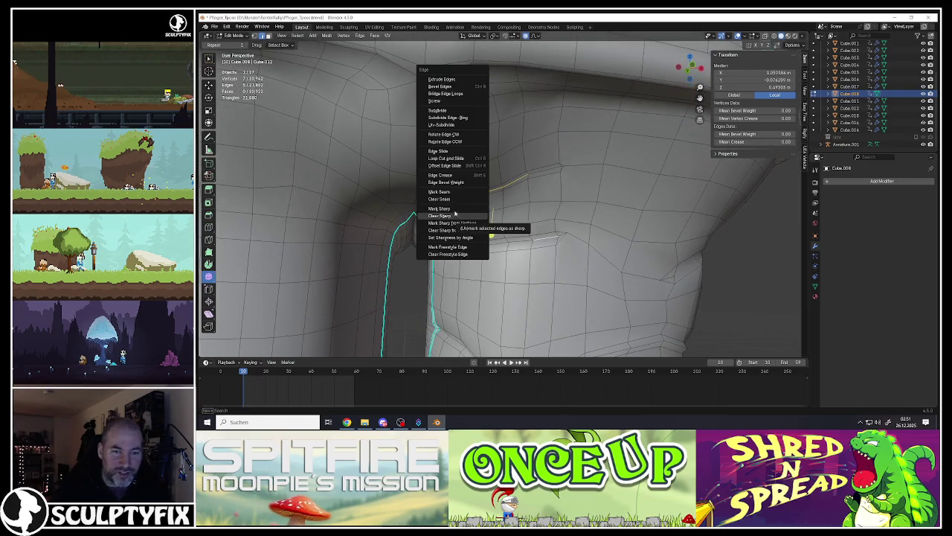
left_click(455, 215)
mouse_move(455, 215)
middle_mouse_down()
mouse_move(481, 192)
mouse_move(485, 201)
middle_mouse_up()
key("Tab")
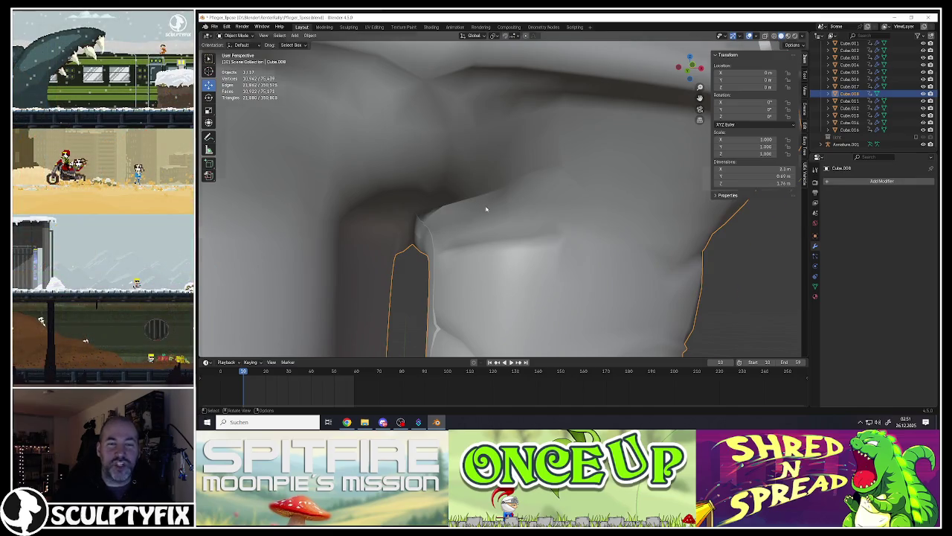
scroll(486, 210, "up", 1)
key("Tab")
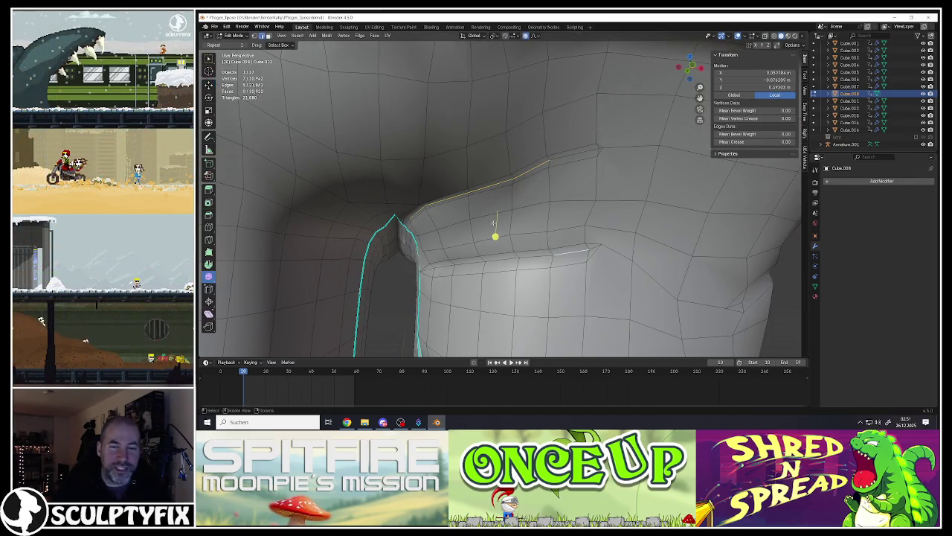
Step: Add the lower pocket edge segment, mark it sharp via Ctrl+E, and check the result
left_click(466, 264, "shift")
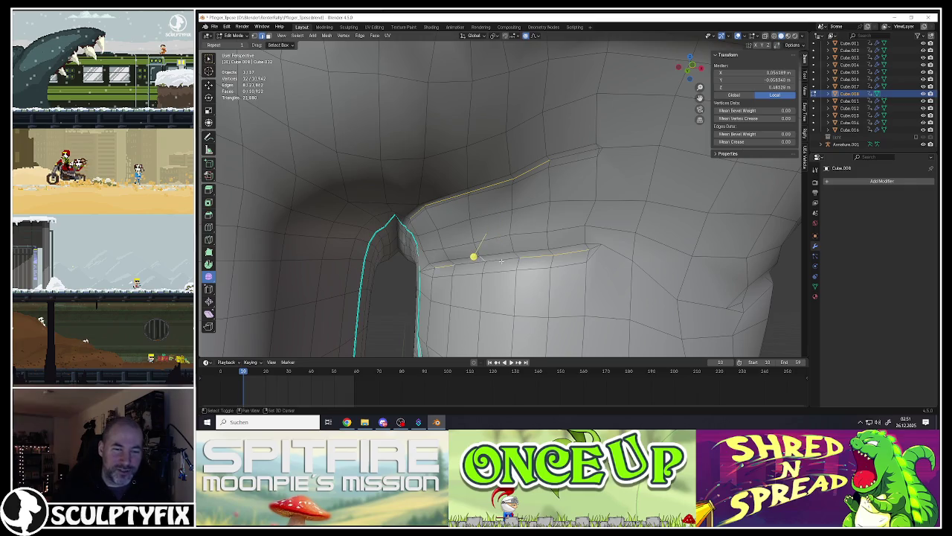
middle_click_drag(490, 253, 491, 232)
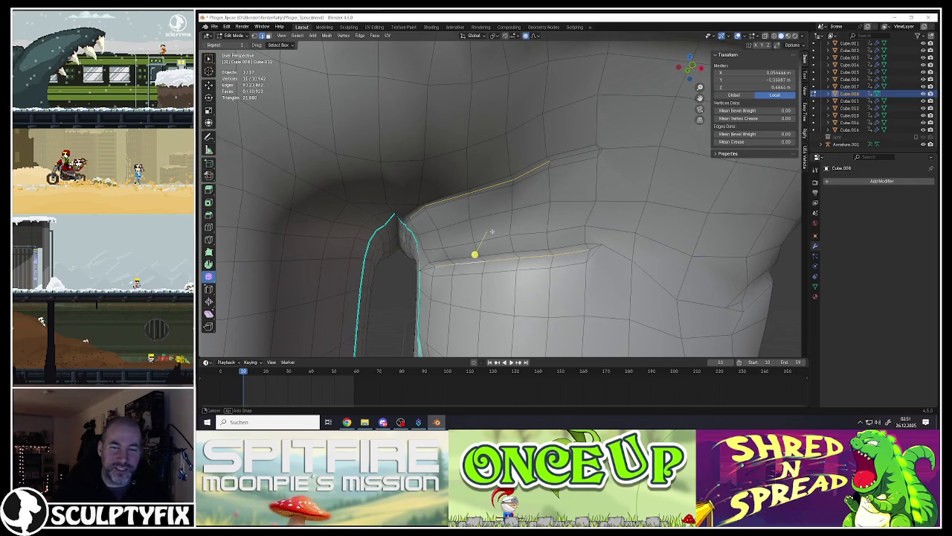
key("ctrl+e")
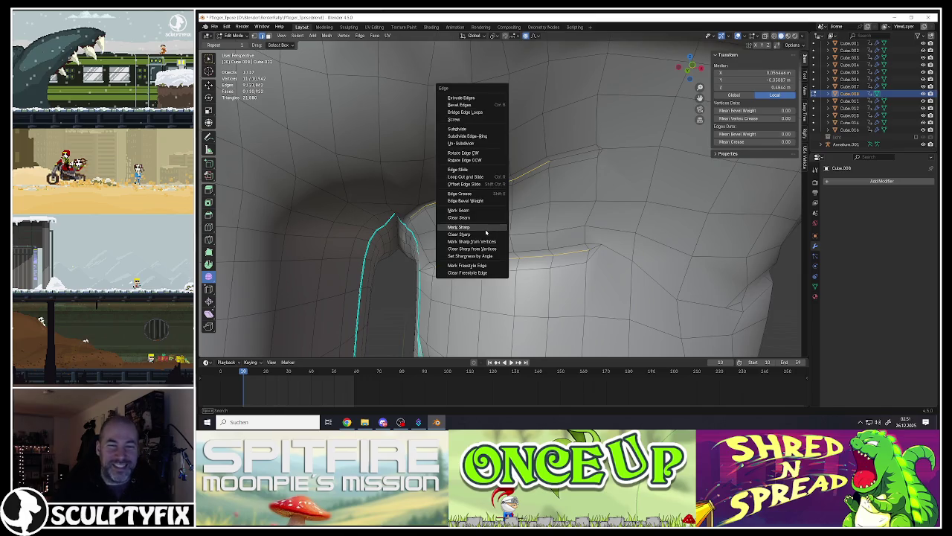
left_click(486, 228)
mouse_move(476, 253)
middle_mouse_down()
mouse_move(484, 215)
mouse_move(474, 209)
middle_mouse_up()
key("Tab")
key("Tab")
left_click(476, 210)
left_click(477, 209)
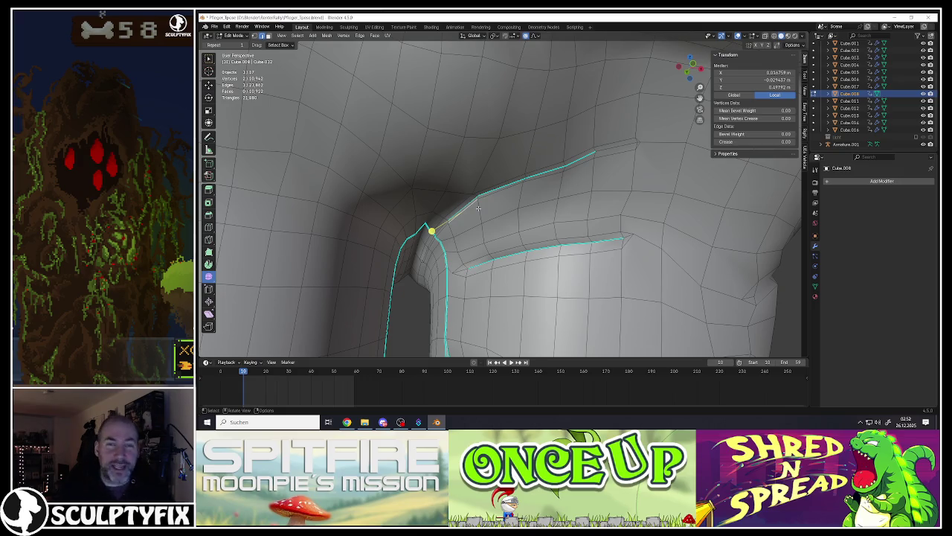
Step: Select edges along the pocket crease and upper edge loop near the crotch
middle_click_drag(519, 198, 546, 177)
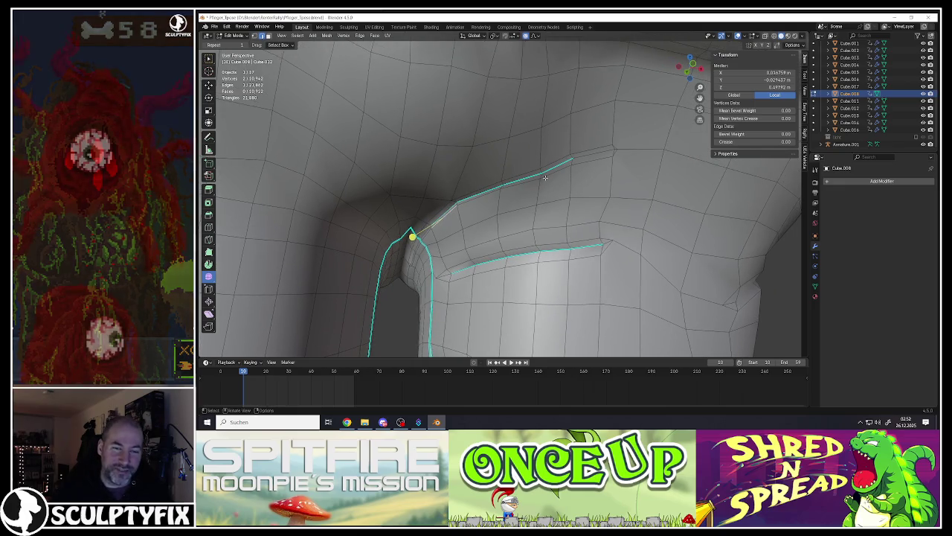
middle_click_drag(546, 178, 521, 167)
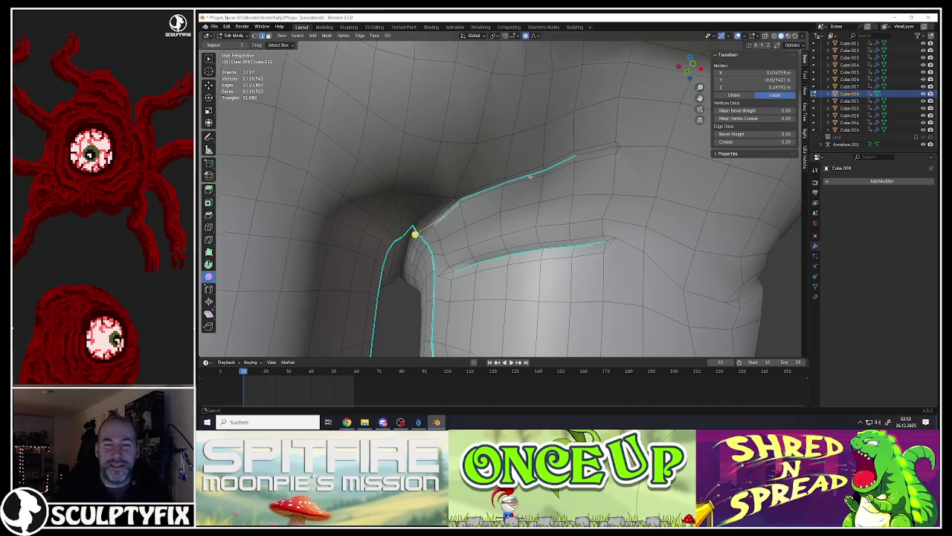
left_click(456, 196, "shift")
left_click(457, 196)
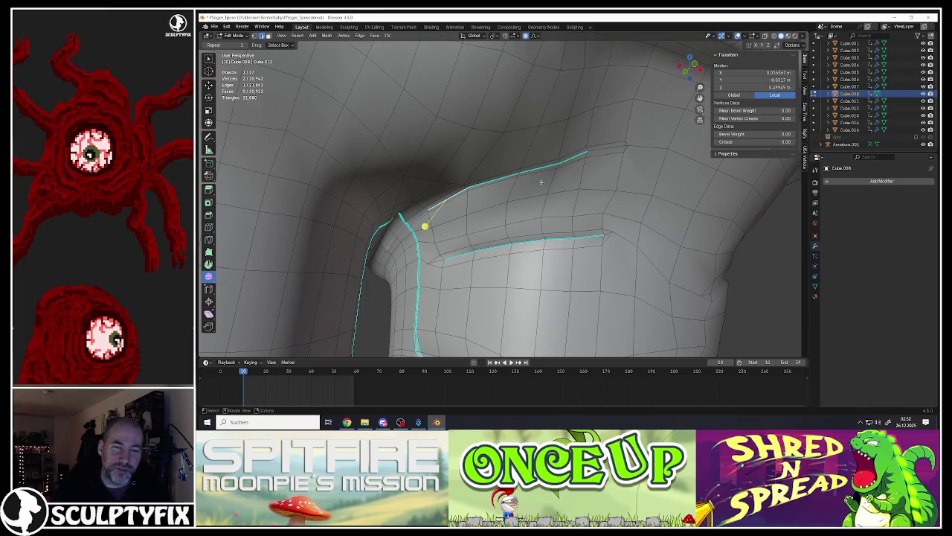
left_click(580, 158, "ctrl")
left_click(439, 205, "shift")
left_click(436, 206, "shift")
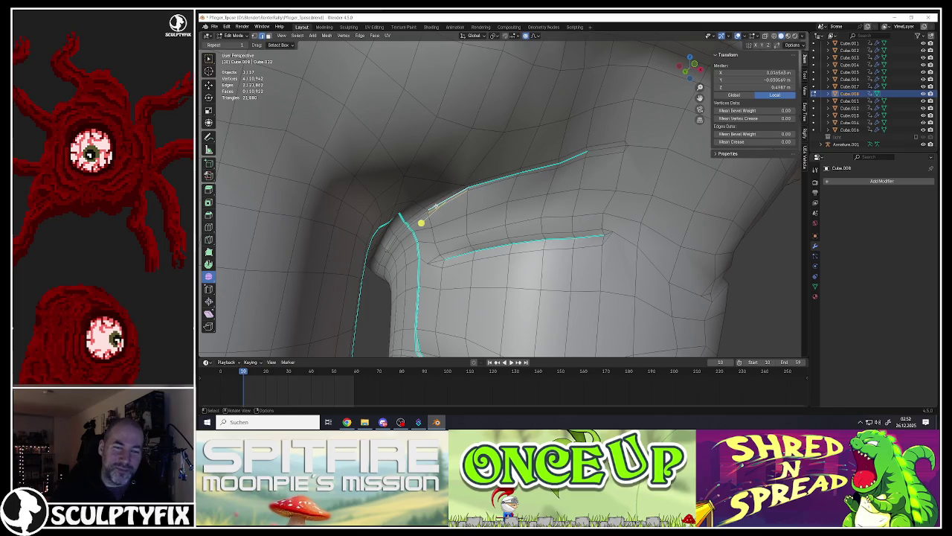
middle_click_drag(456, 200, 447, 201)
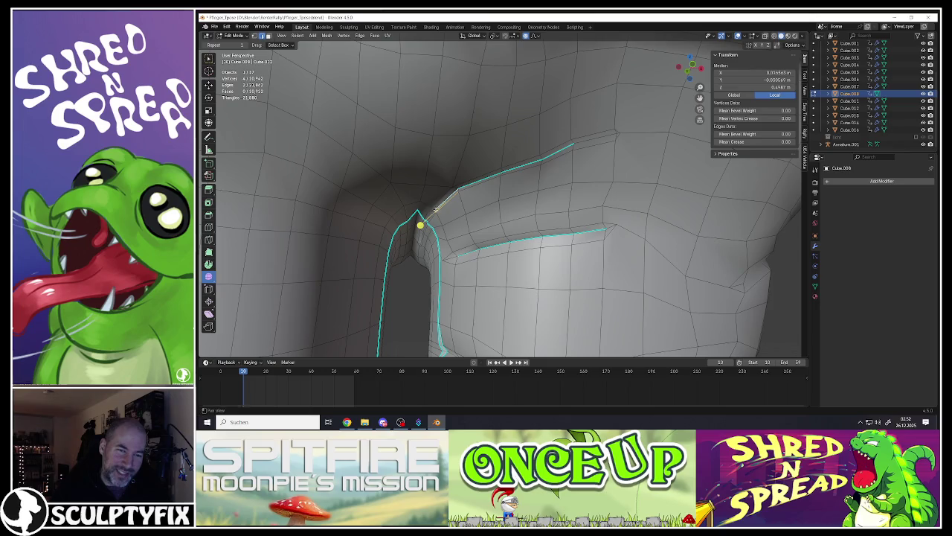
Step: Select the vertex where the pocket crease peaks at the crotch seam
scroll(457, 204, "up", 1)
left_click(457, 204)
left_click(408, 210)
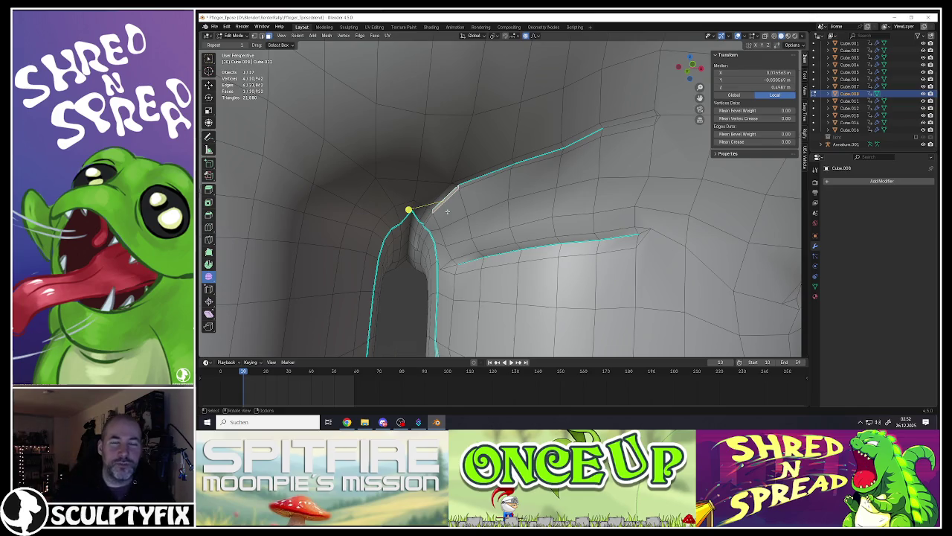
mouse_move(525, 204)
middle_mouse_down()
mouse_move(497, 185)
mouse_move(502, 164)
middle_mouse_up()
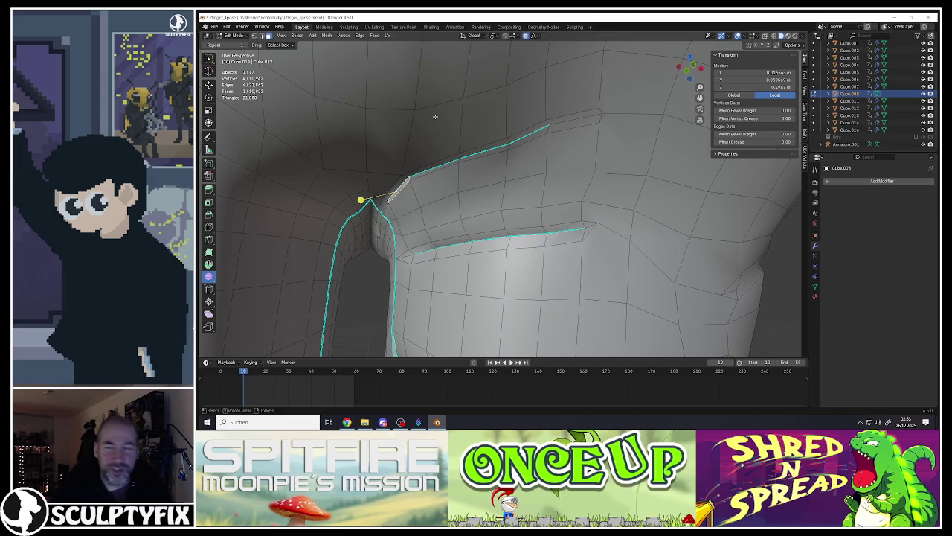
mouse_move(453, 145)
middle_mouse_down()
mouse_move(498, 162)
mouse_move(458, 197)
mouse_move(416, 199)
middle_mouse_up()
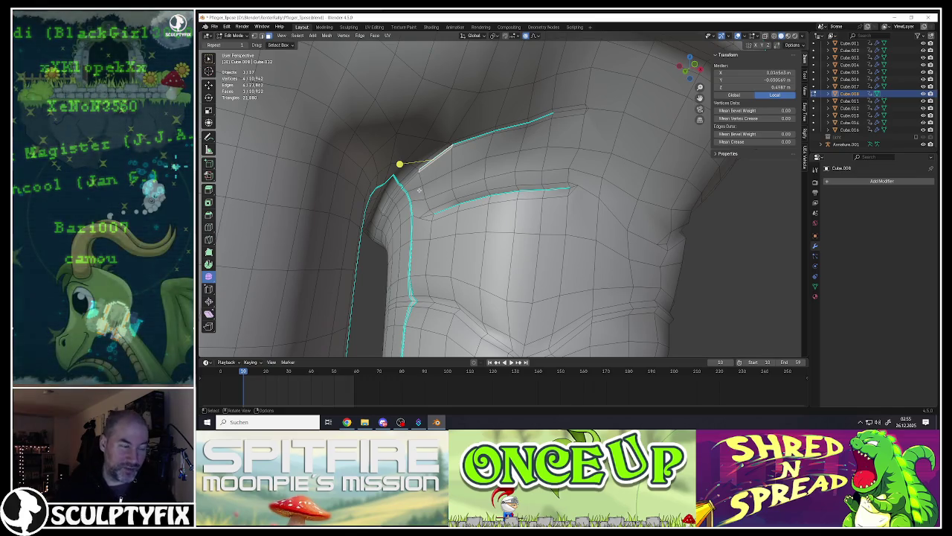
mouse_move(341, 184)
middle_mouse_down()
mouse_move(498, 141)
mouse_move(453, 171)
mouse_move(457, 148)
mouse_move(463, 193)
middle_mouse_up()
scroll(476, 152, "up", 3)
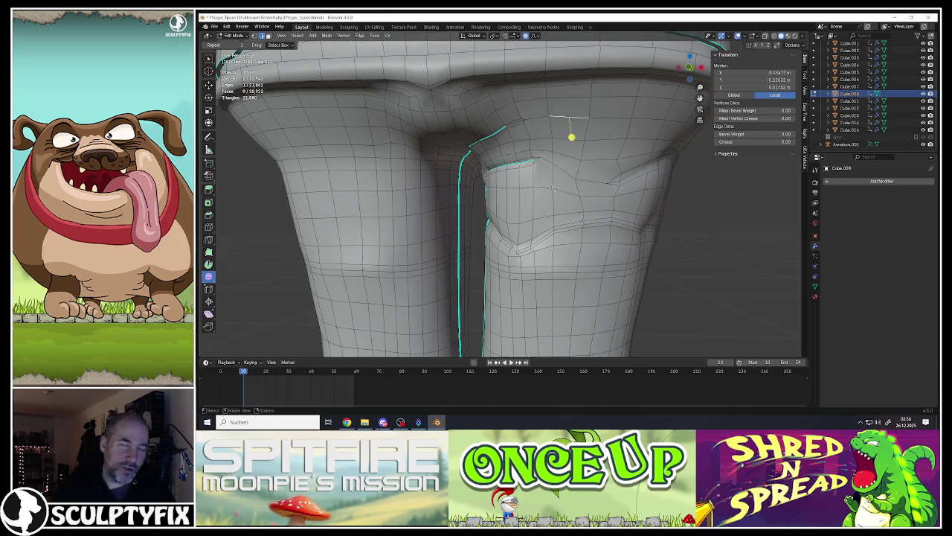
Step: Move the side edge of the right leg outward with proportional falloff
middle_click_drag(556, 189, 529, 157)
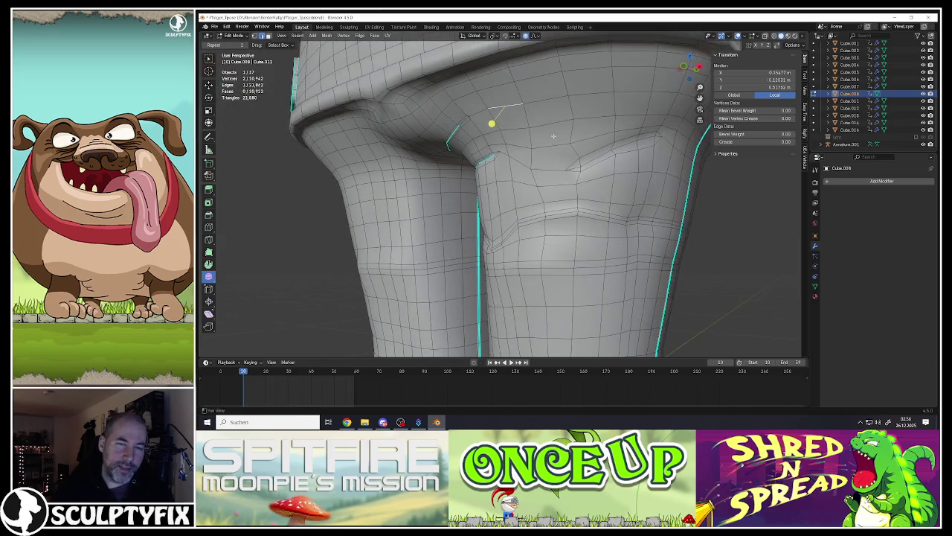
scroll(529, 157, "down", 2)
scroll(529, 157, "down", 2)
scroll(529, 157, "down", 2)
scroll(470, 226, "up", 2)
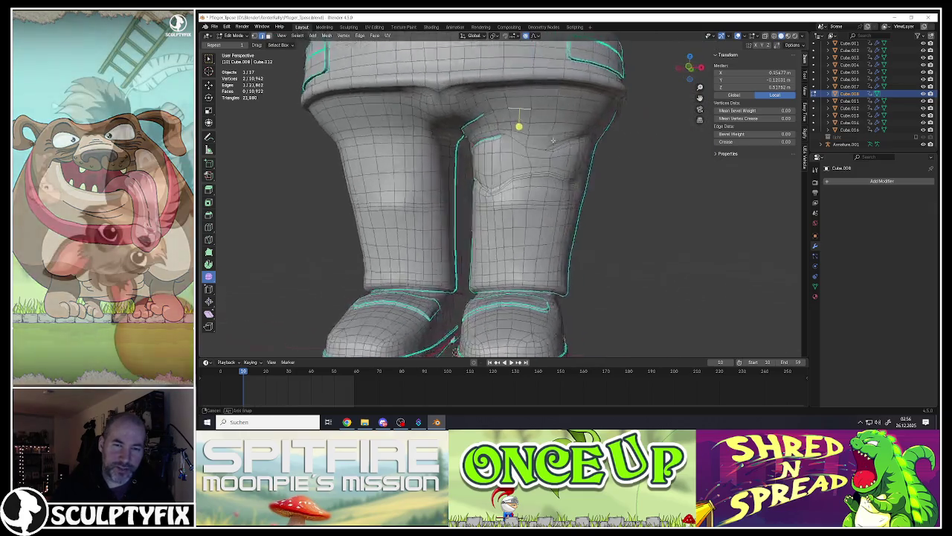
scroll(471, 226, "up", 2)
scroll(509, 192, "up", 1)
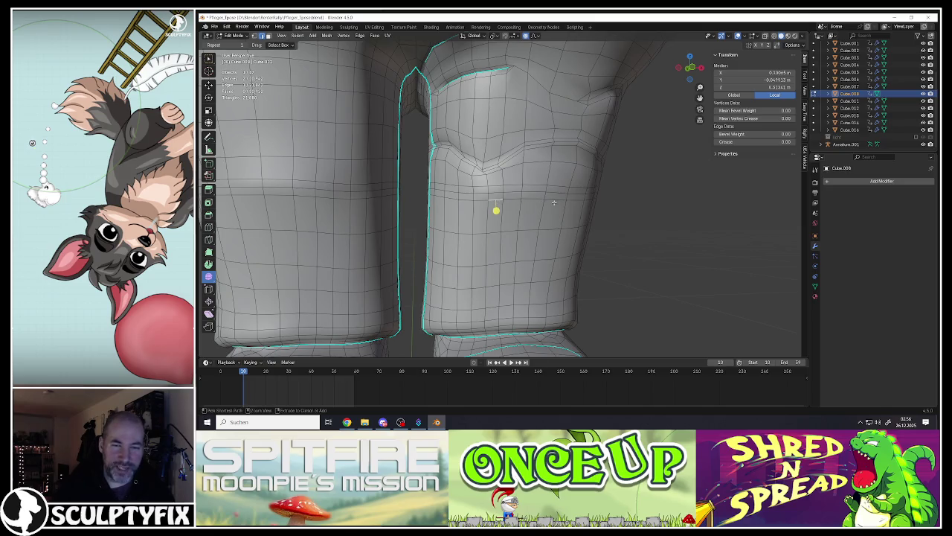
left_click(553, 202, "ctrl")
middle_click_drag(554, 201, 549, 237)
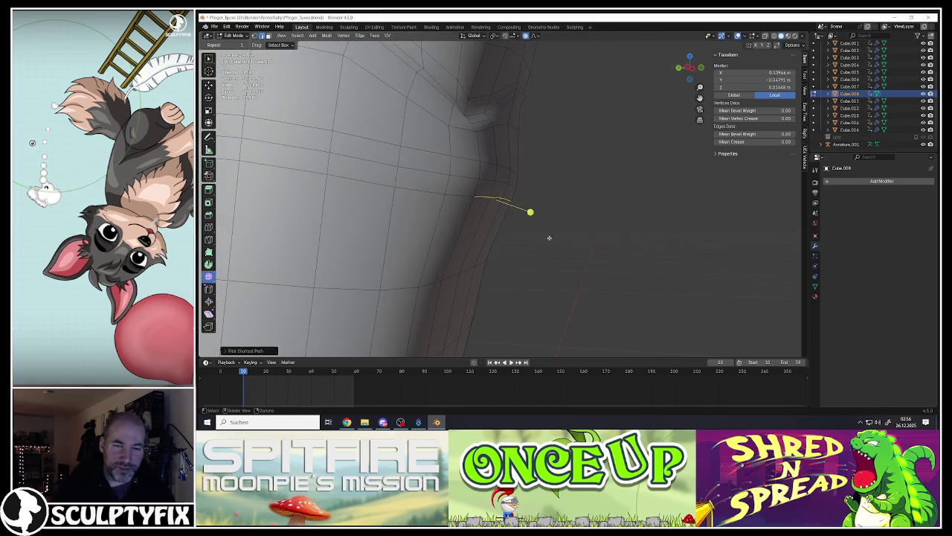
key("g")
left_click(530, 212)
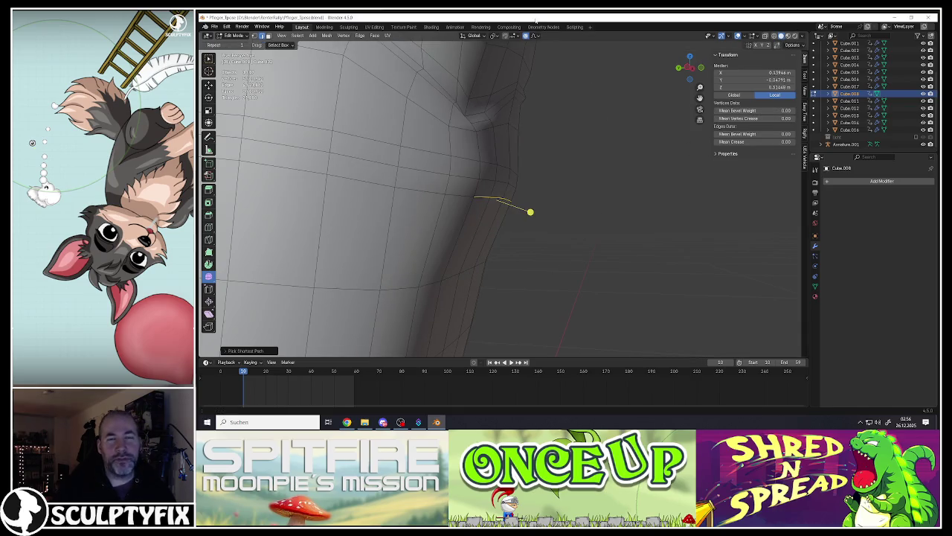
Step: Turn off proportional editing and move the side-edge vertex on its own
left_click(527, 36)
key("g")
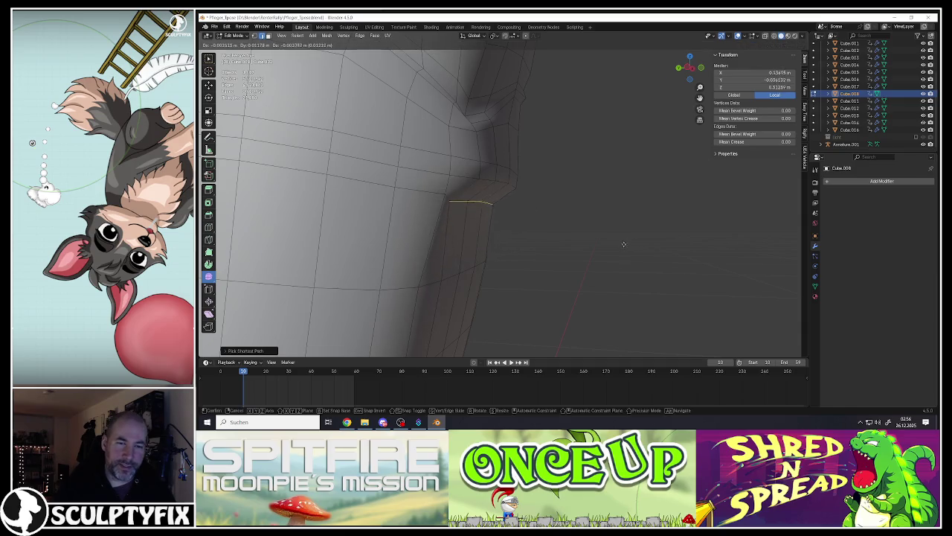
left_click(486, 209)
key("KP_1")
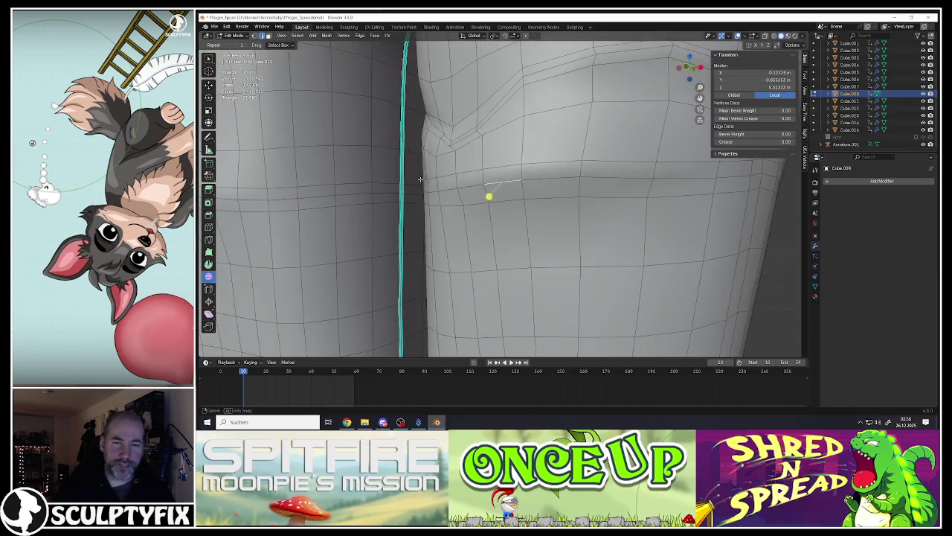
Step: Select two vertices on the above-knee fold and move them slightly
left_click(555, 188, "ctrl")
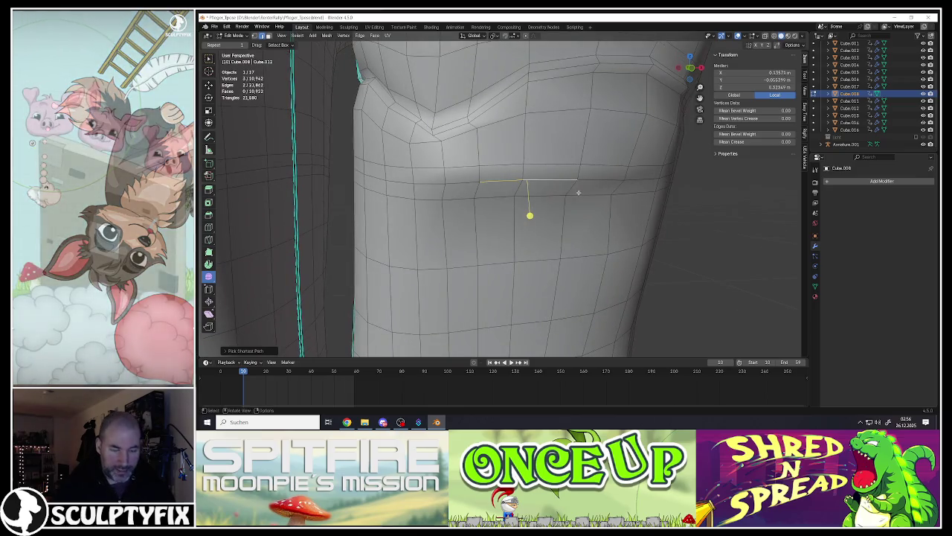
left_click(587, 184)
mouse_move(588, 184)
middle_mouse_down()
mouse_move(567, 189)
mouse_move(580, 204)
middle_mouse_up()
left_click(567, 187)
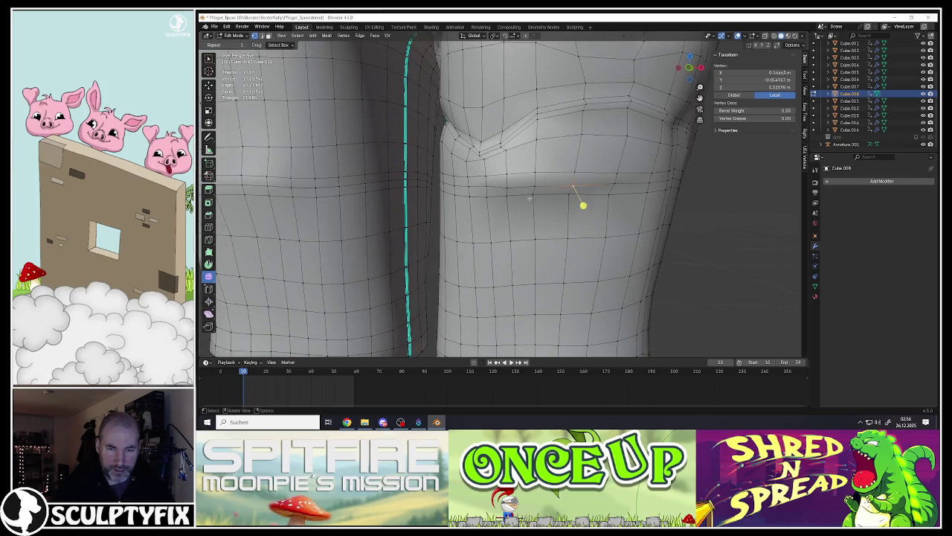
left_click(543, 200)
left_click_drag(616, 196, 645, 194)
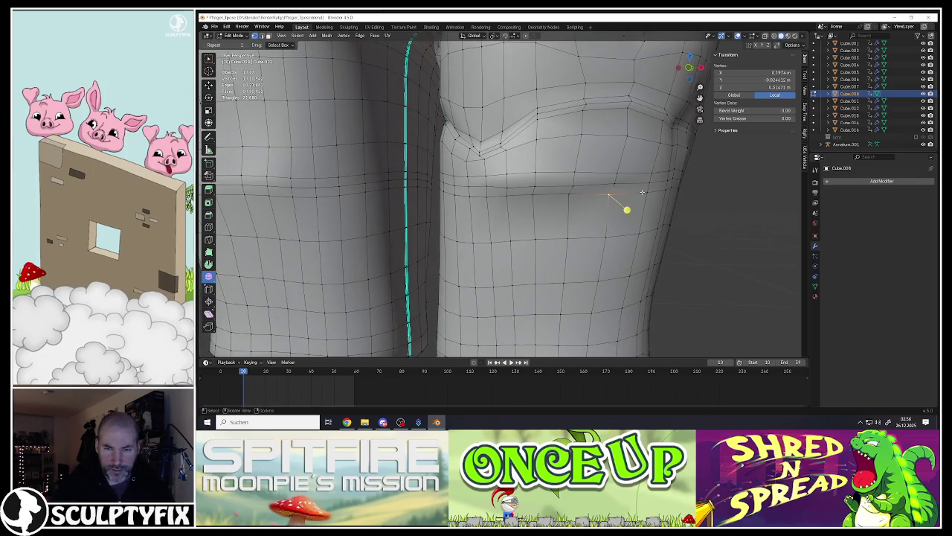
left_click(508, 198, "shift")
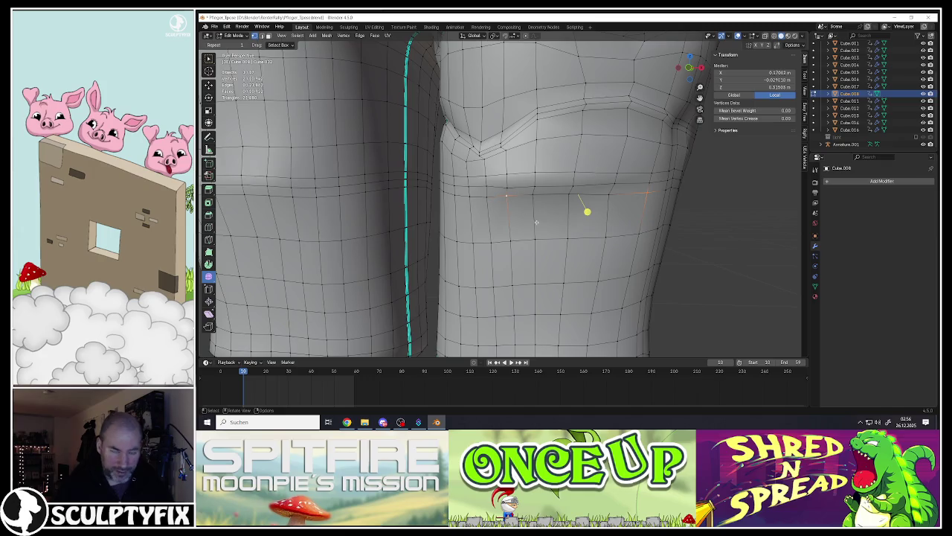
key("g")
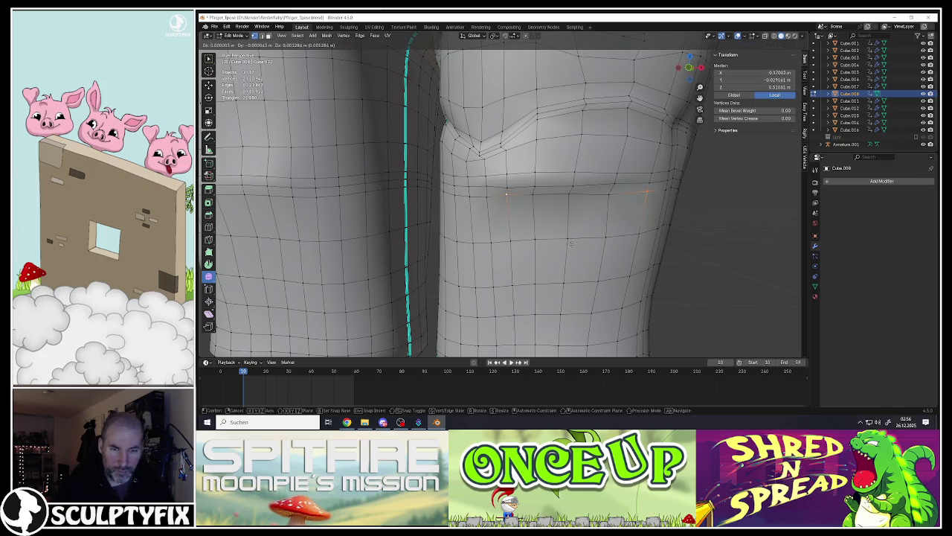
left_click(569, 243)
Step: Preview the smoothed trousers in Object Mode, then return to Edit Mode
mouse_move(569, 243)
middle_mouse_down()
mouse_move(565, 209)
mouse_move(516, 206)
middle_mouse_up()
key("Tab")
scroll(516, 206, "down", 3)
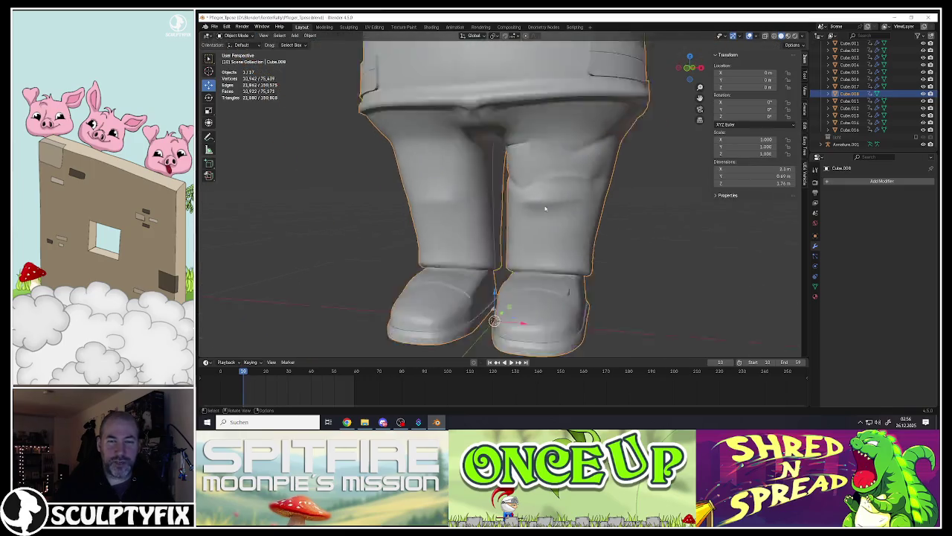
scroll(544, 206, "down", 2)
scroll(507, 206, "up", 3)
key("Tab")
scroll(498, 208, "up", 3)
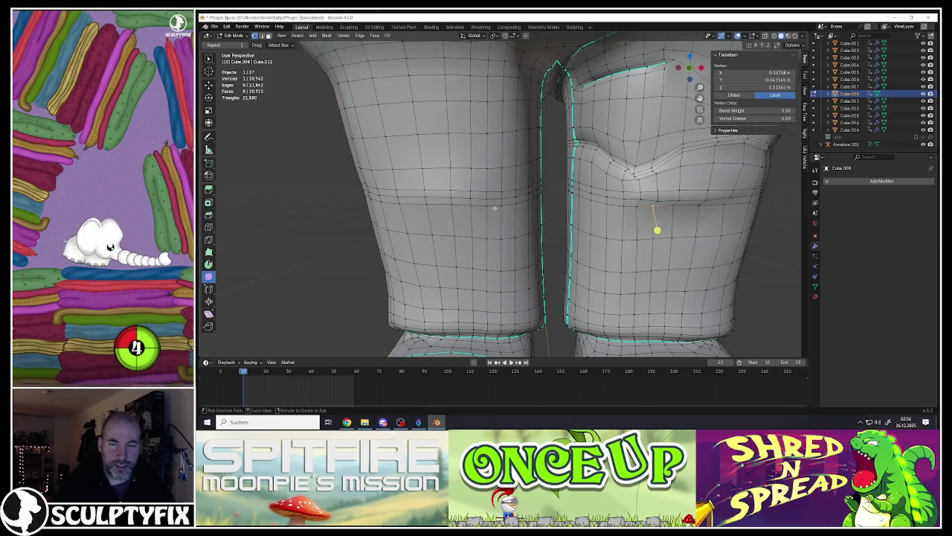
Step: Select the horizontal knee-height edge loop across the front of both legs
left_click(747, 219, "ctrl")
left_click(684, 232)
left_click(694, 219, "ctrl")
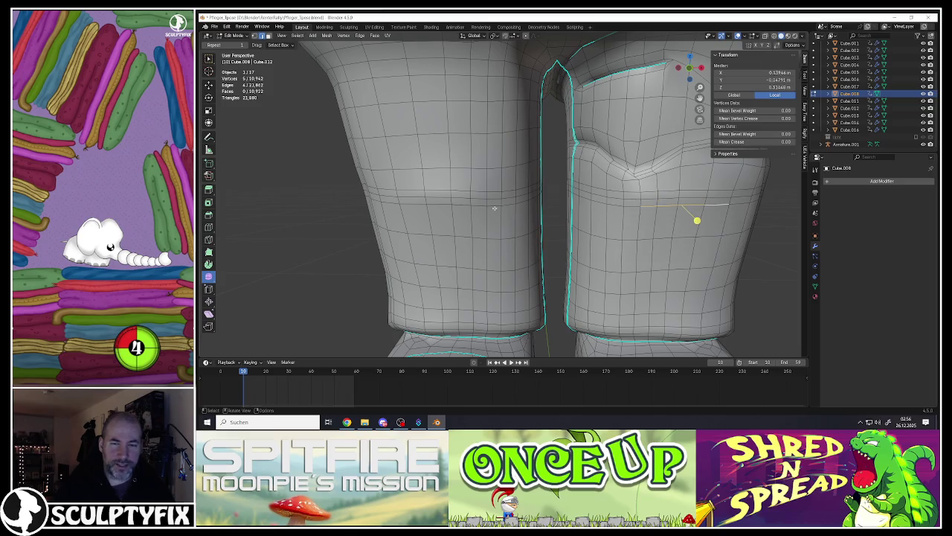
left_click(388, 202, "ctrl")
middle_click_drag(389, 203, 447, 202)
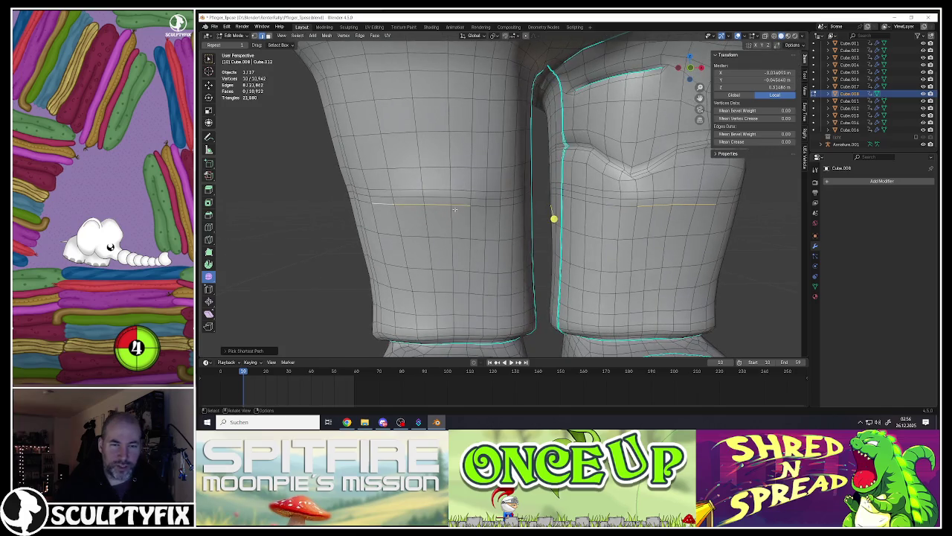